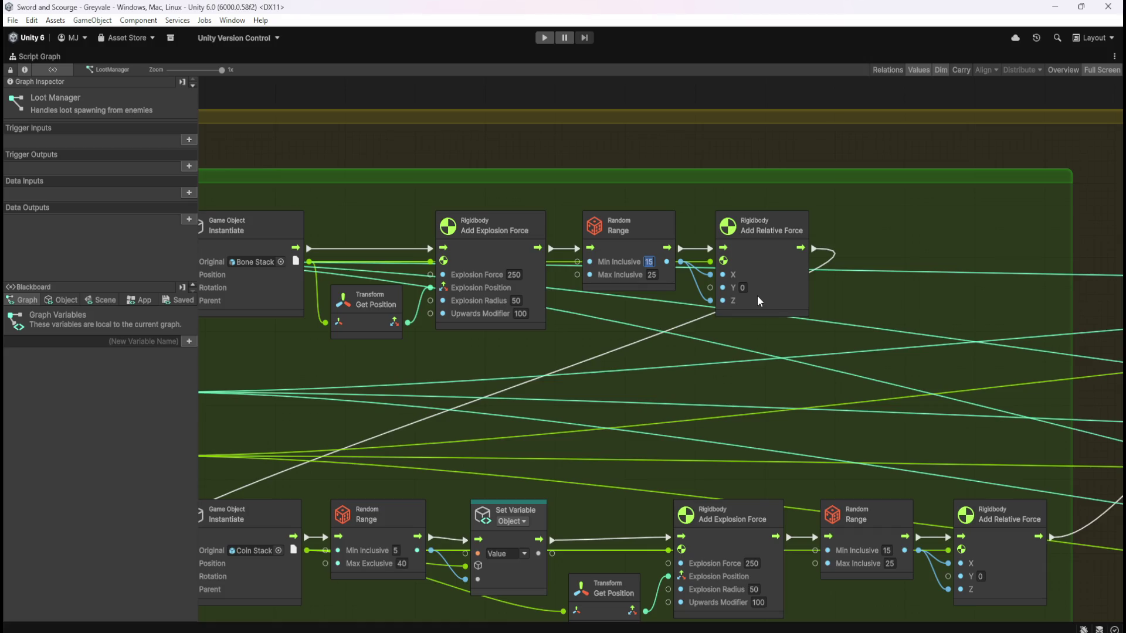
- Set the first two Random Range nodes' force range to Min 40 and Max 60
text(40)
key(Tab)
text(60)
key(Tab)
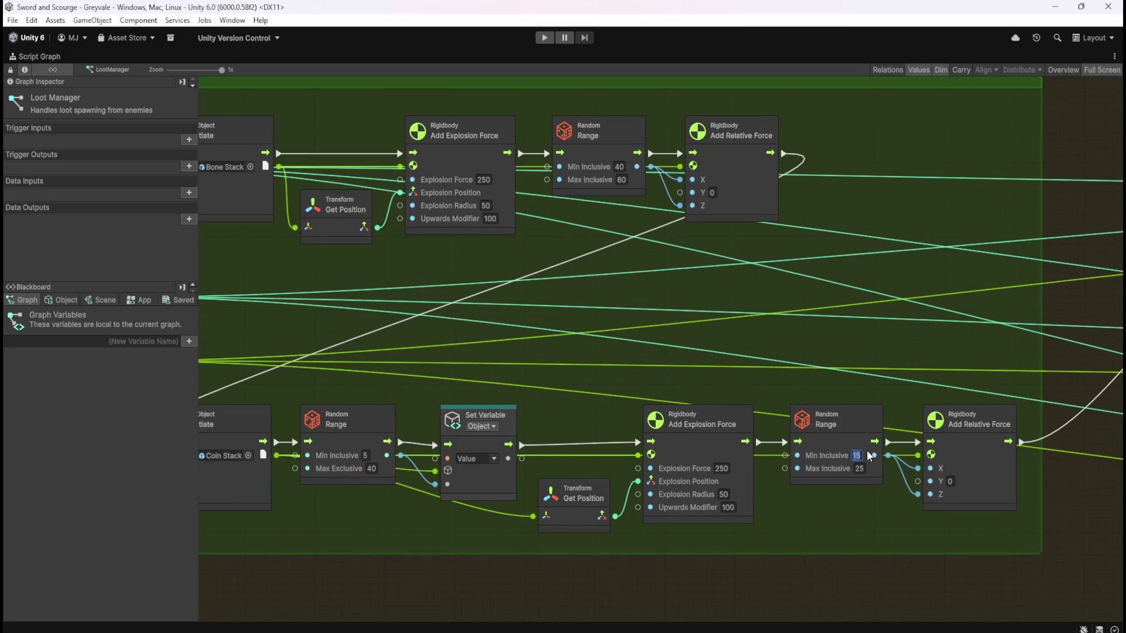
text(40)
key(Tab)
text(60)
click(832, 554)
scroll(474, 415, down, 6)
scroll(919, 378, up, 5)
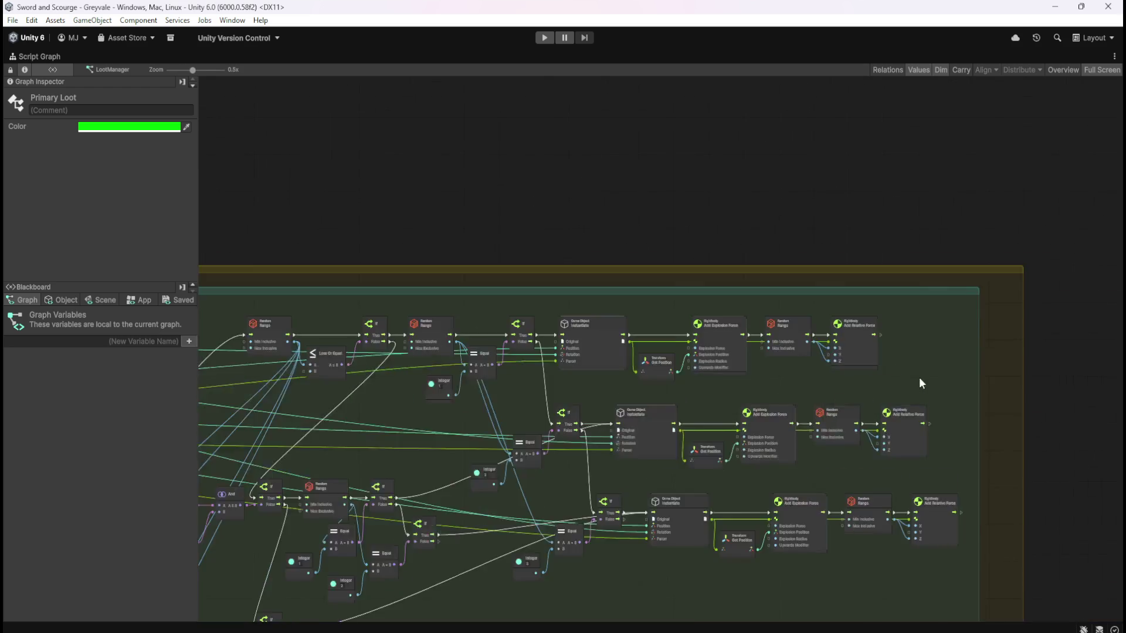
- Change the remaining three Random Range nodes from 15–25 to 40–60
click(690, 298)
text(40)
key(Tab)
text(60)
click(788, 475)
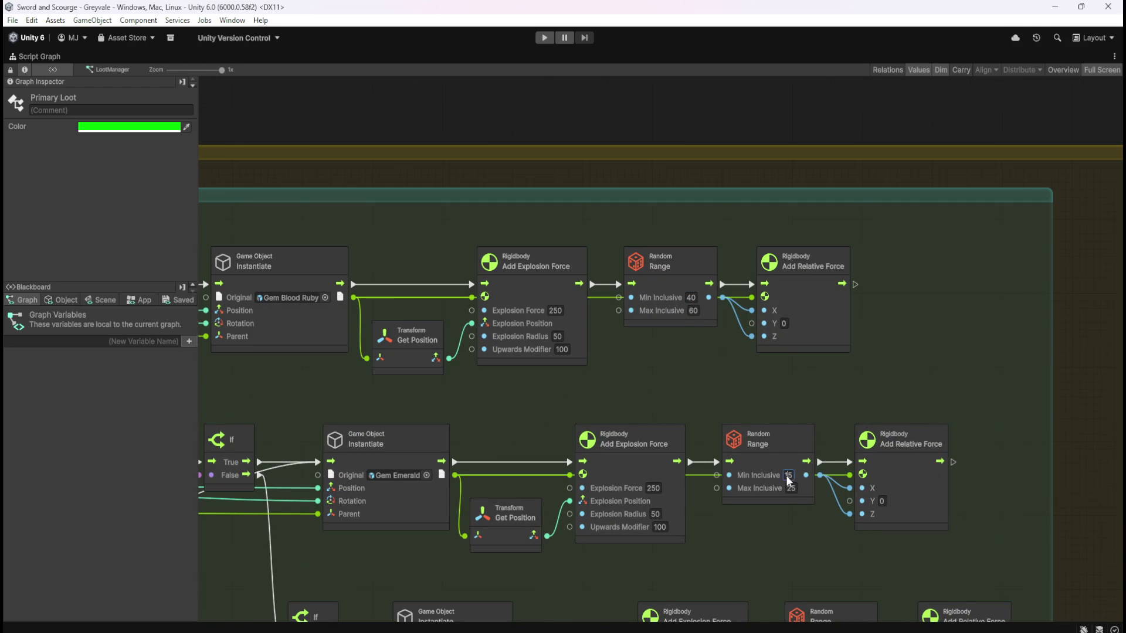
text(40)
key(Tab)
text(60)
key(Tab)
text(40)
key(Tab)
text(60)
click(820, 519)
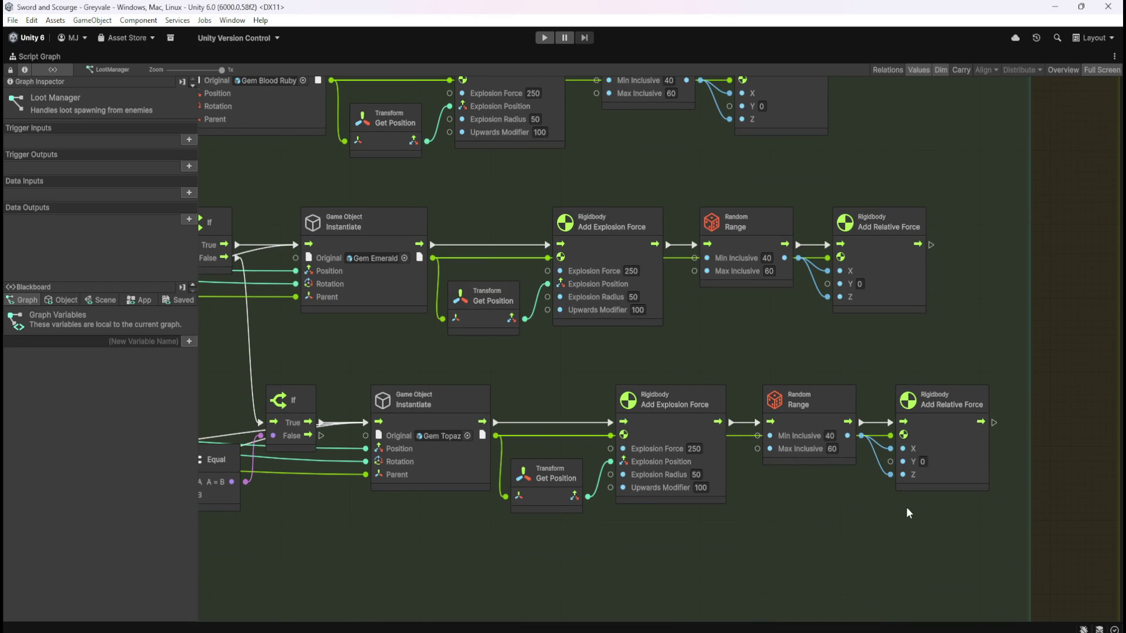
- Check the loot groups, restore the full editor layout and start Play mode
scroll(905, 509, down, 5)
scroll(920, 445, up, 5)
scroll(980, 447, down, 6)
drag(176, 457, 401, 383)
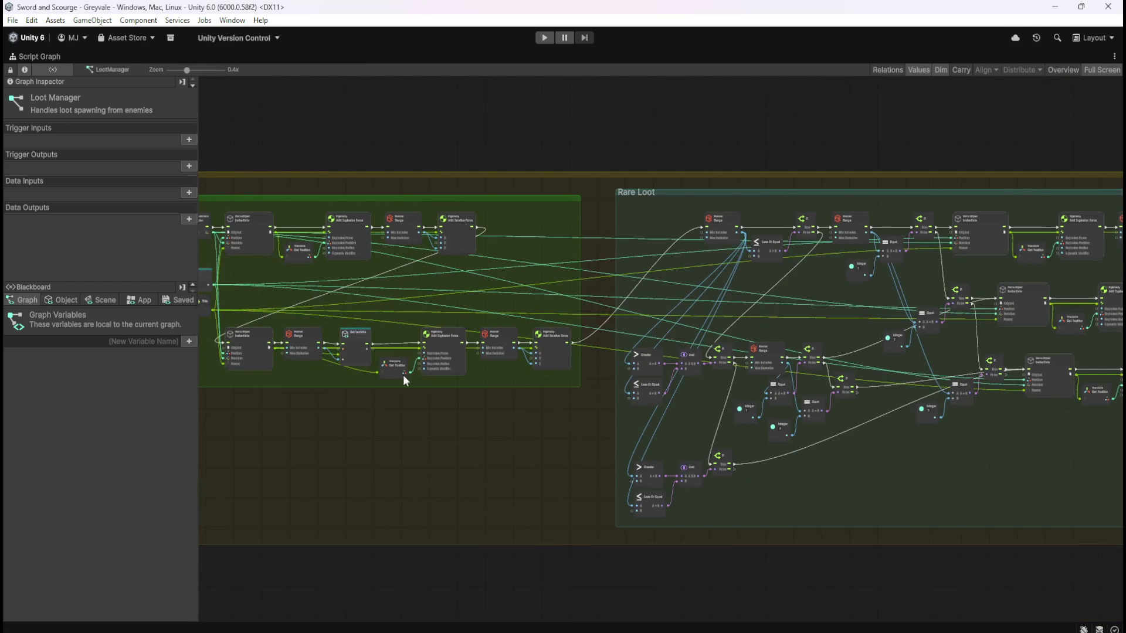
scroll(333, 292, up, 5)
drag(577, 349, 694, 397)
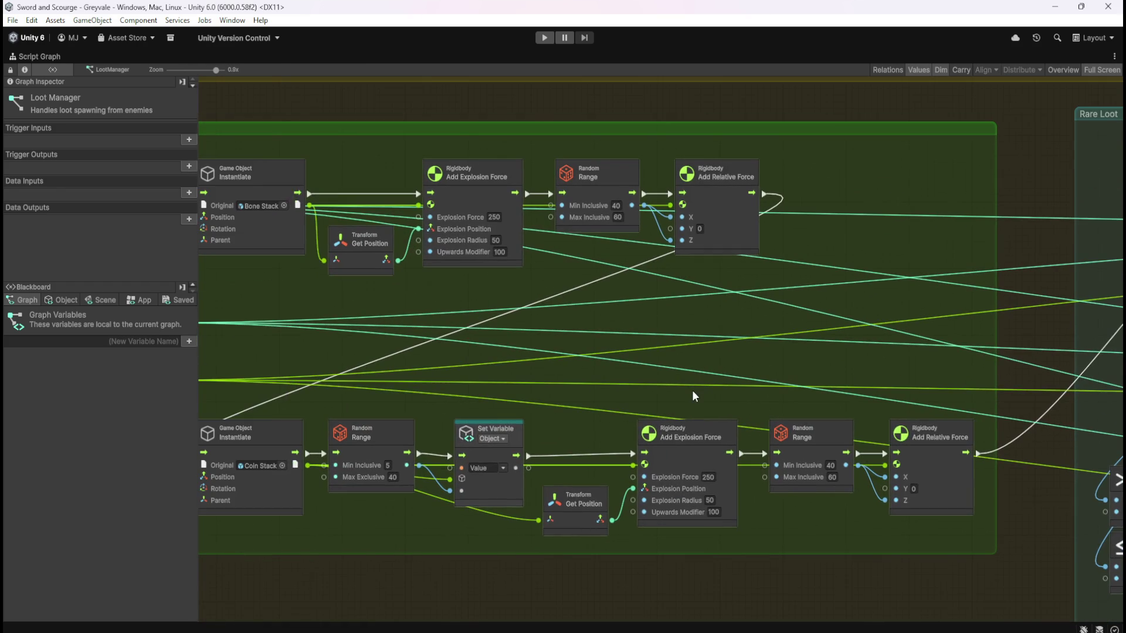
key(shift+space)
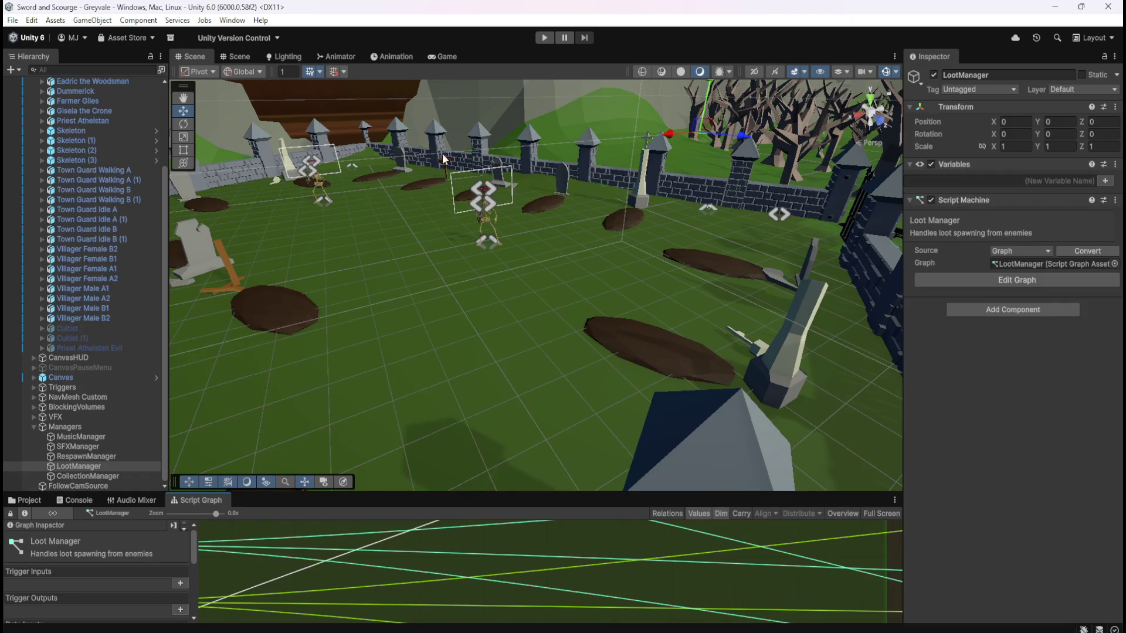
click(544, 38)
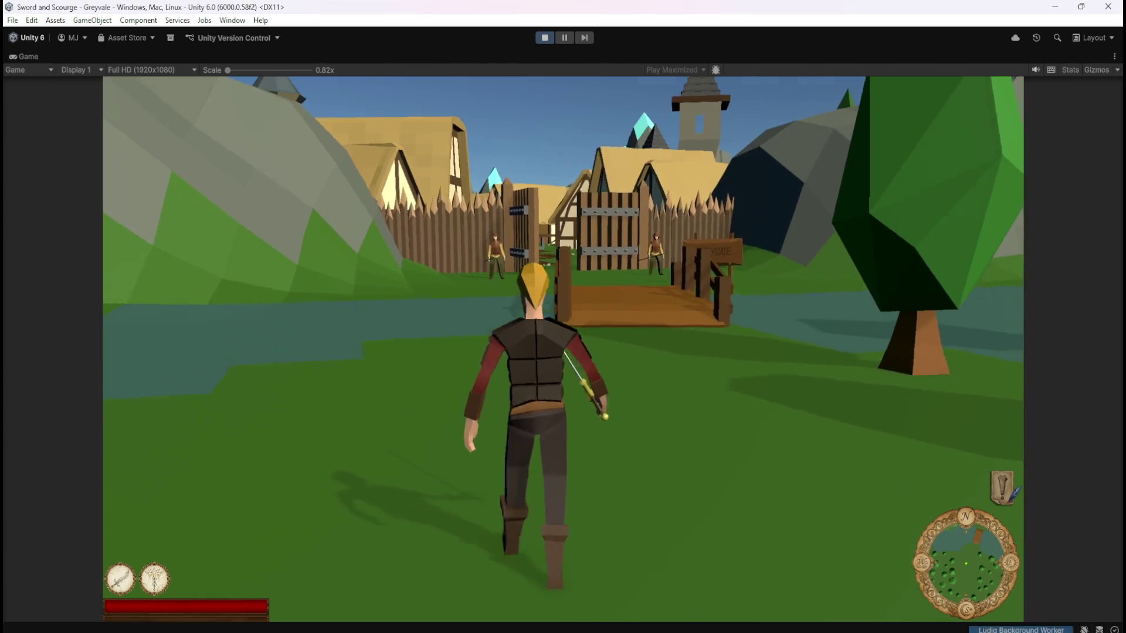
- Run the character through the village and dead forest into the graveyard
key(w)
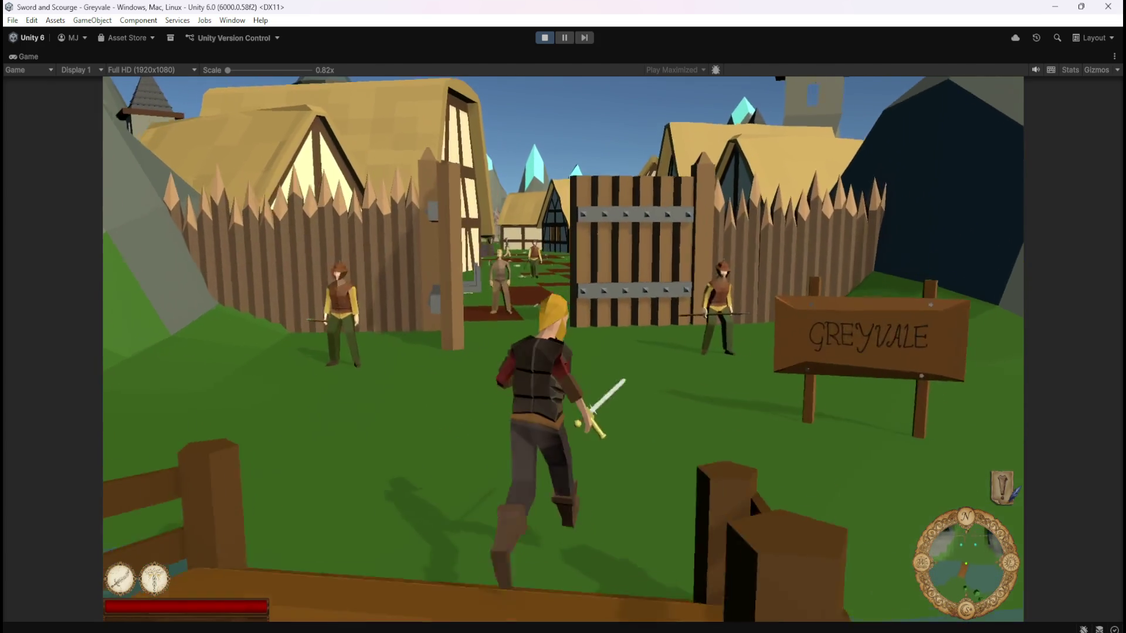
key(w)
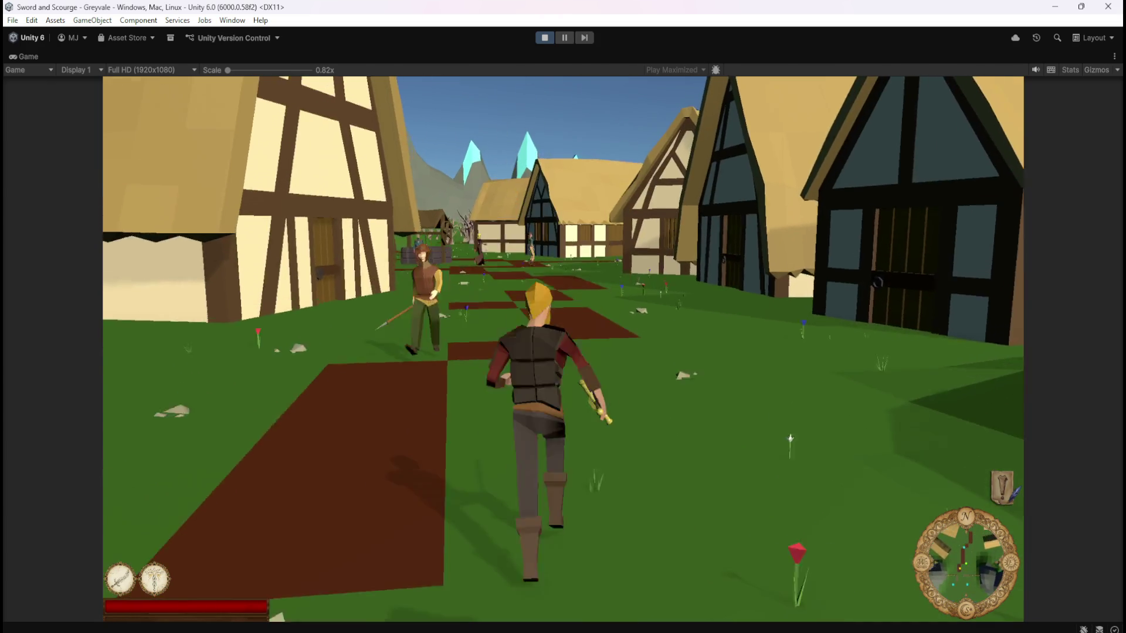
key(w)
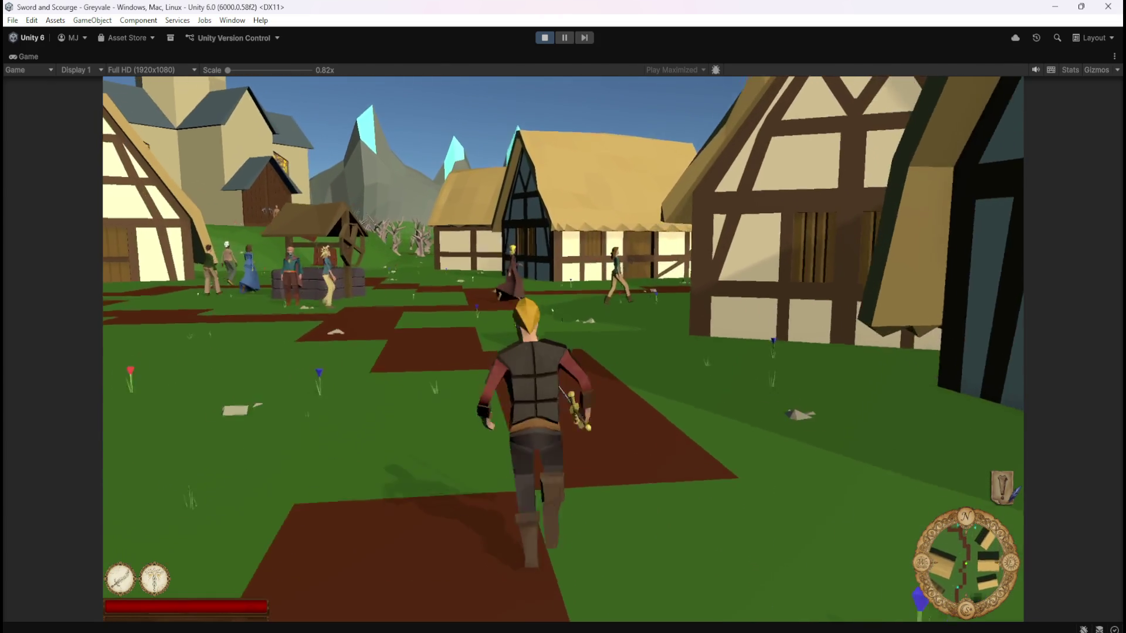
key(w)
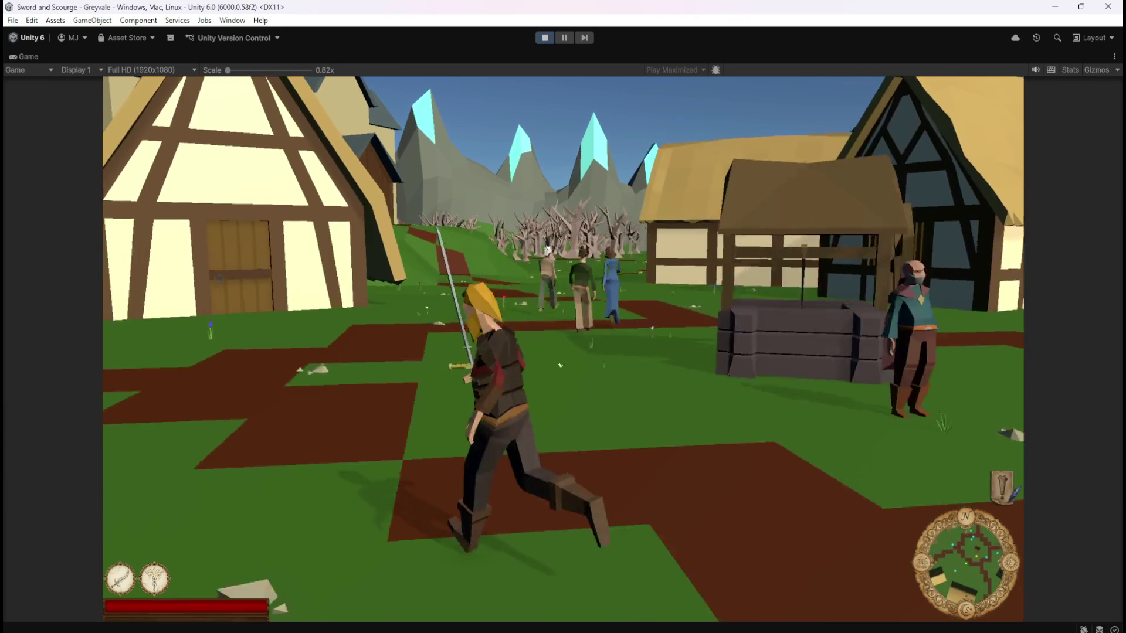
key(w)
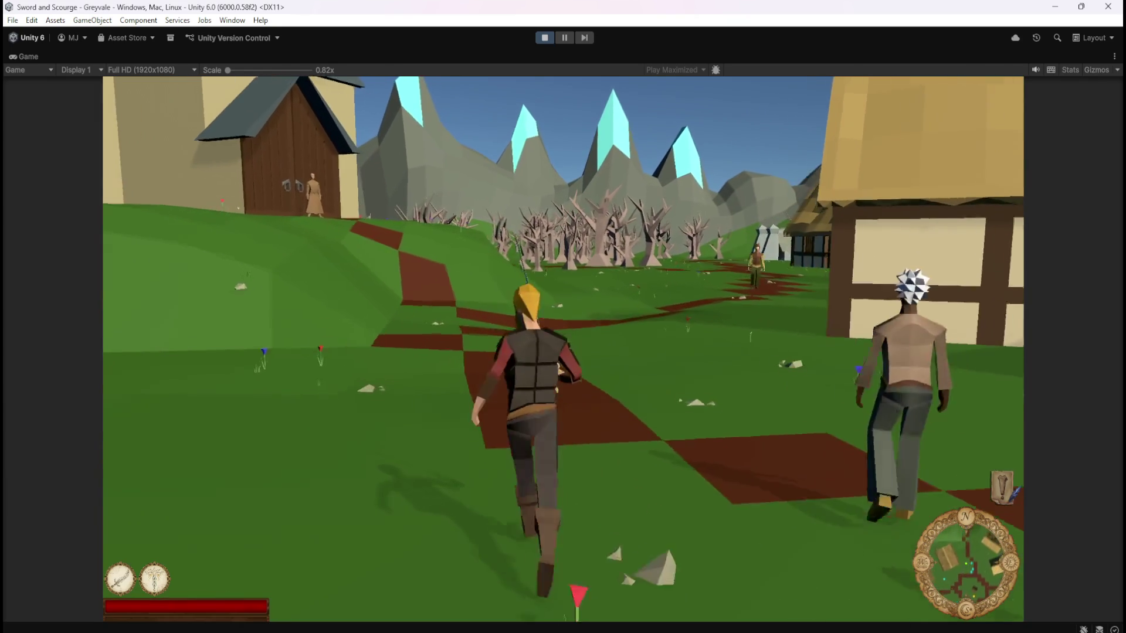
key(w)
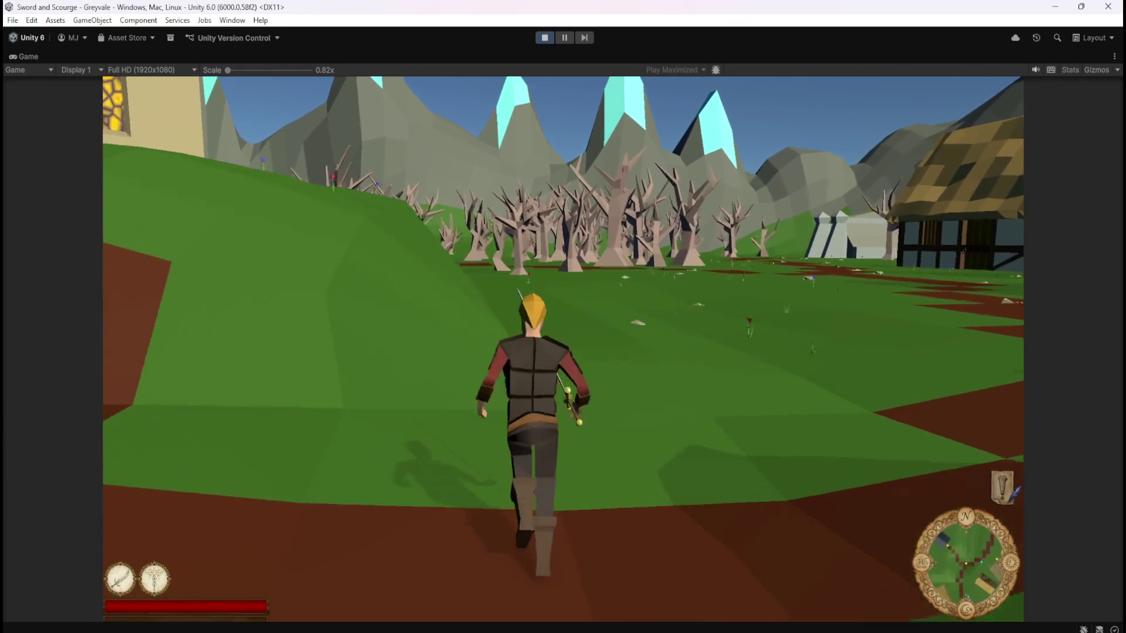
key(w)
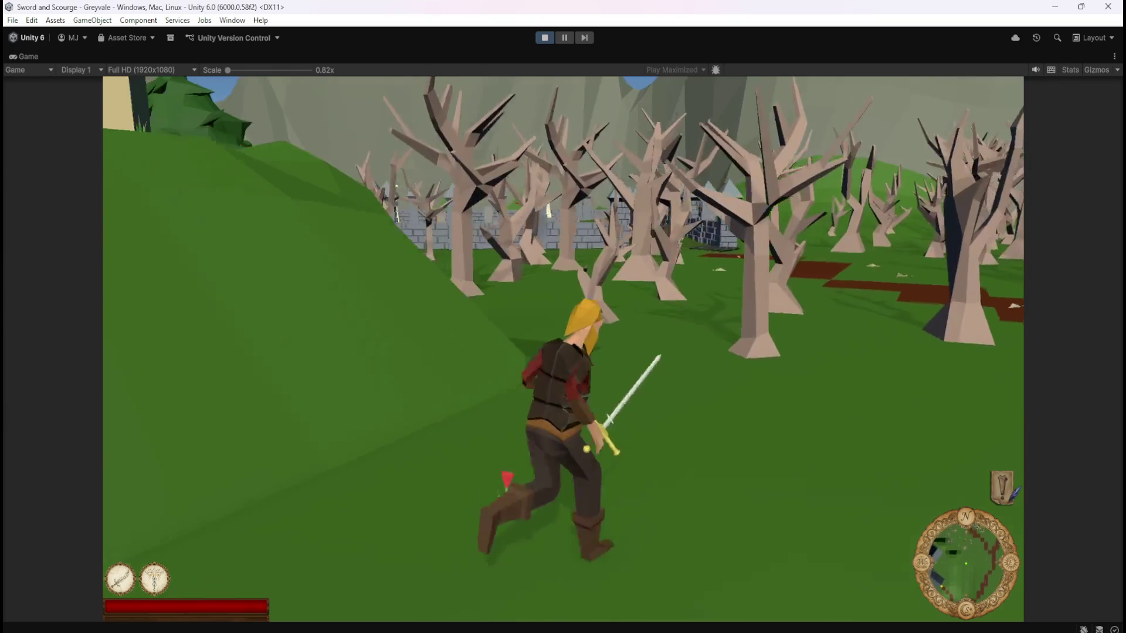
key(w)
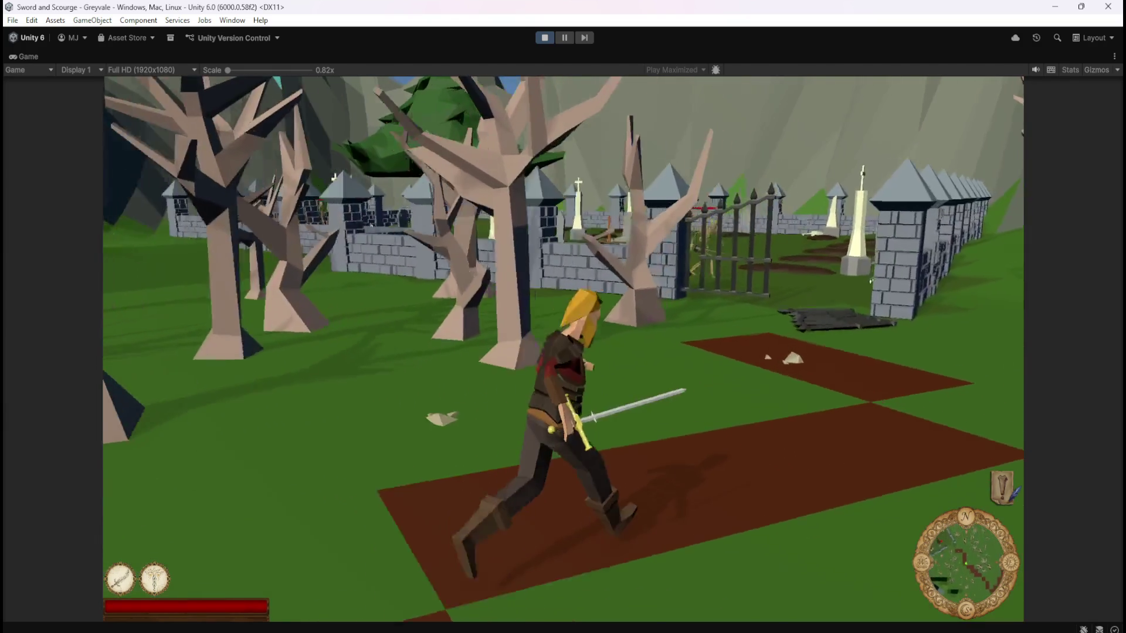
key(w)
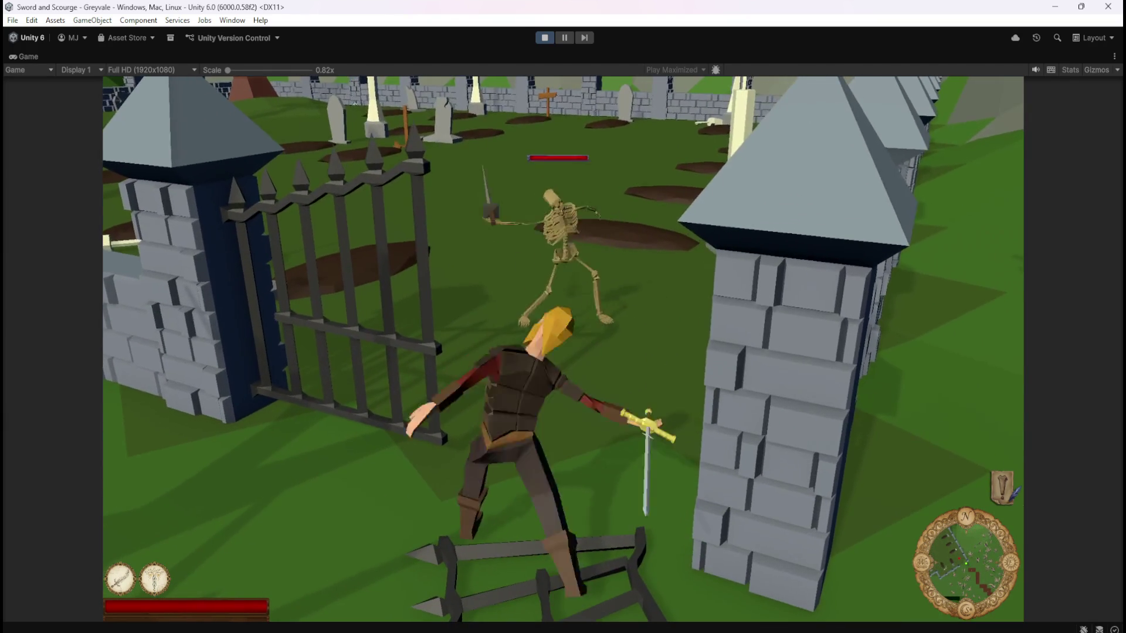
key(w)
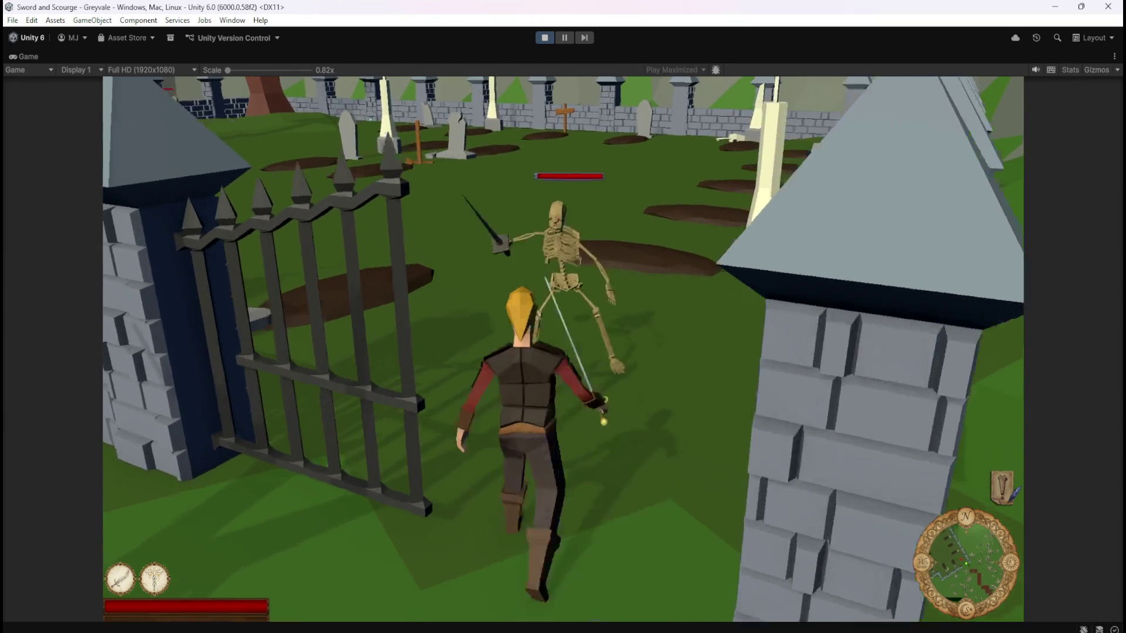
- Fight and defeat the graveyard skeletons, then pause and stop Play mode
click(802, 347)
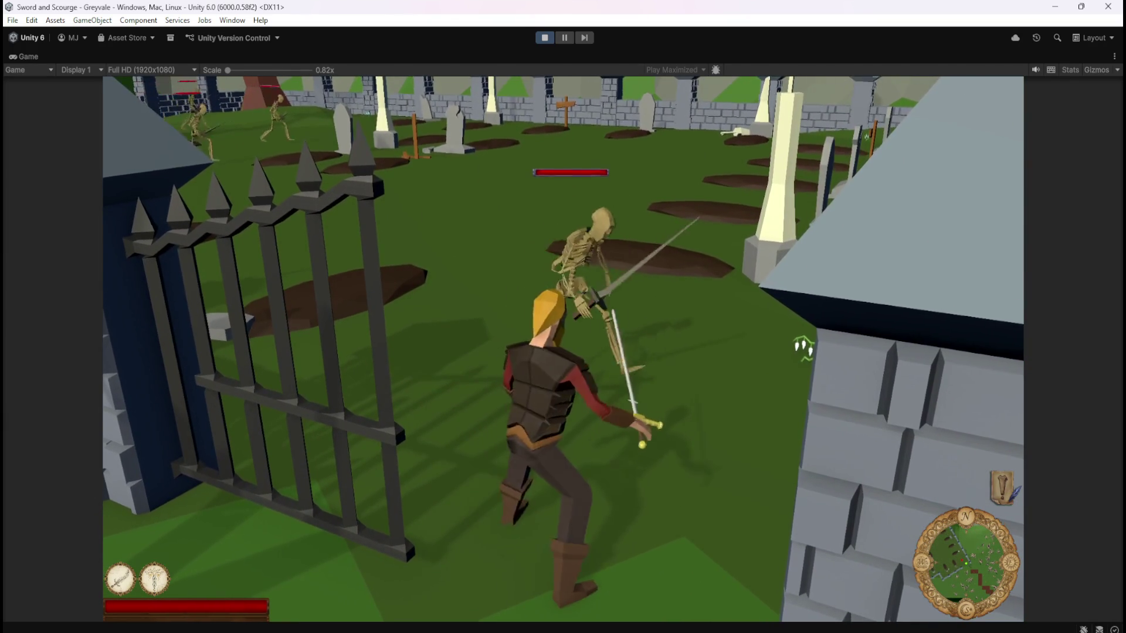
key(w)
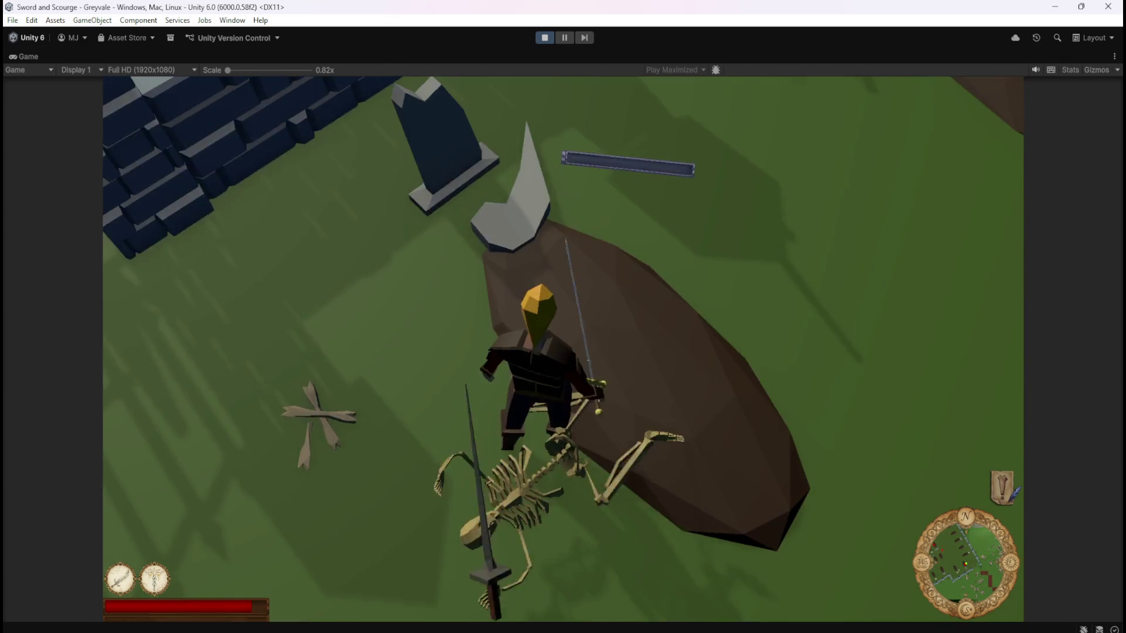
key(w)
key(w)
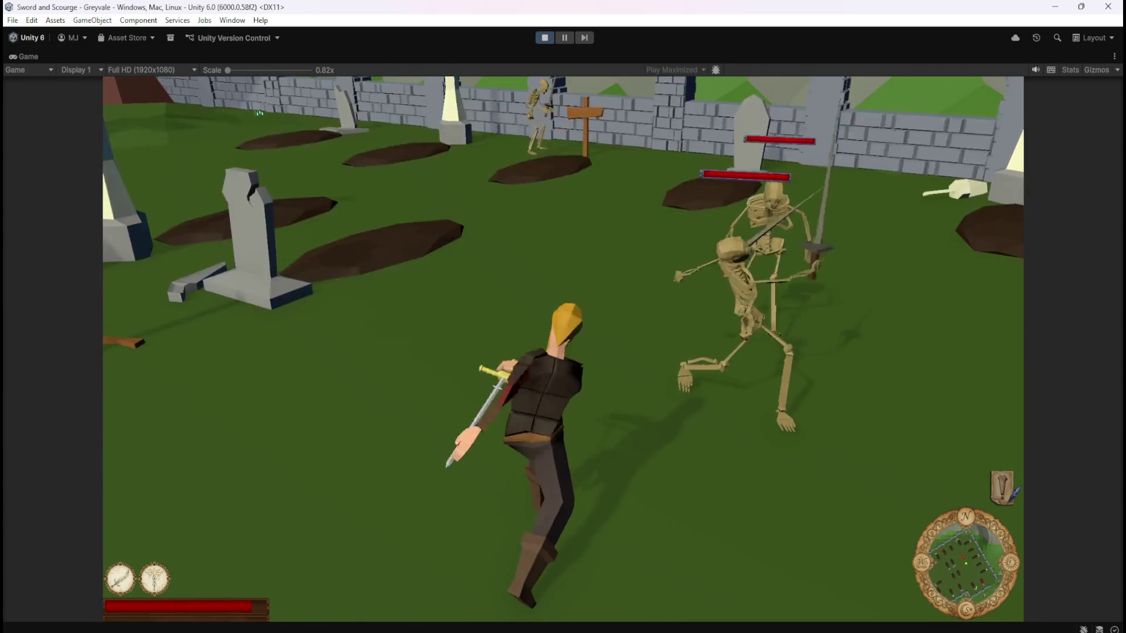
key(w)
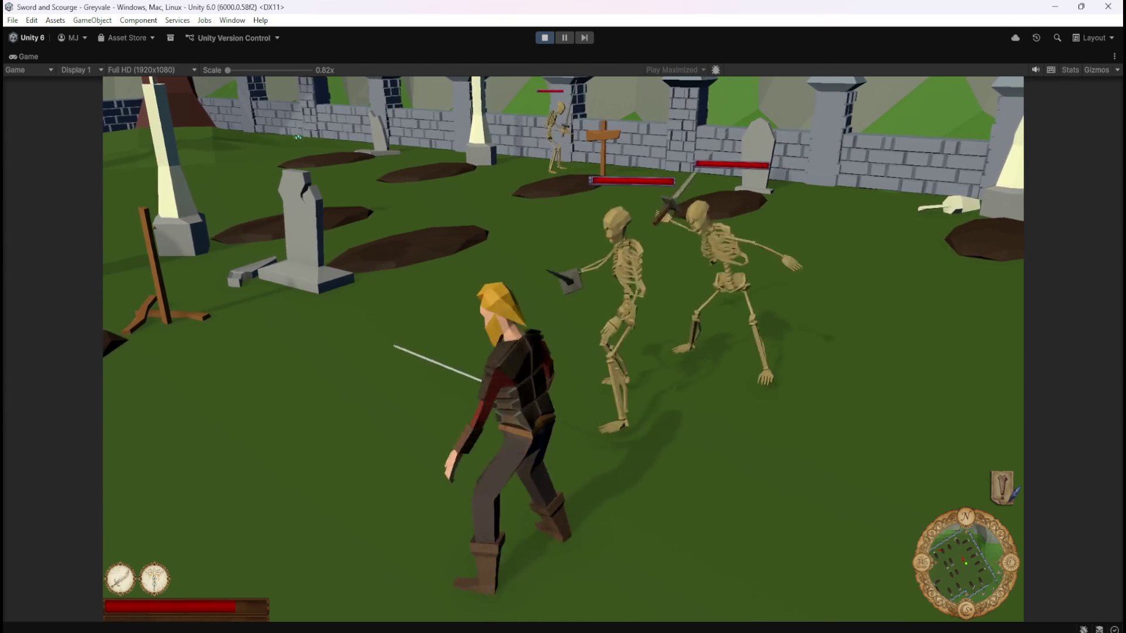
key(w)
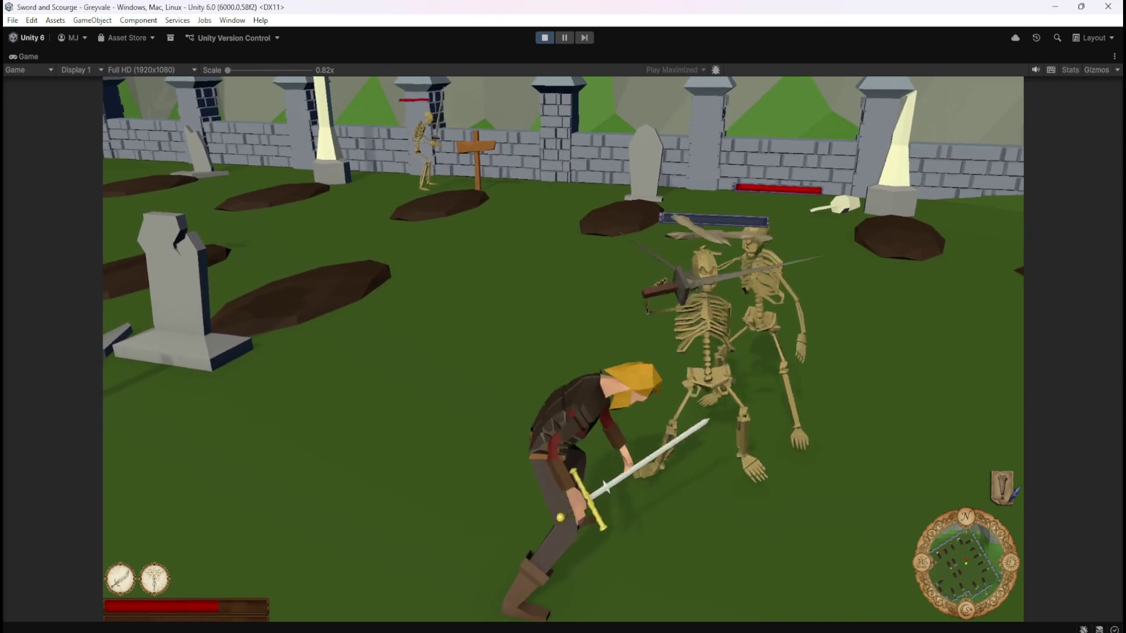
key(w)
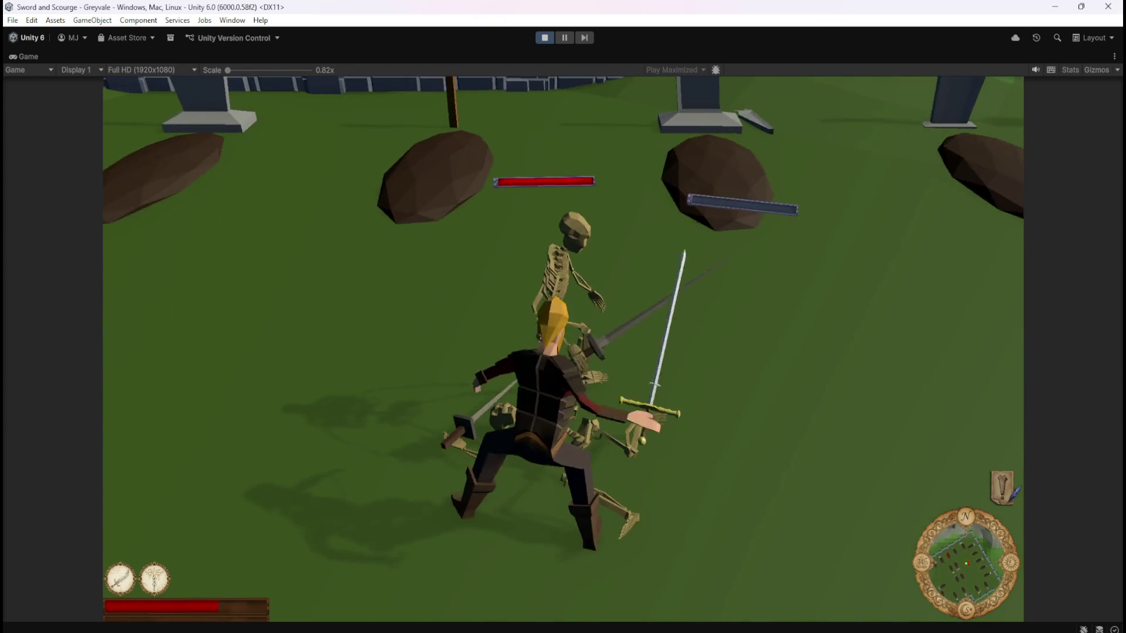
key(w)
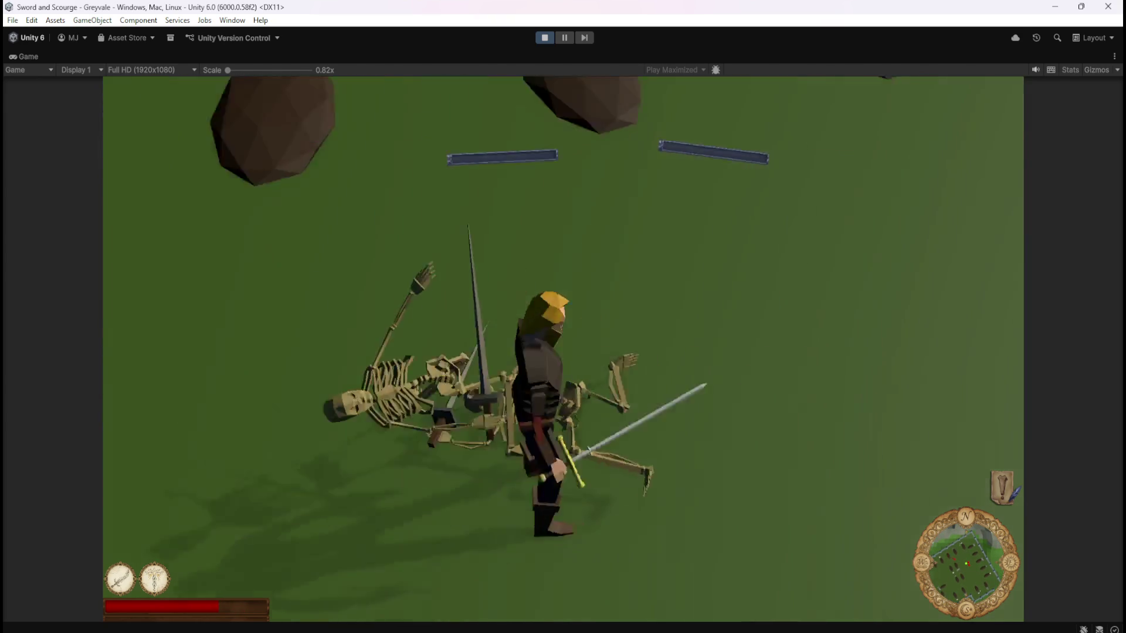
key(w)
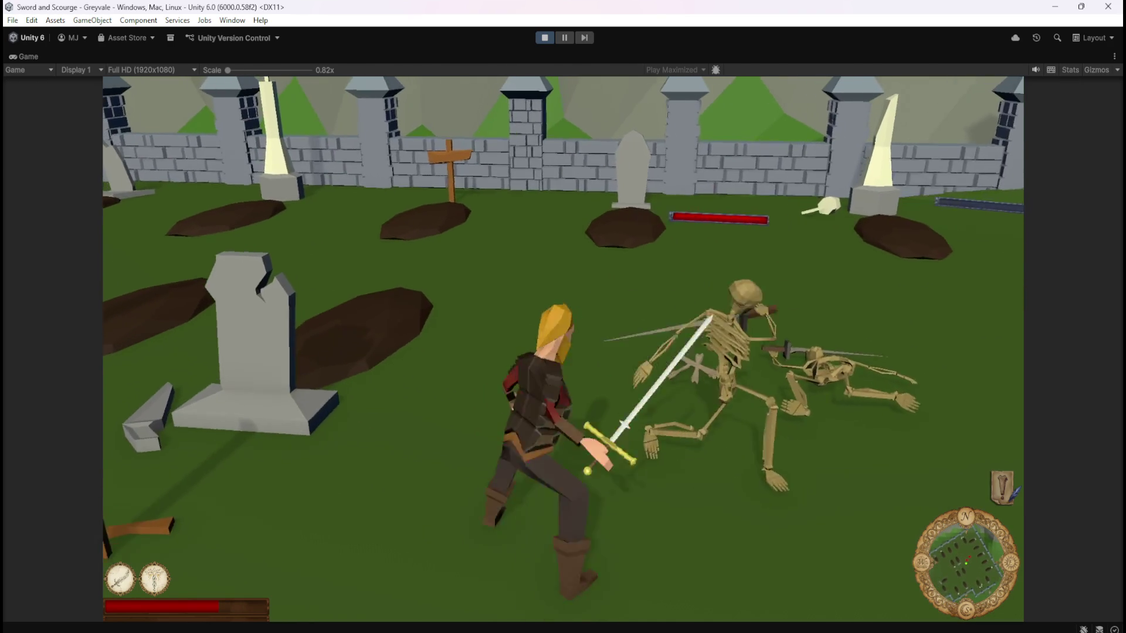
key(w)
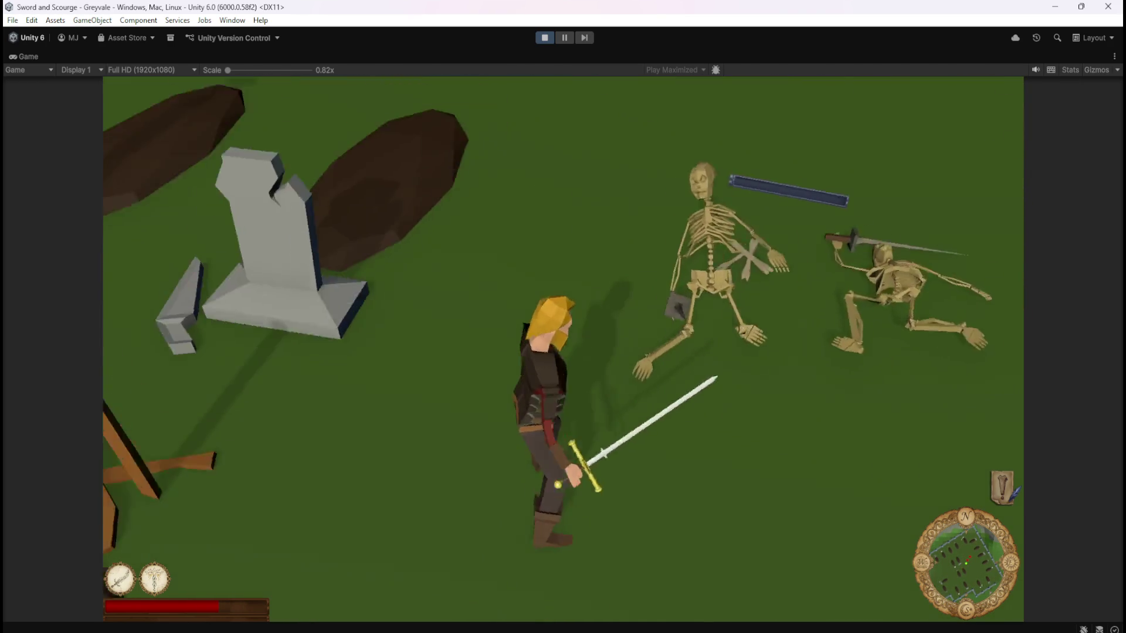
key(w)
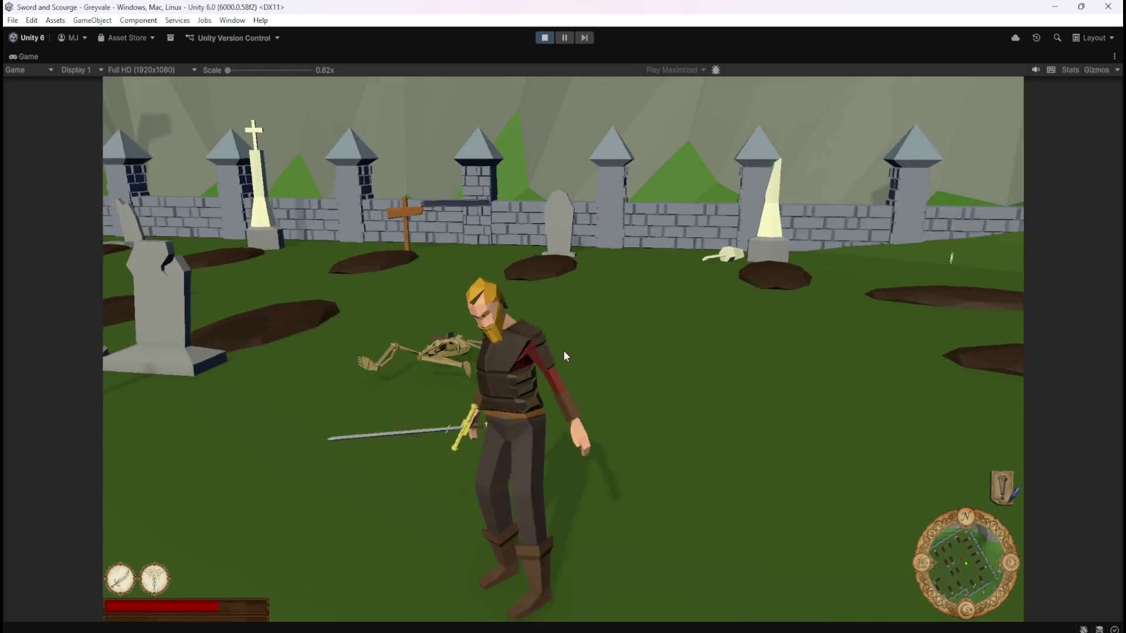
key(Escape)
click(544, 37)
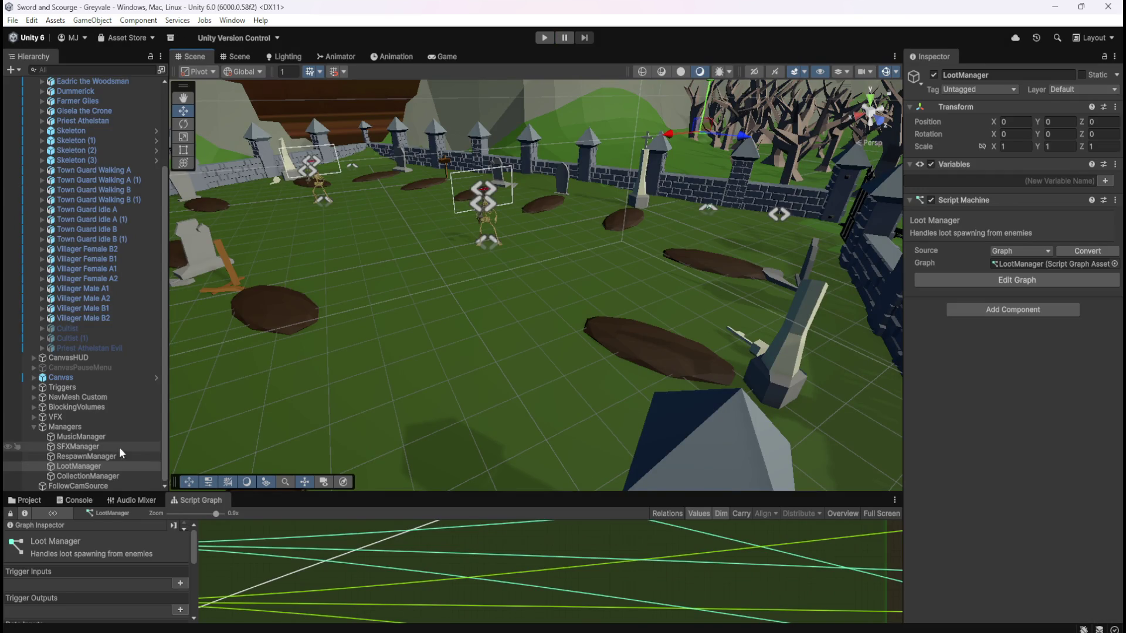
- Open the Bone Stack prefab from the Loot folder and add a Box Collider
click(27, 499)
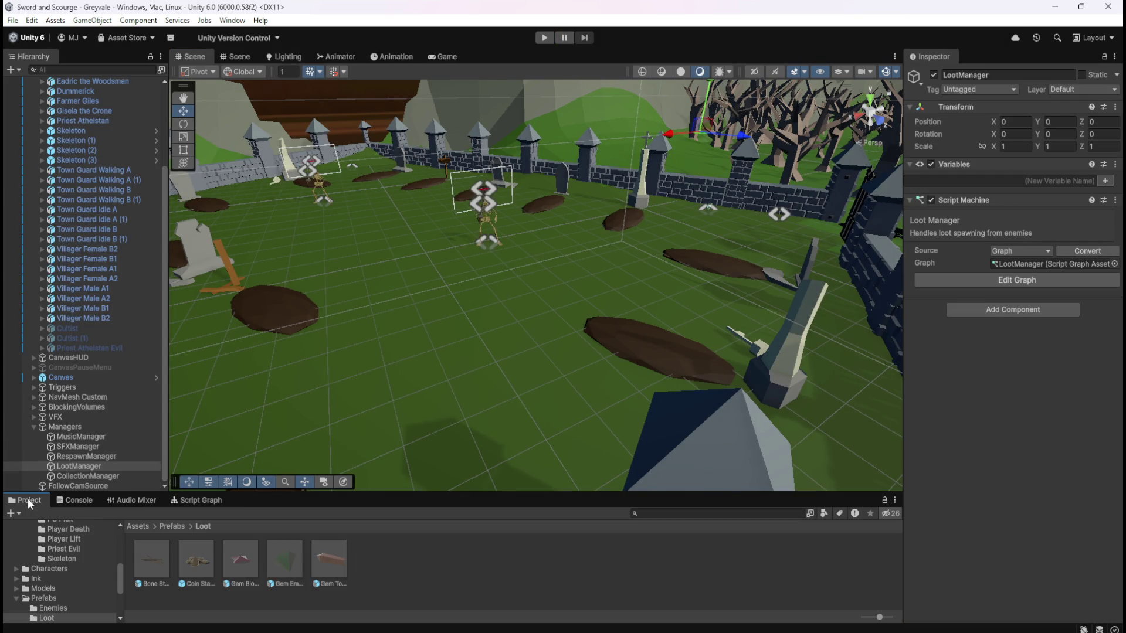
double_click(153, 559)
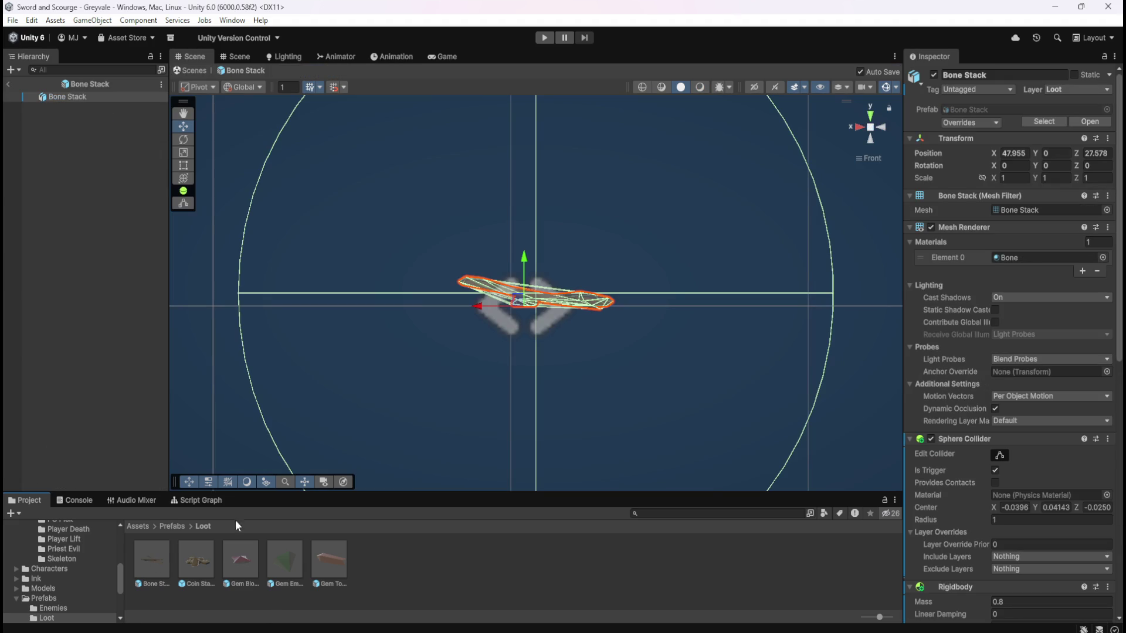
scroll(938, 481, down, 10)
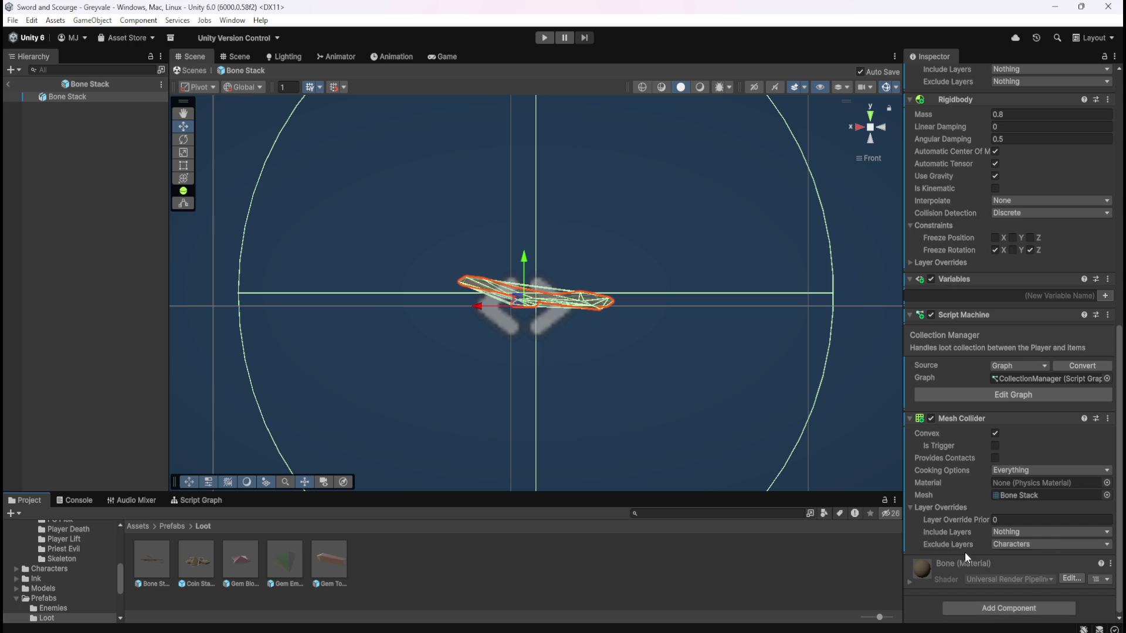
click(982, 606)
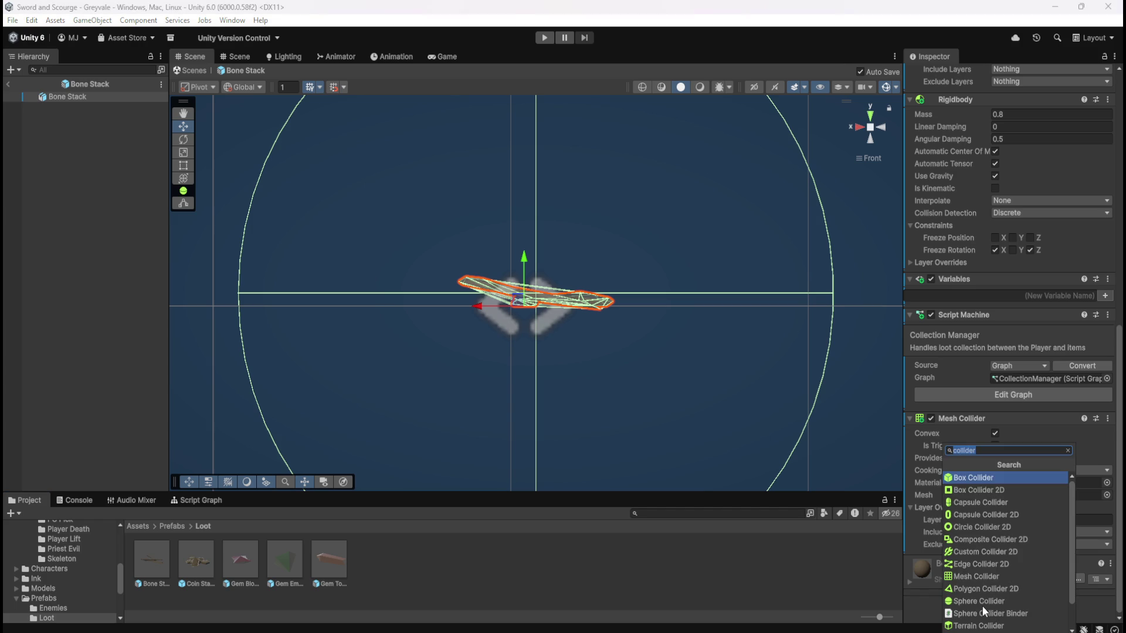
click(1000, 481)
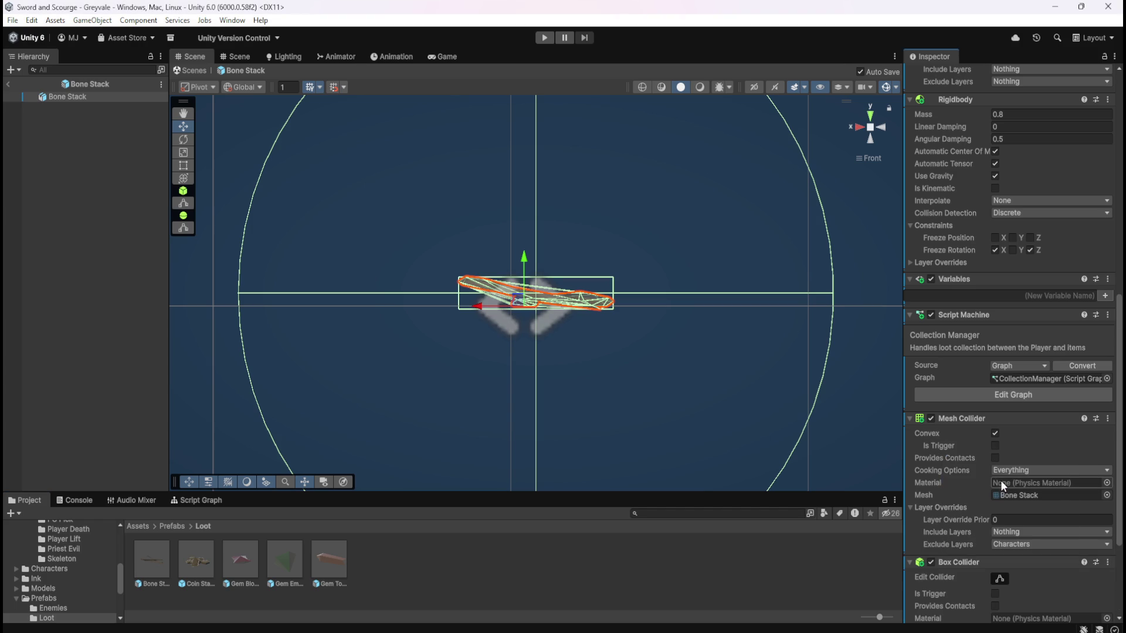
- Remove Bone Stack's Mesh Collider and set the box collider to exclude the Characters layer
right_click(962, 419)
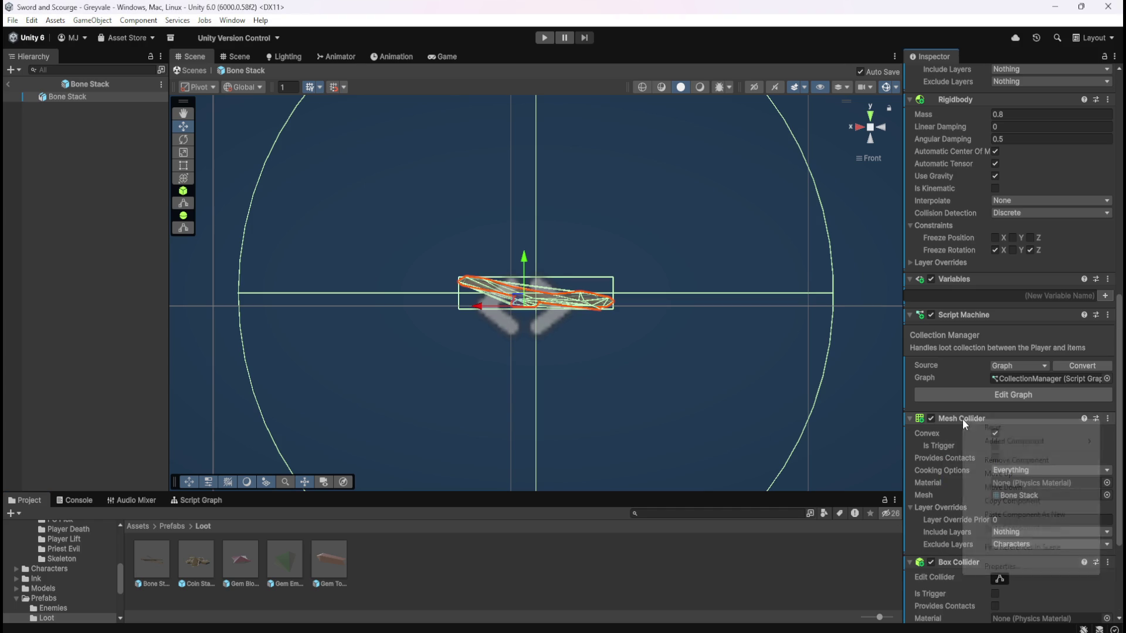
click(1009, 460)
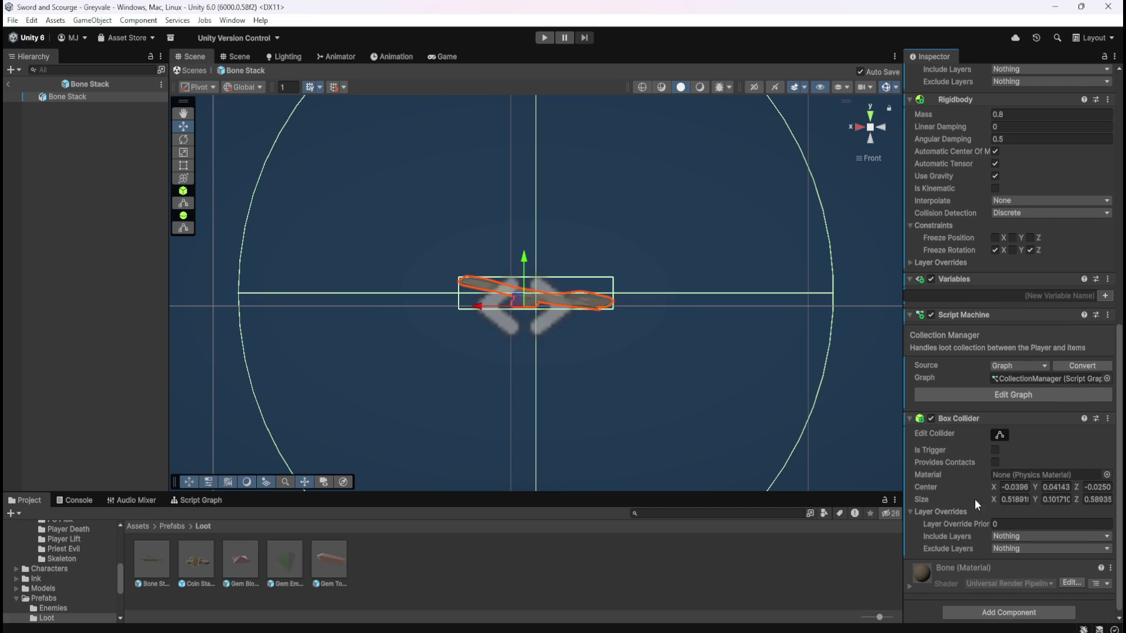
click(1007, 543)
click(1026, 482)
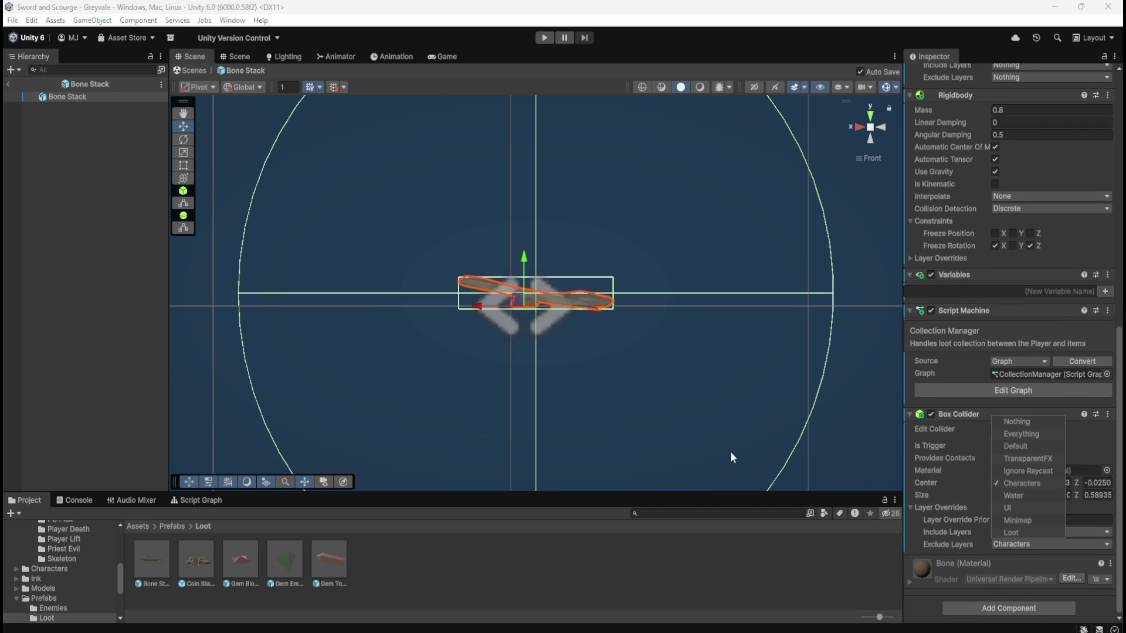
click(147, 297)
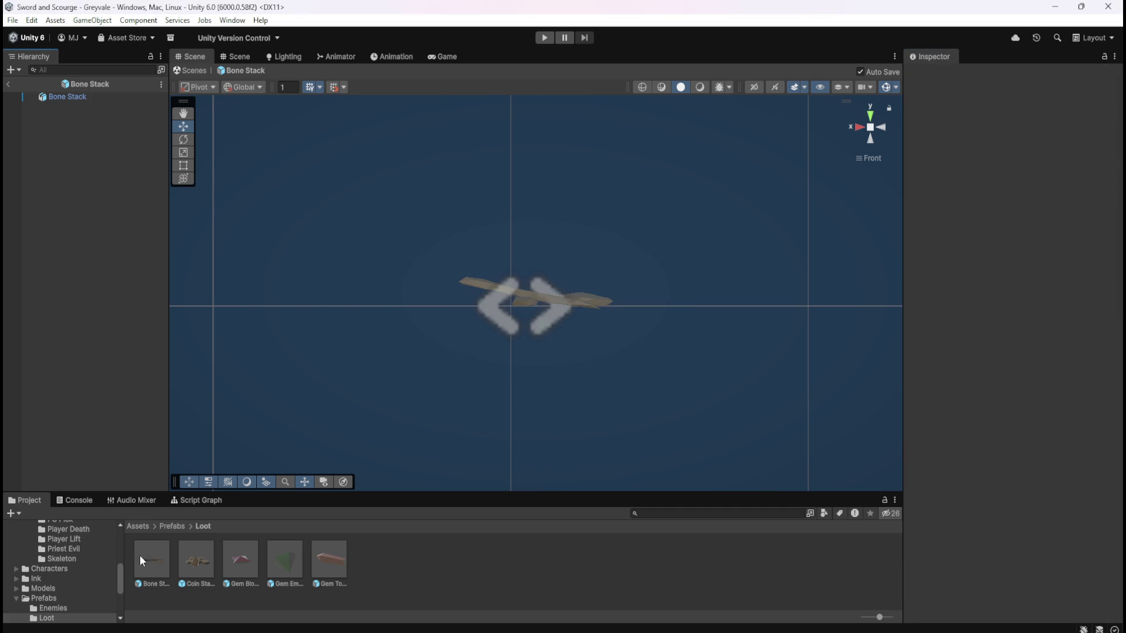
double_click(205, 555)
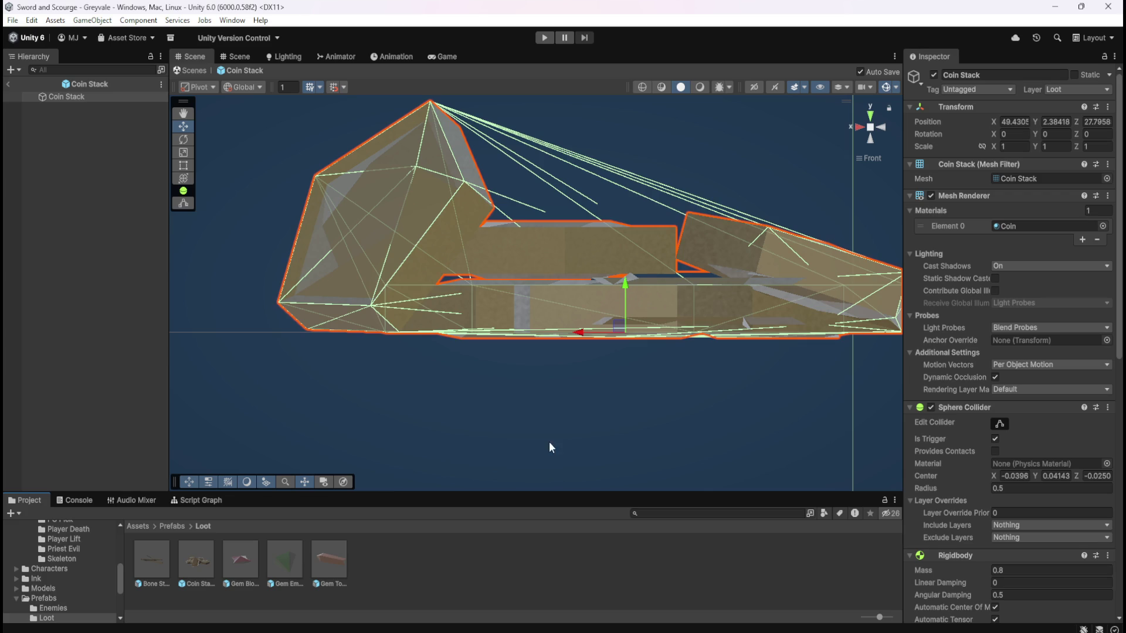
- Add a Box Collider excluding Characters to Coin Stack and remove its Mesh Collider
scroll(959, 543, down, 10)
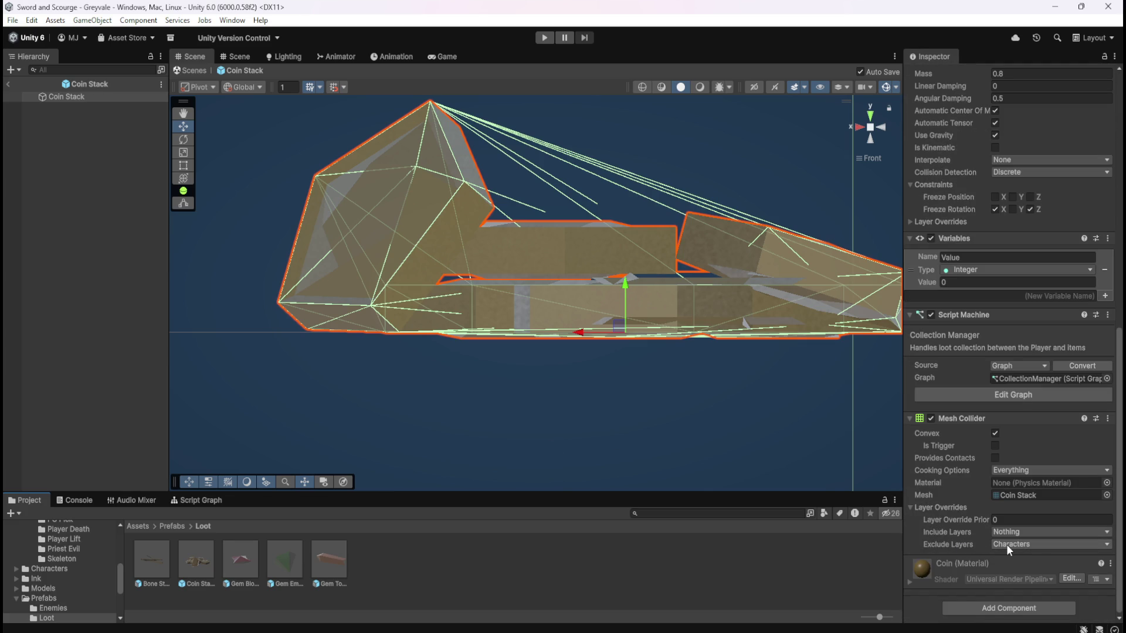
click(990, 608)
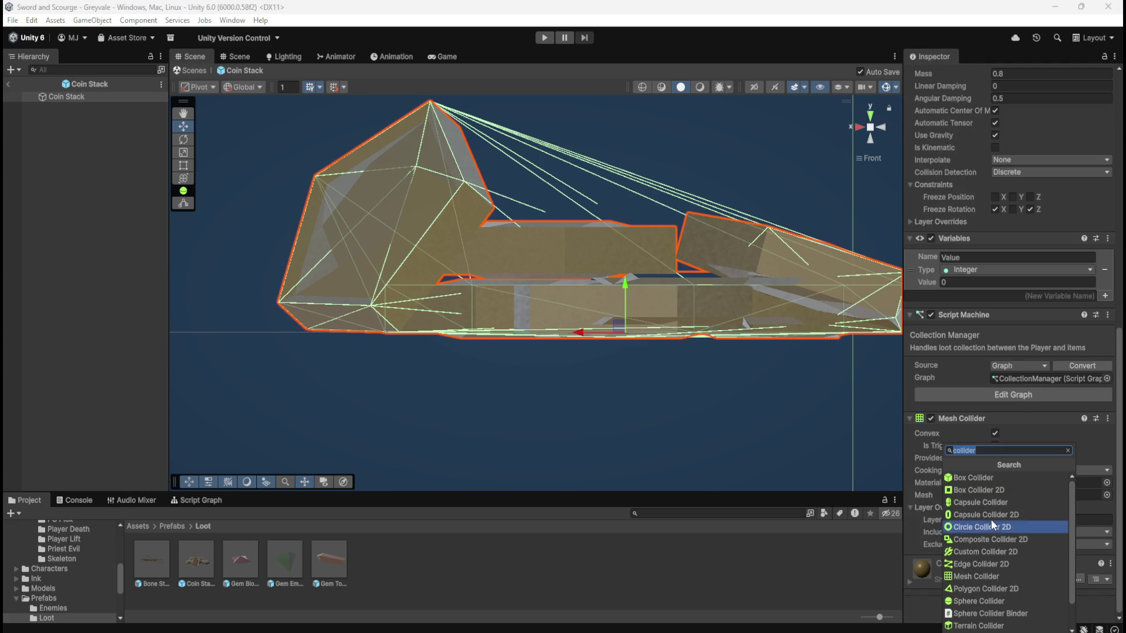
click(991, 477)
scroll(967, 530, down, 5)
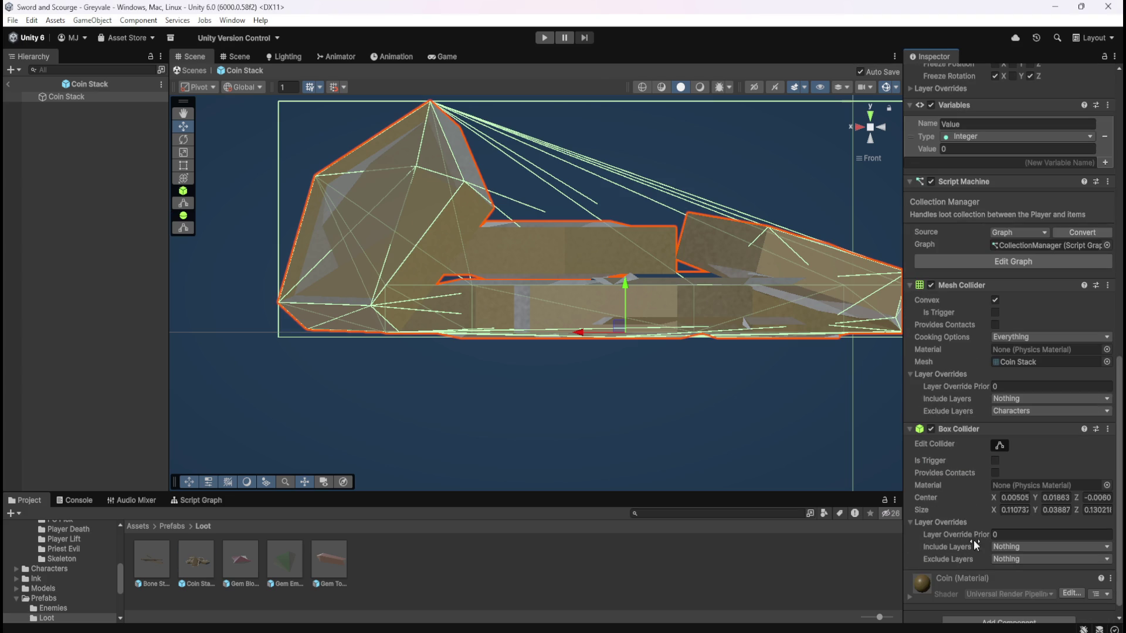
click(1009, 561)
click(1021, 500)
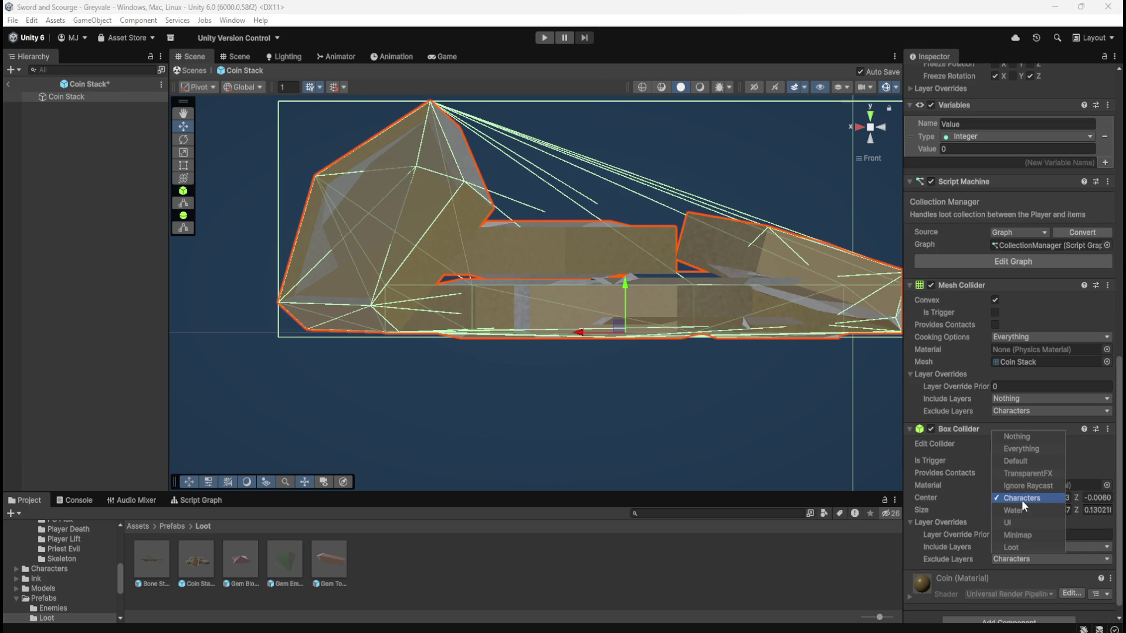
right_click(973, 284)
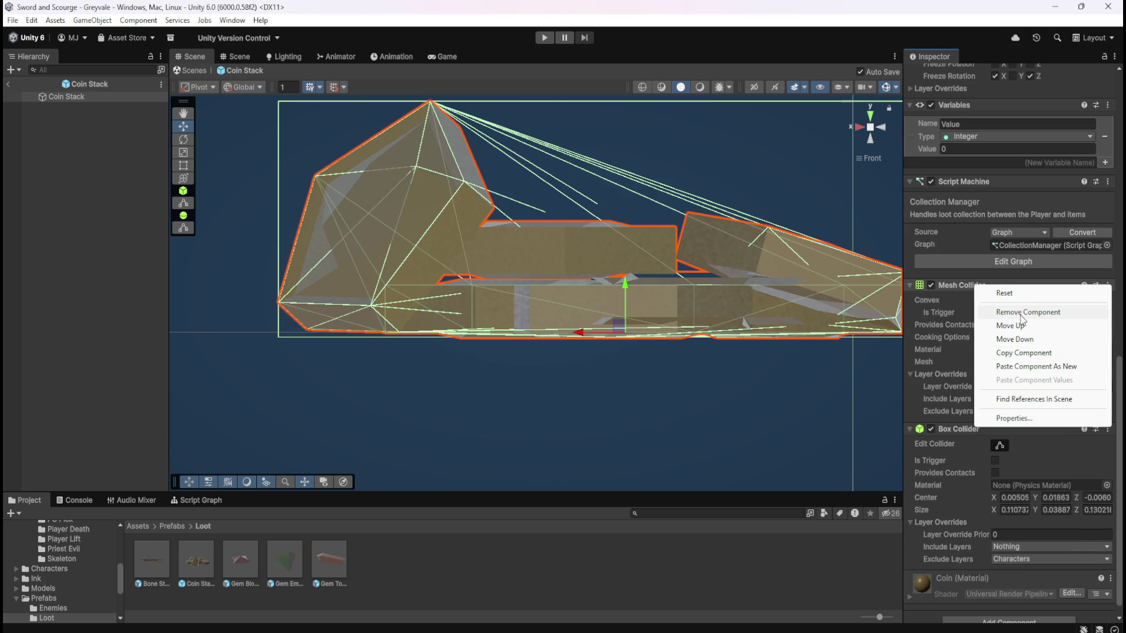
click(1025, 314)
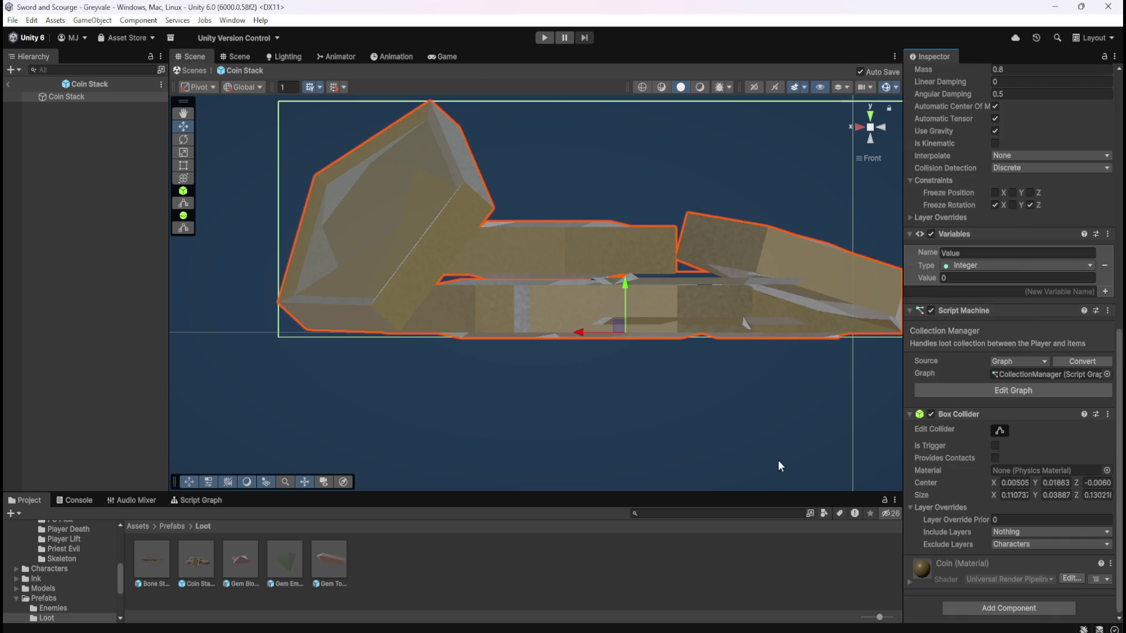
- Give Gem Blood Ruby a Box Collider excluding Characters and remove its Mesh Collider
double_click(246, 551)
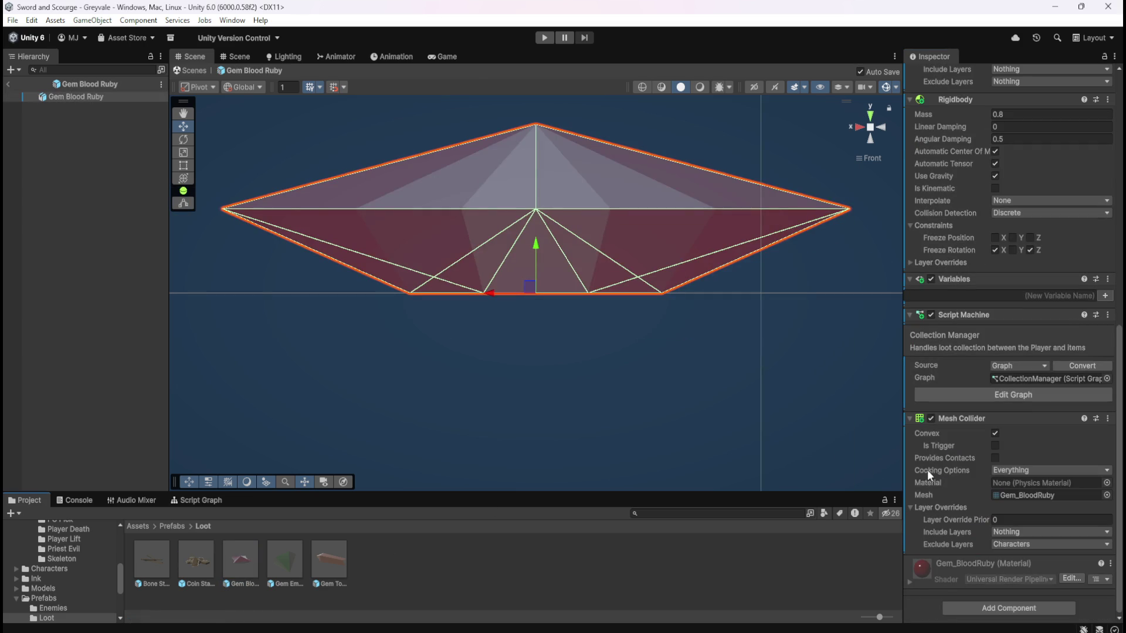
click(976, 607)
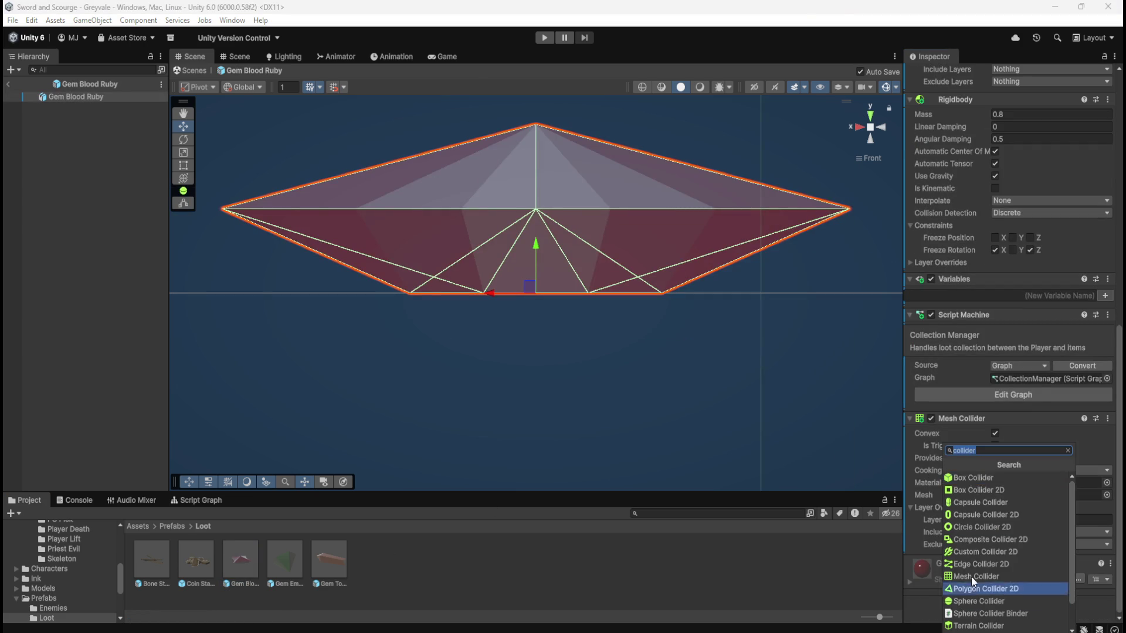
click(969, 477)
click(1010, 544)
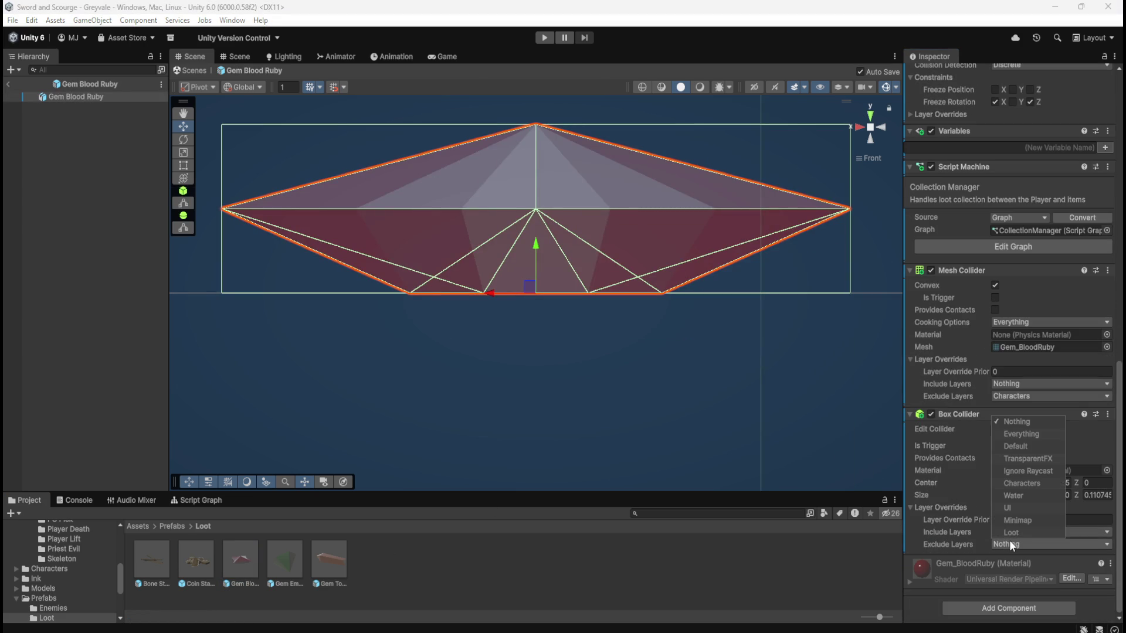
click(1022, 483)
right_click(972, 270)
click(1014, 315)
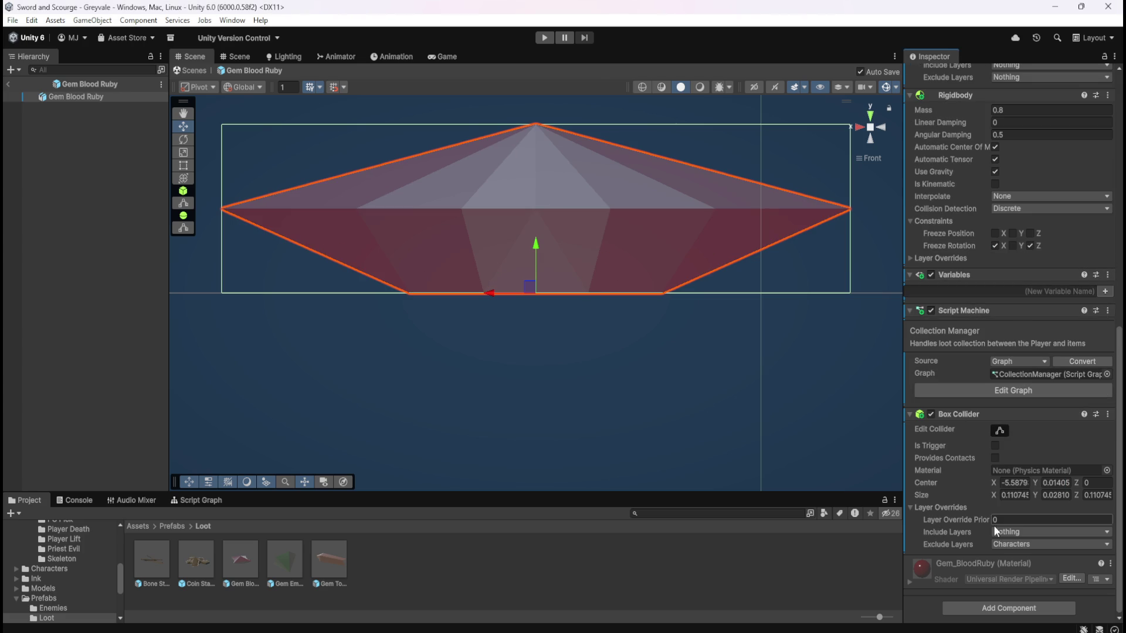
- Give Gem Emerald a Box Collider excluding Characters and remove its Mesh Collider
double_click(277, 560)
click(983, 607)
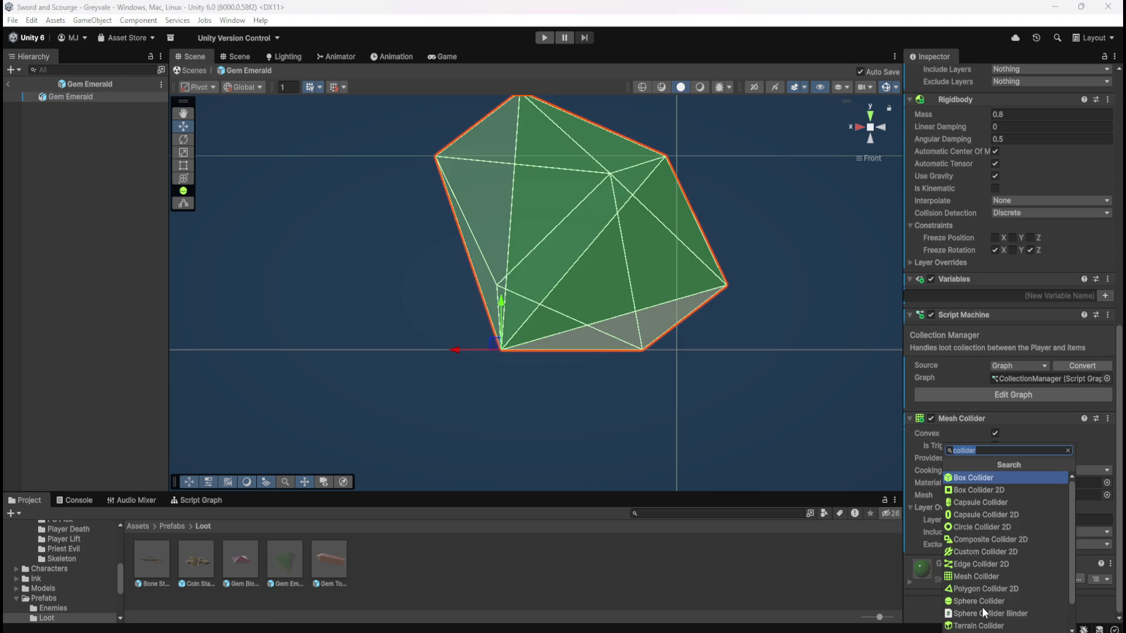
click(983, 478)
scroll(985, 516, down, 5)
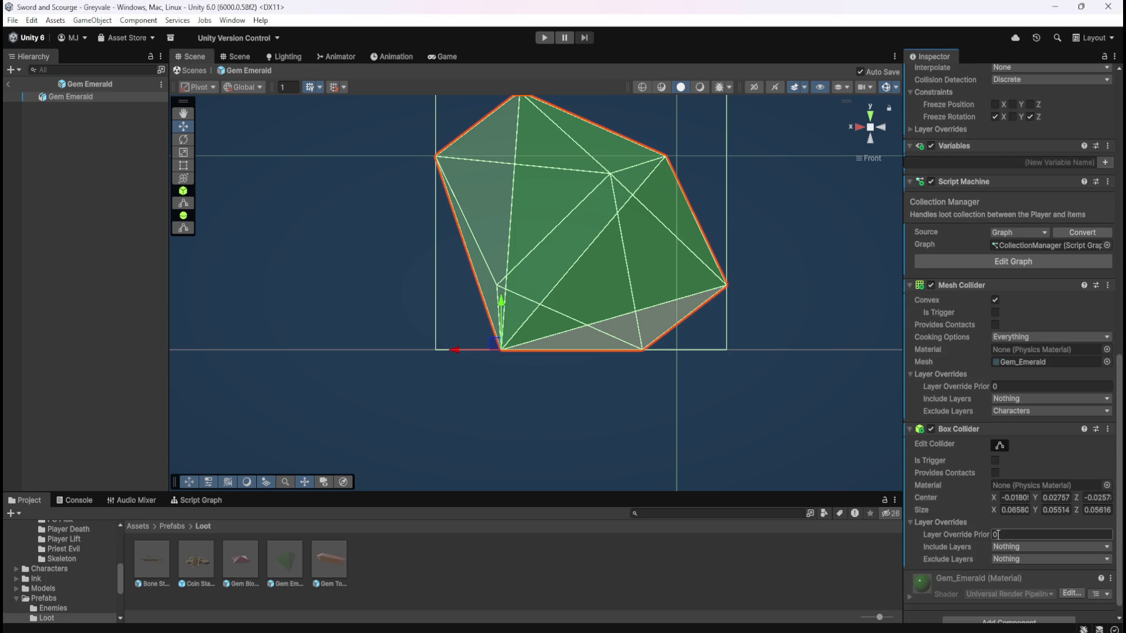
click(1002, 558)
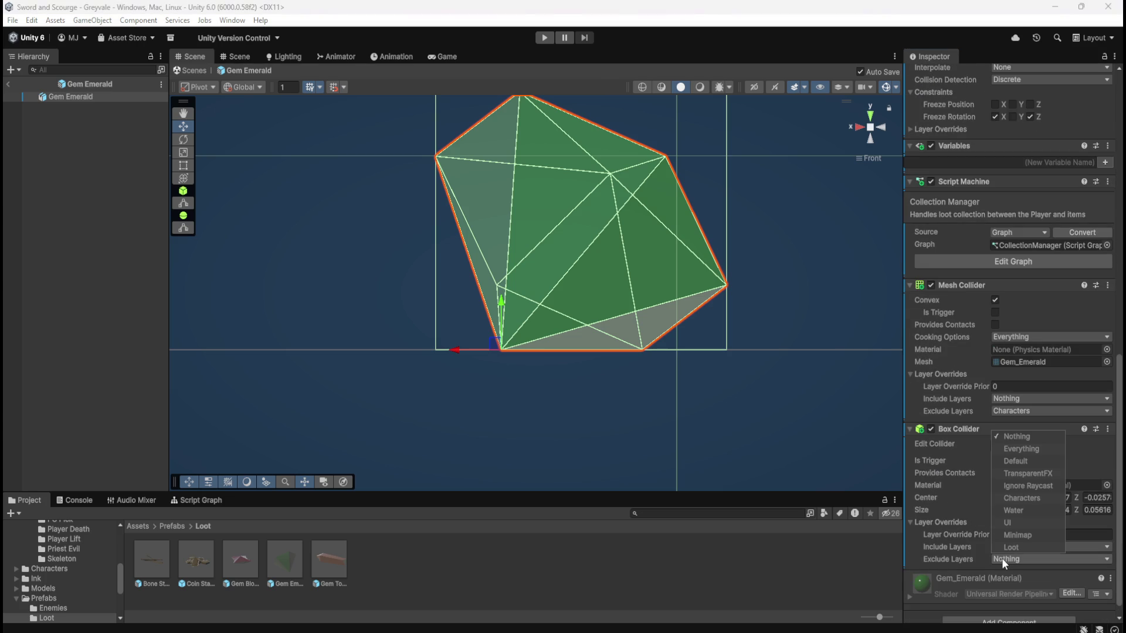
click(1021, 498)
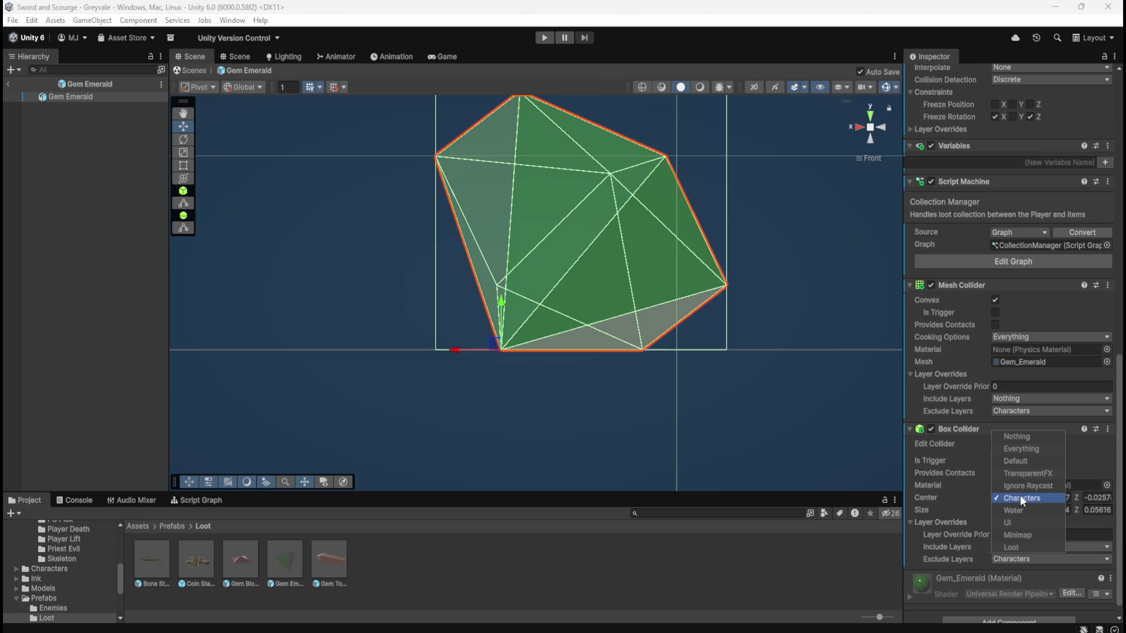
right_click(970, 287)
click(1015, 332)
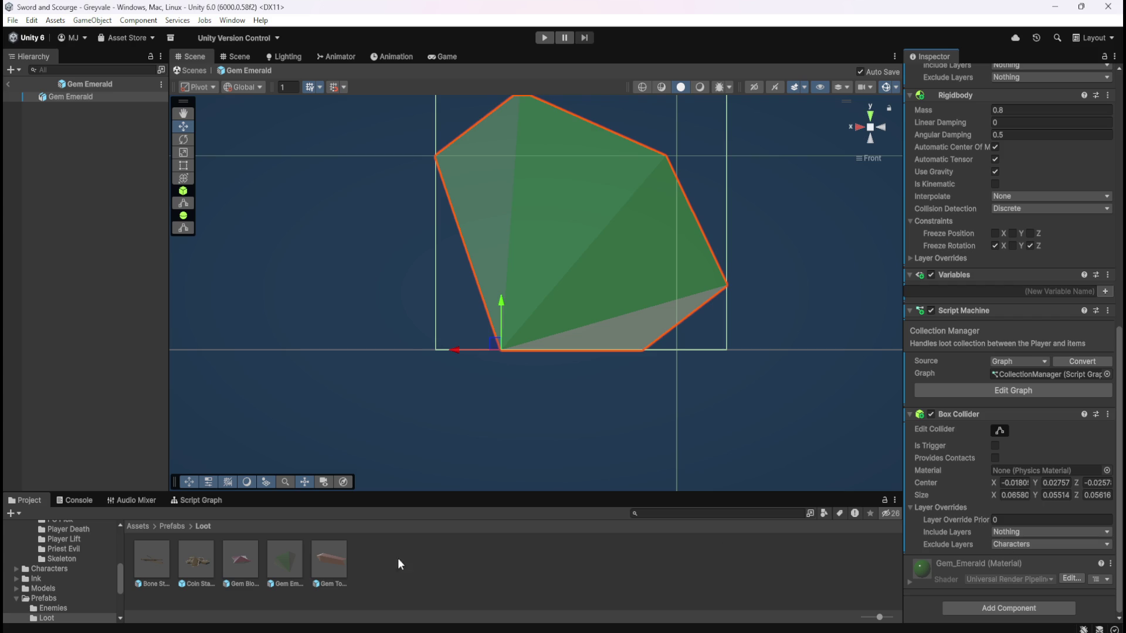
- Give Gem Topaz a Box Collider excluding Characters and remove its Mesh Collider
double_click(340, 556)
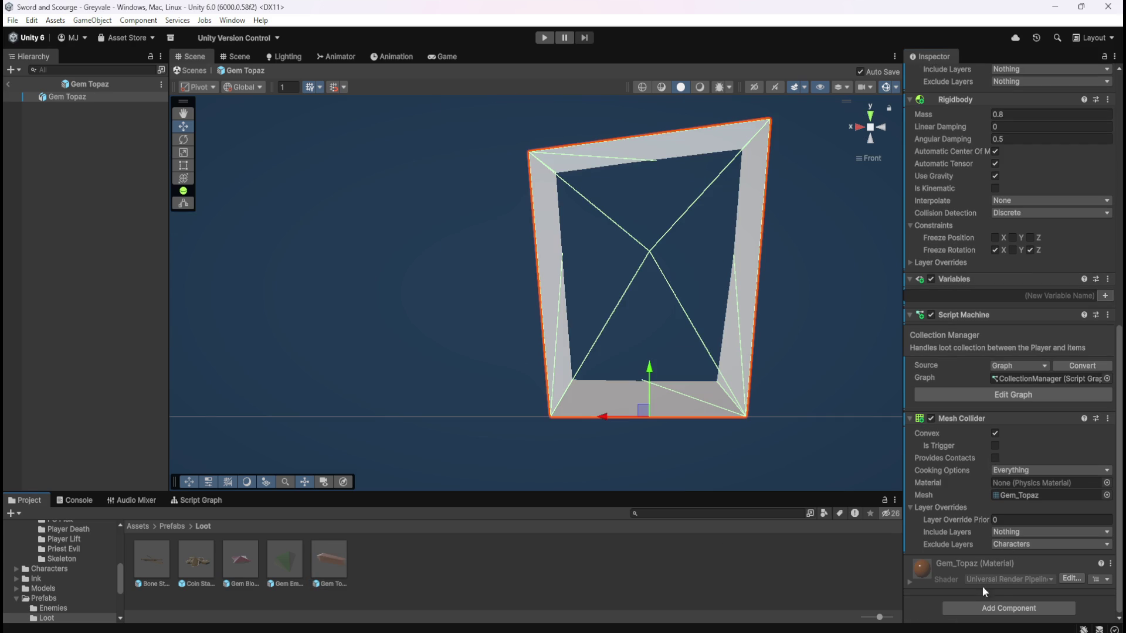
click(980, 606)
click(998, 477)
scroll(958, 530, down, 2)
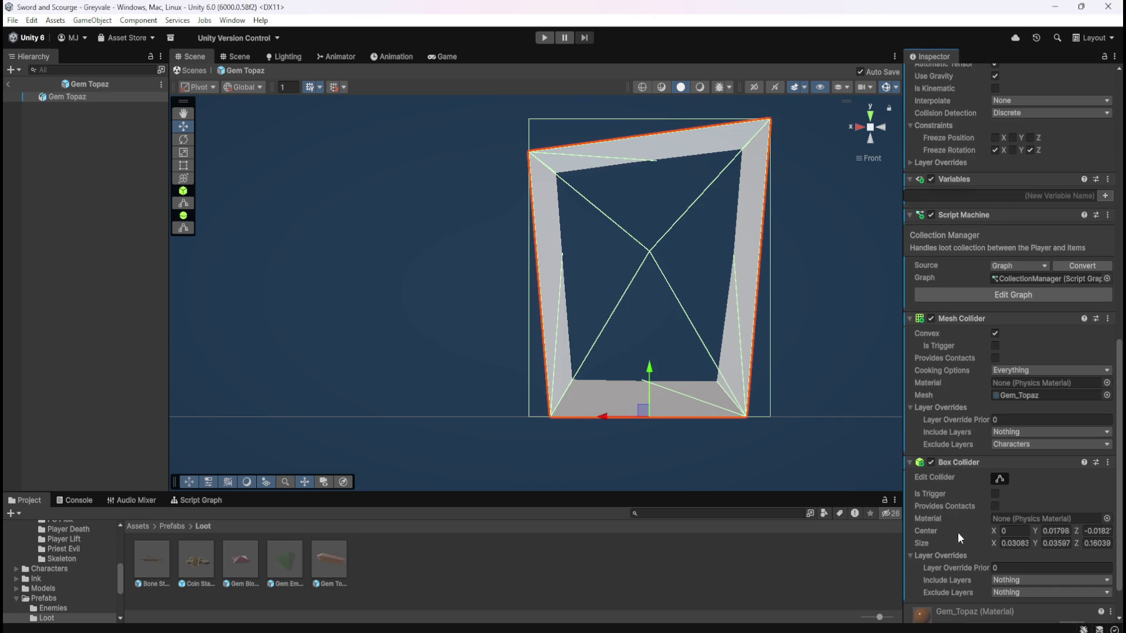
click(1008, 590)
click(1016, 532)
right_click(965, 320)
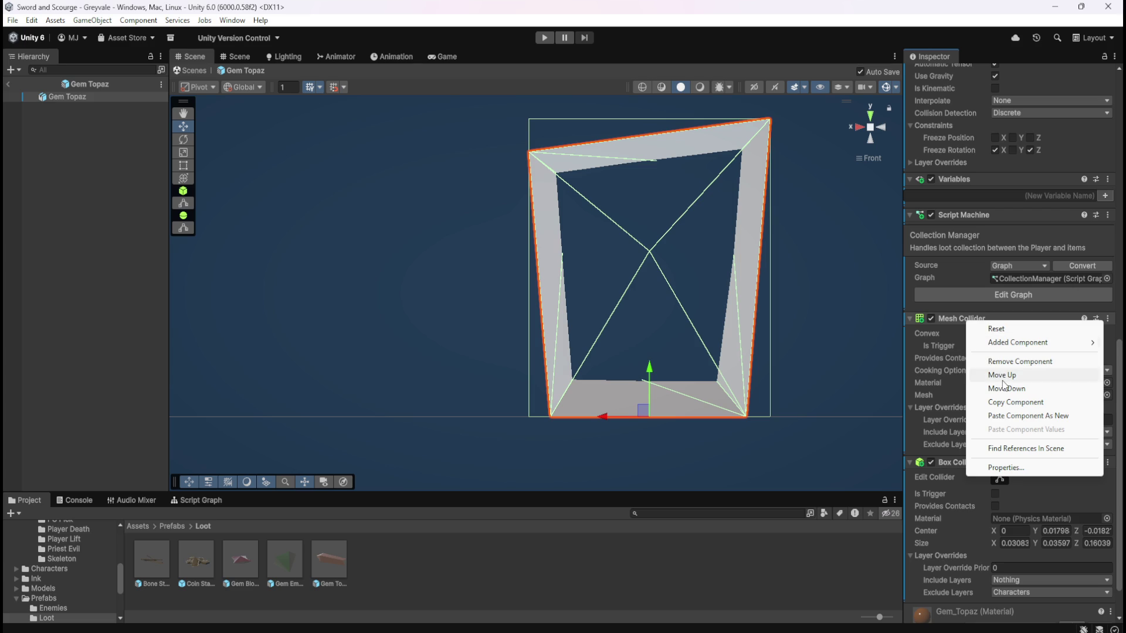
click(1013, 362)
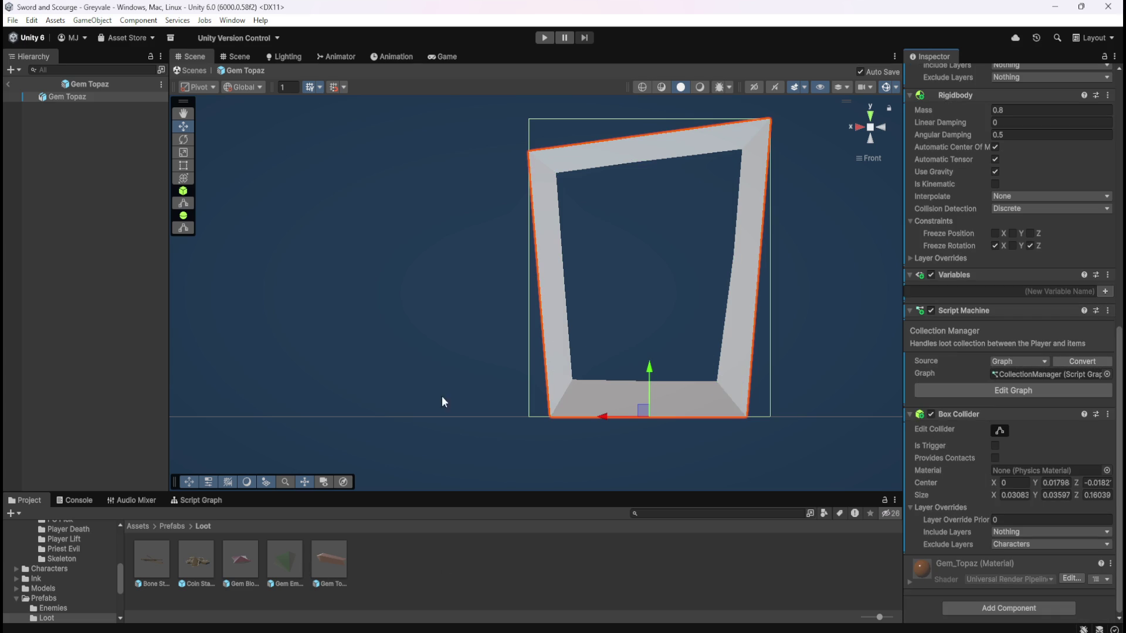
double_click(146, 557)
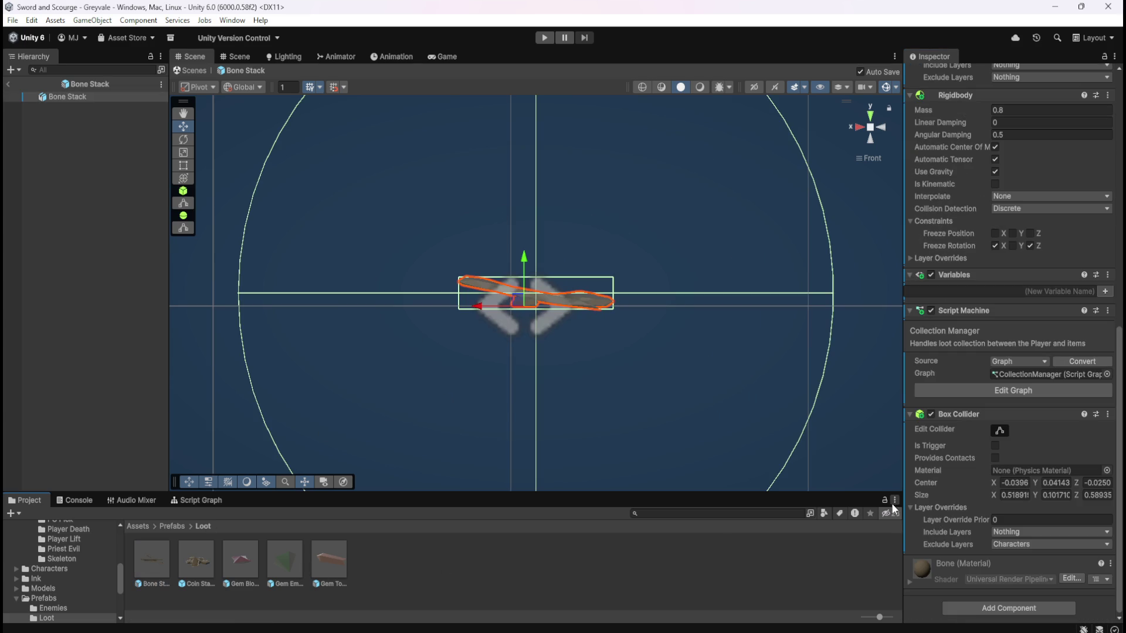
- Review the colliders and Rigidbody of Coin Stack, Gem Blood Ruby, Gem Emerald and Gem Topaz
double_click(196, 558)
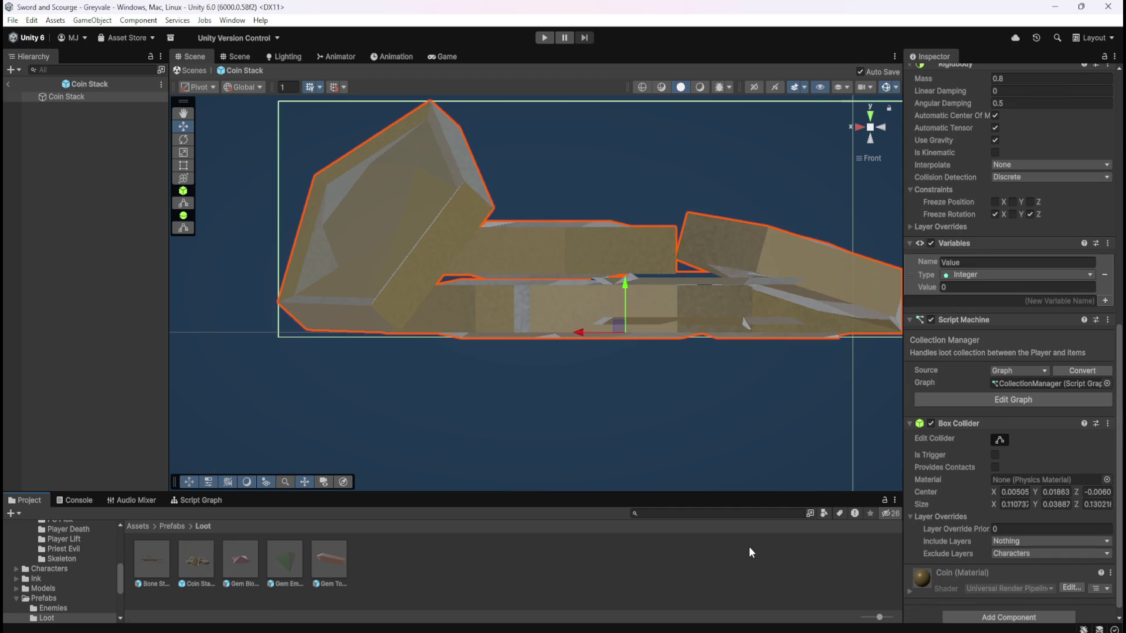
double_click(246, 569)
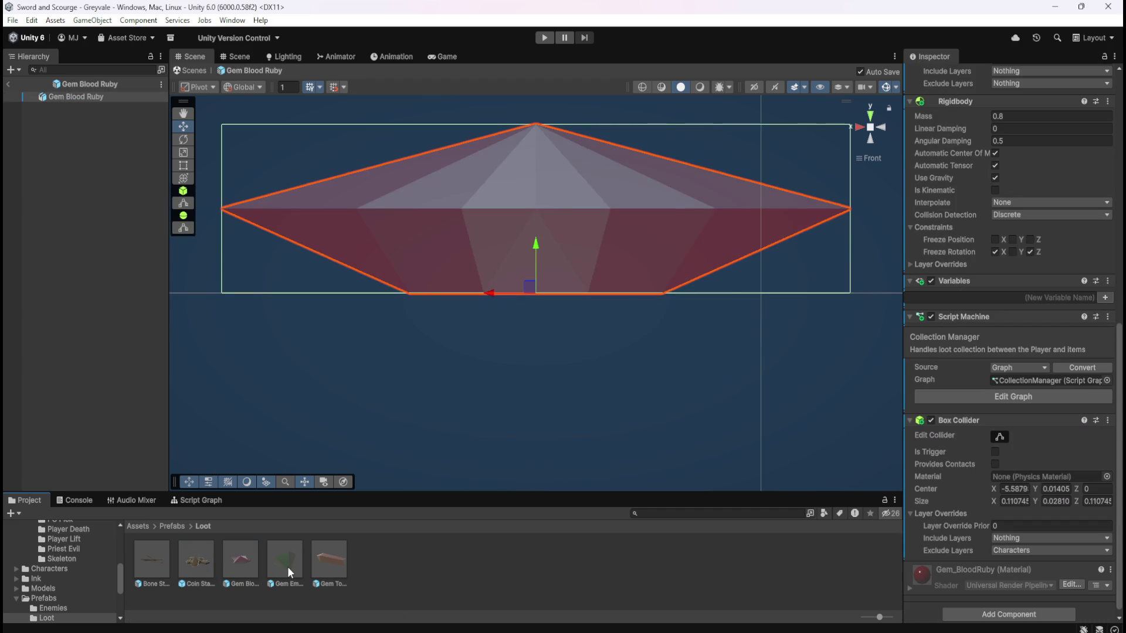
double_click(287, 566)
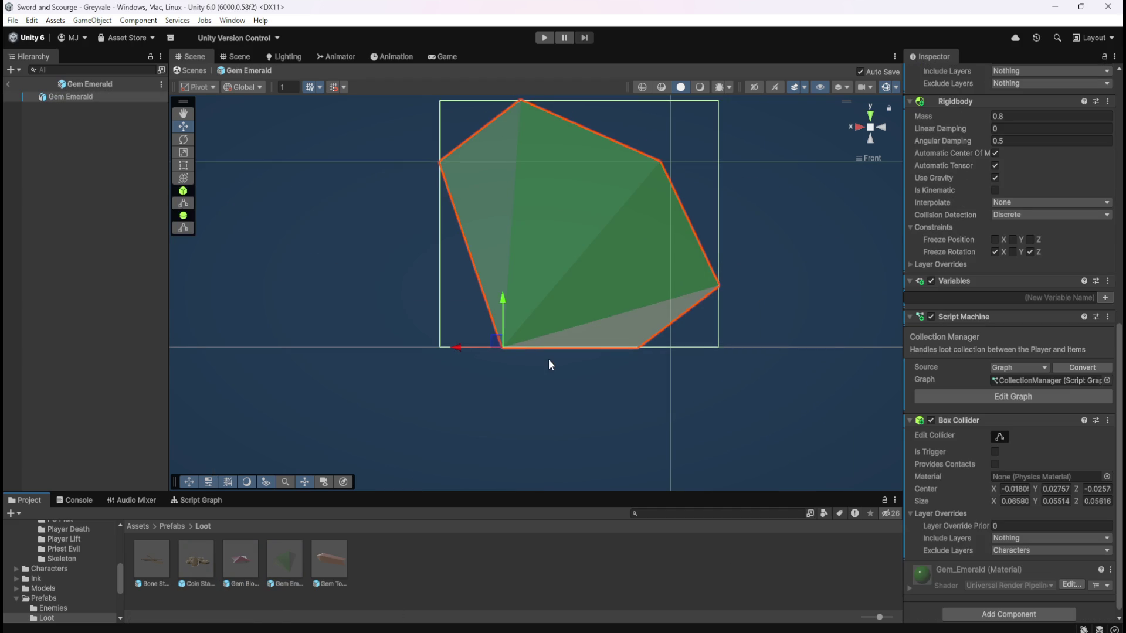
double_click(326, 561)
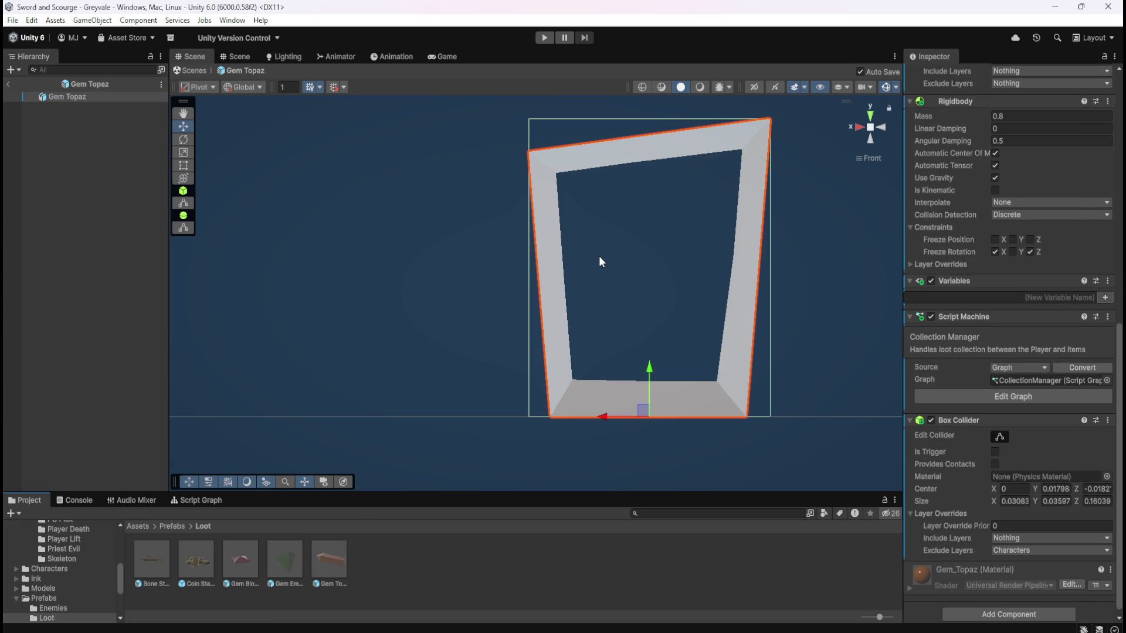
scroll(950, 398, up, 5)
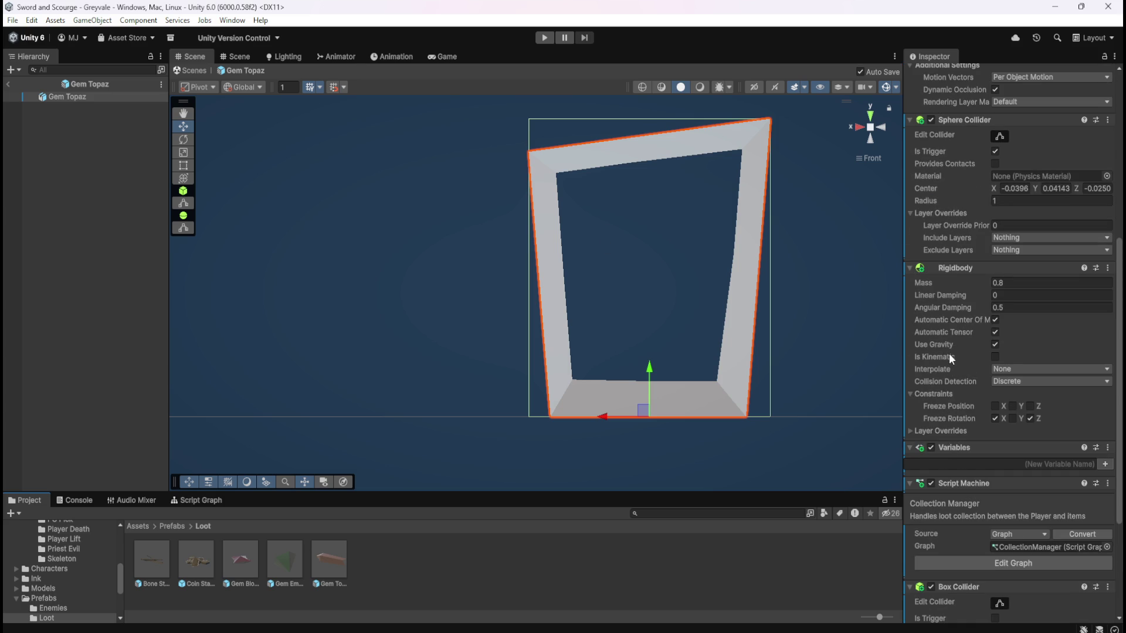
- Exit Gem Topaz's Prefab Mode, start Play mode and run the hero to the graveyard
mouse_move(949, 359)
click(8, 84)
click(544, 38)
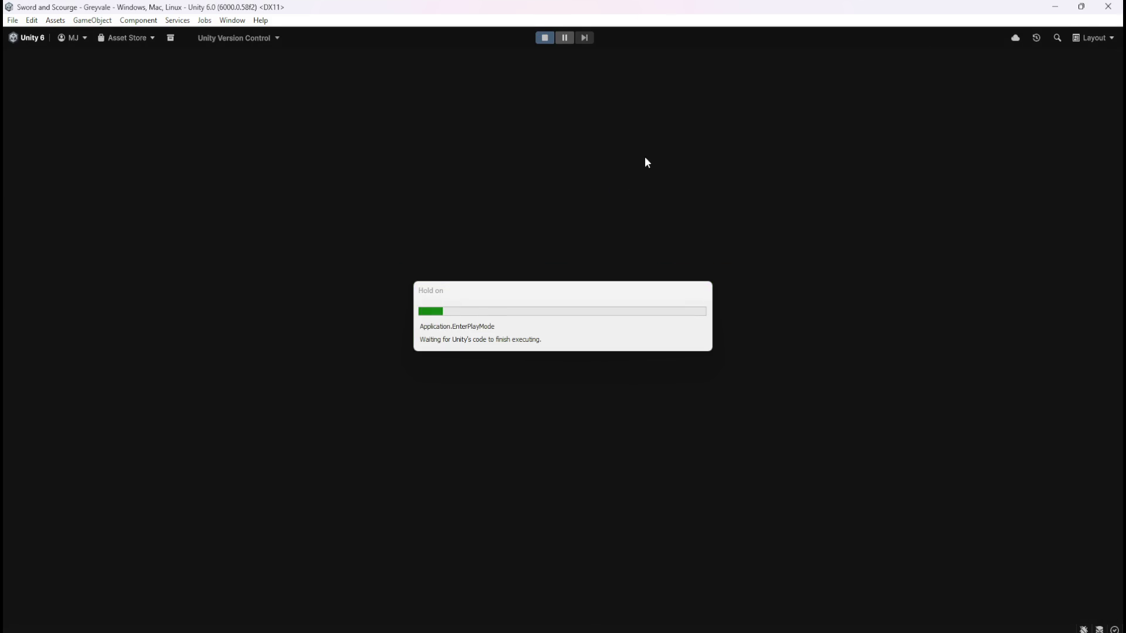
key(w)
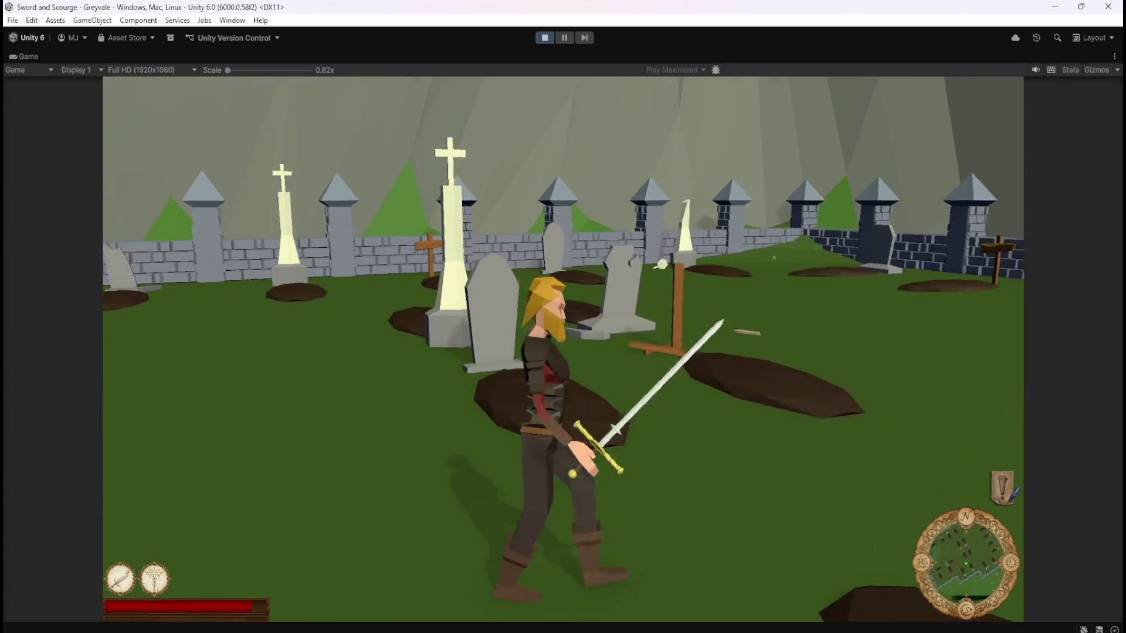
key(Escape)
- Stop Play mode and give Bone Stack's Rigidbody mass 0.9, angular damping 0.1, unfrozen X/Z rotation
click(542, 38)
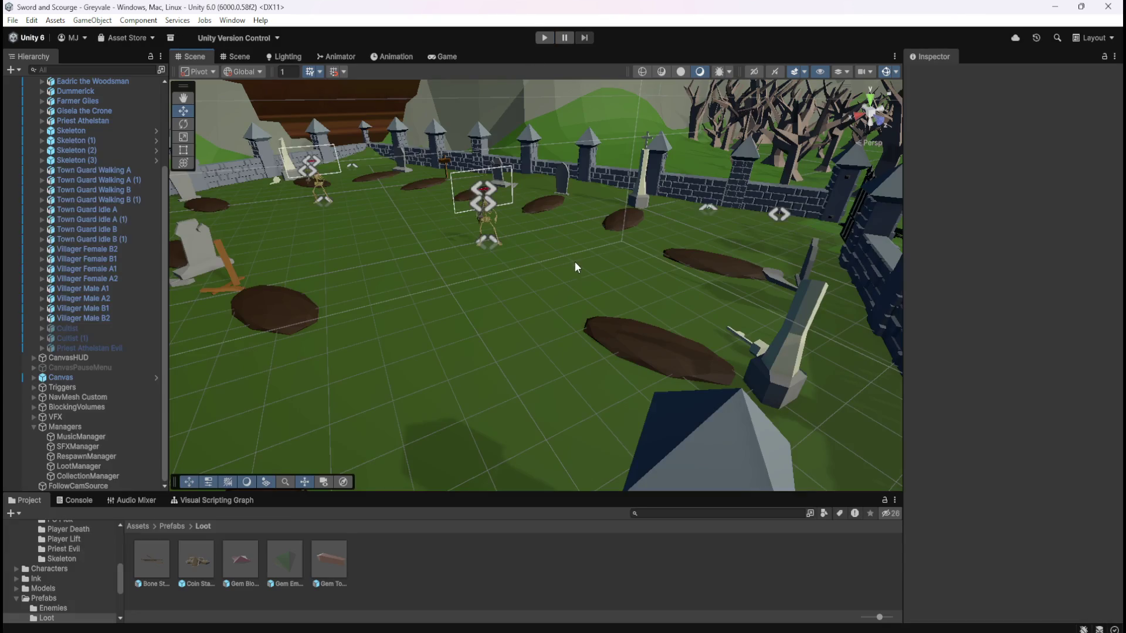
double_click(146, 550)
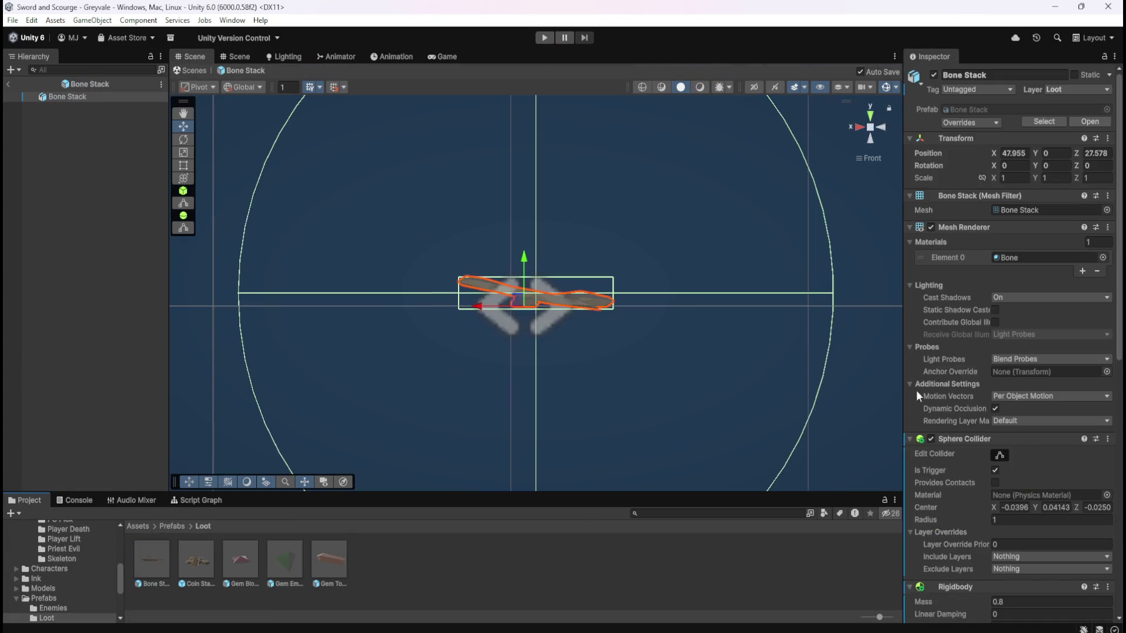
scroll(973, 381, down, 3)
scroll(973, 383, down, 3)
text(1)
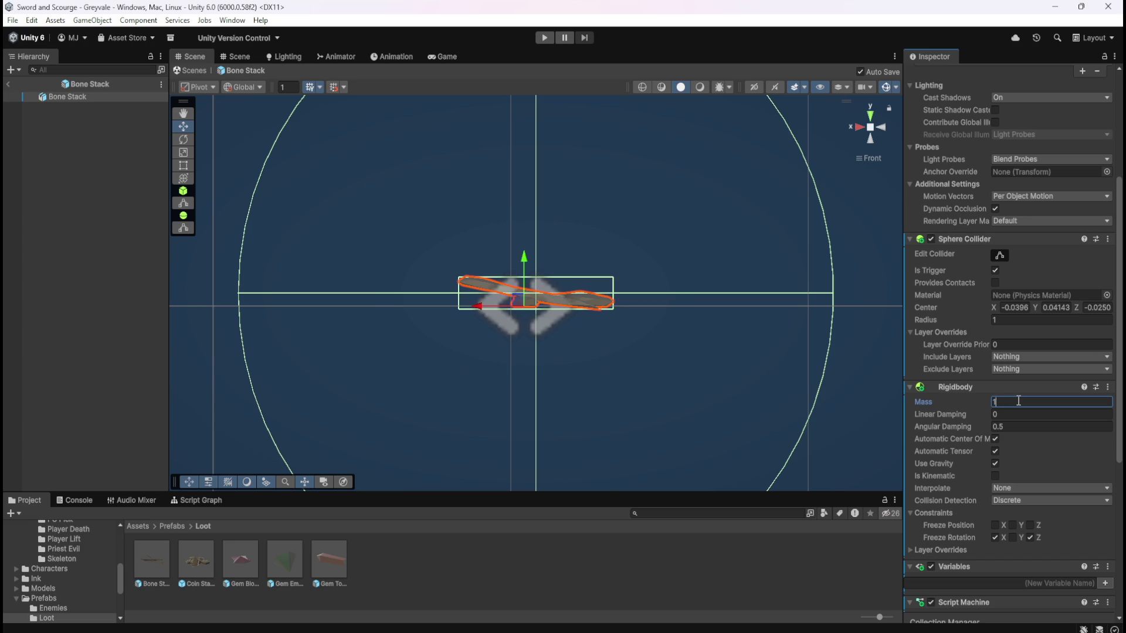
key(Tab)
key(shift+Tab)
key(Tab)
click(994, 537)
- Give Coin Stack's Rigidbody mass 0.9, angular damping 0.1 and unfrozen rotation
double_click(197, 566)
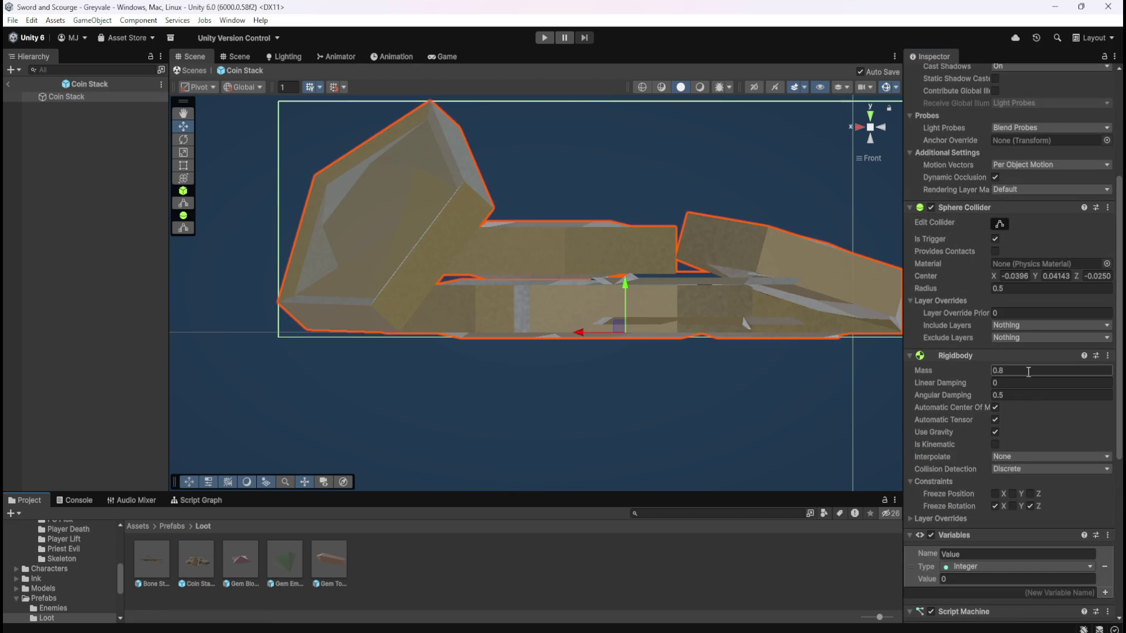
key(Tab)
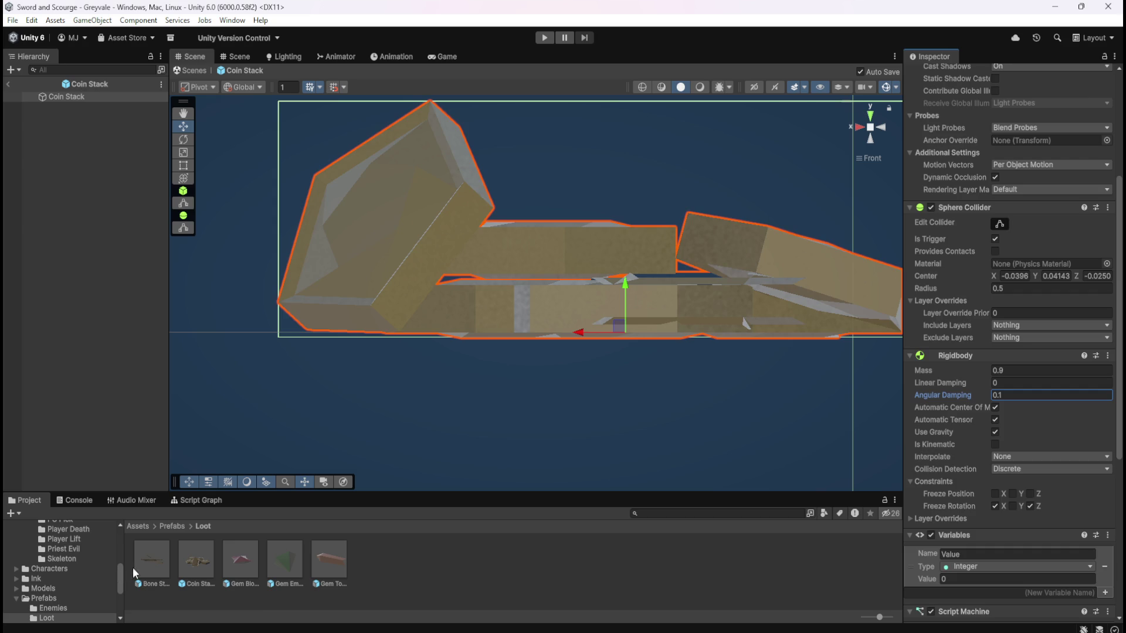
double_click(152, 562)
double_click(196, 558)
click(1030, 505)
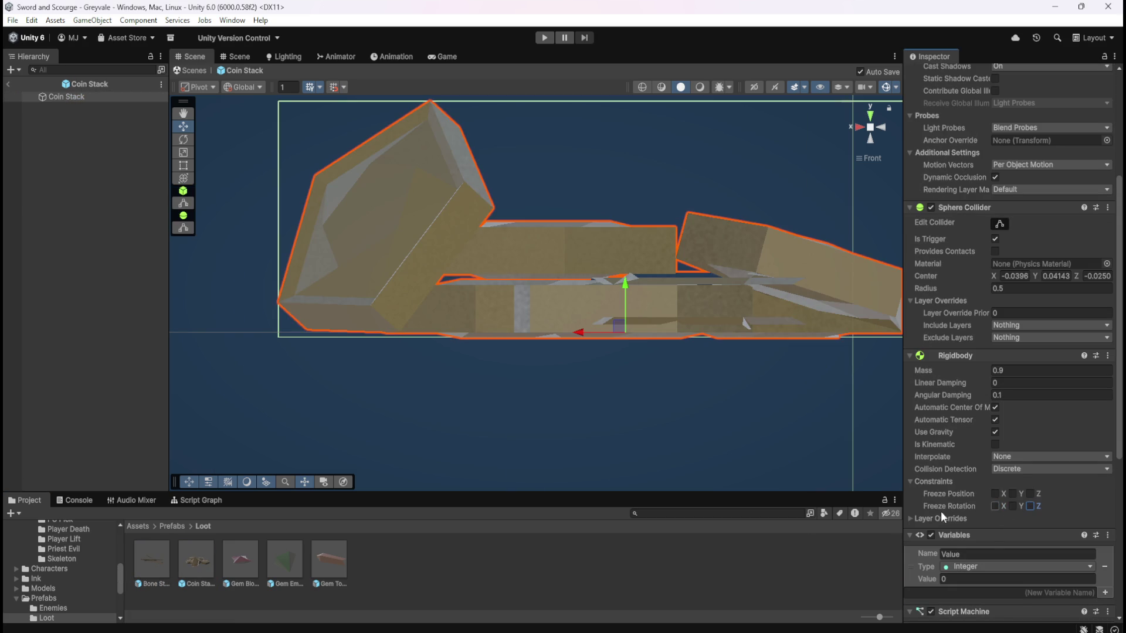
- Apply mass 0.9, angular damping 0.1 and free rotation to the three gem prefabs
double_click(239, 559)
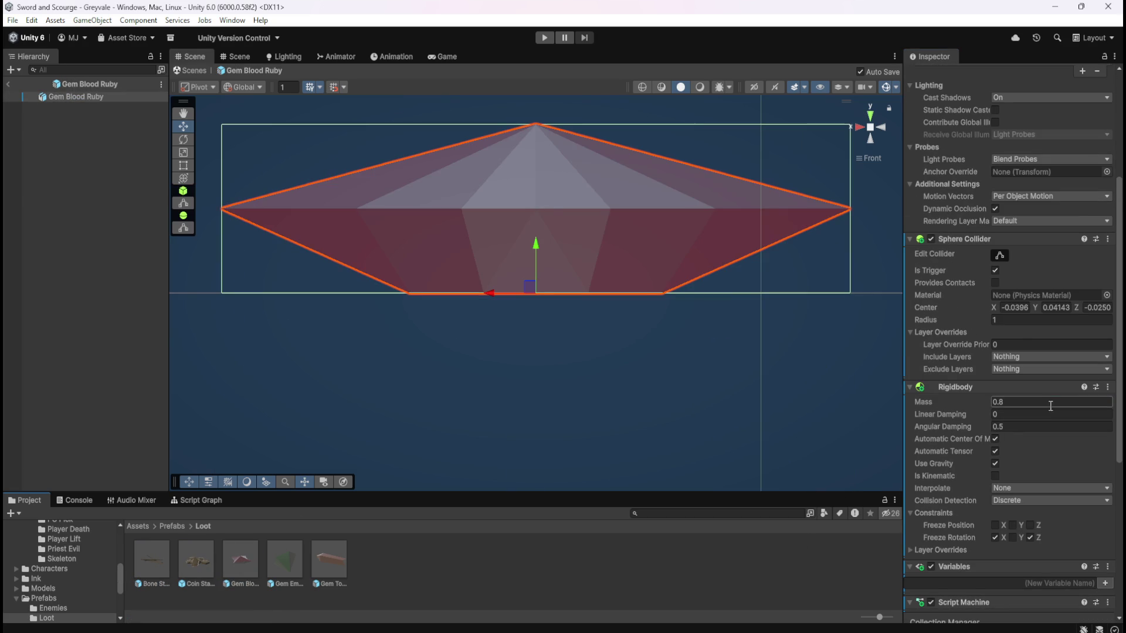
key(Tab)
key(Tab)
double_click(299, 562)
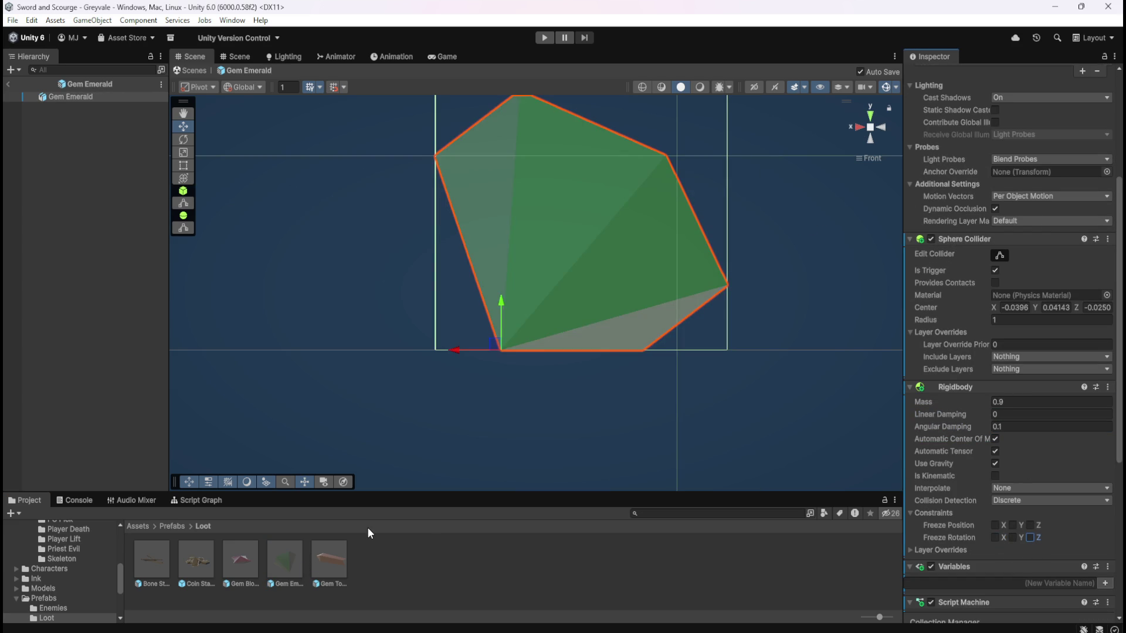
double_click(321, 560)
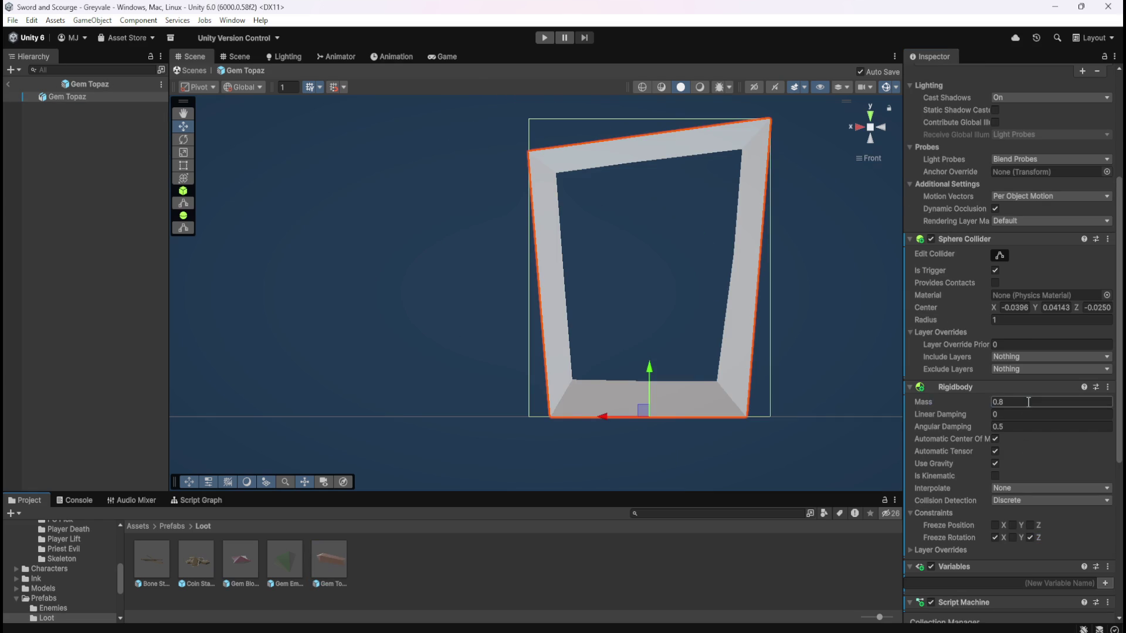
key(Tab)
key(Tab)
click(9, 85)
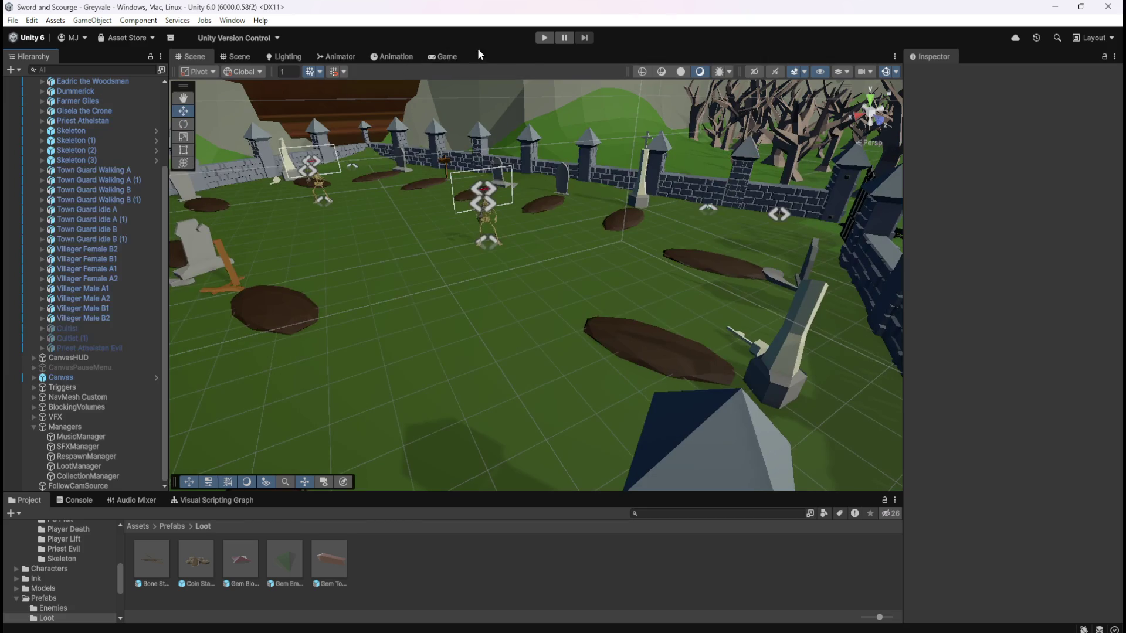
- Start Play mode and run the hero through the Greyvale gate and up the village street
click(544, 37)
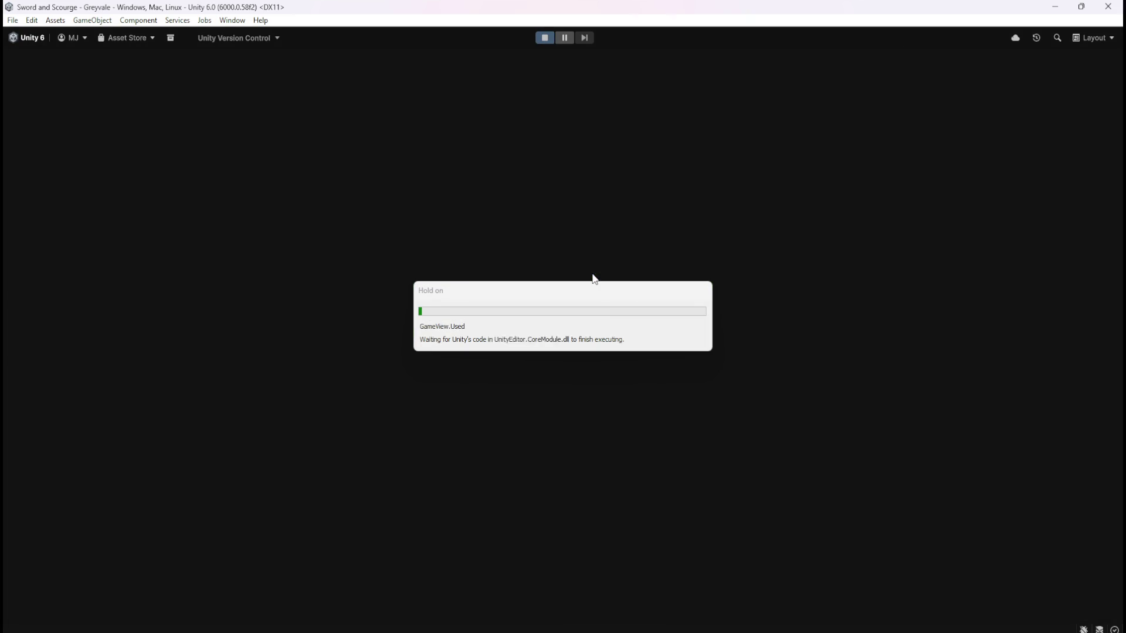
key(w)
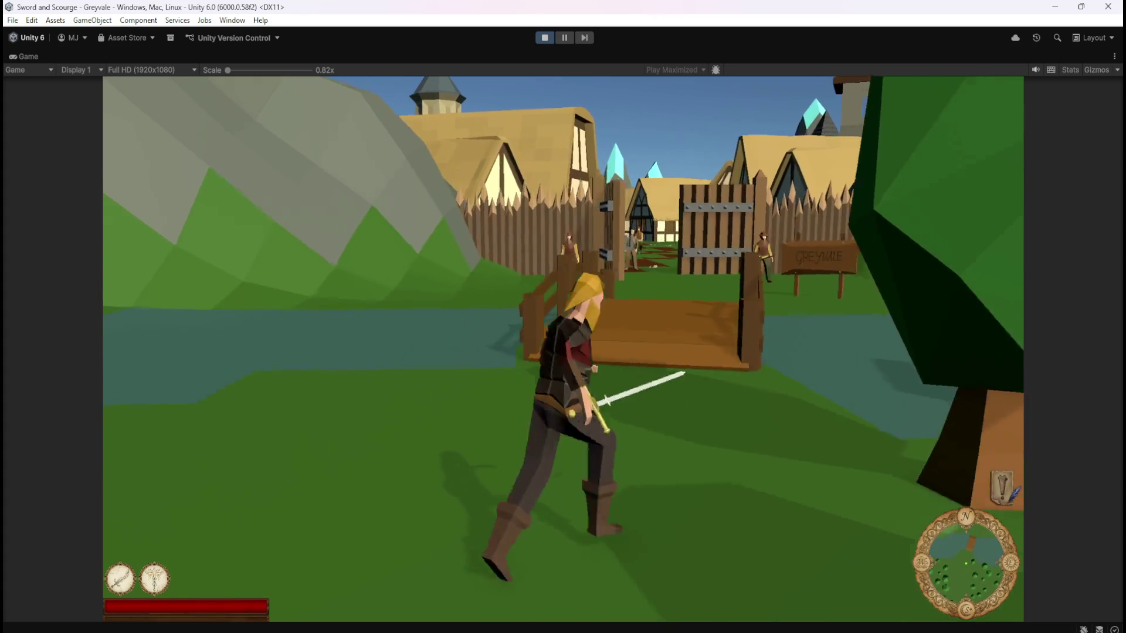
key(w)
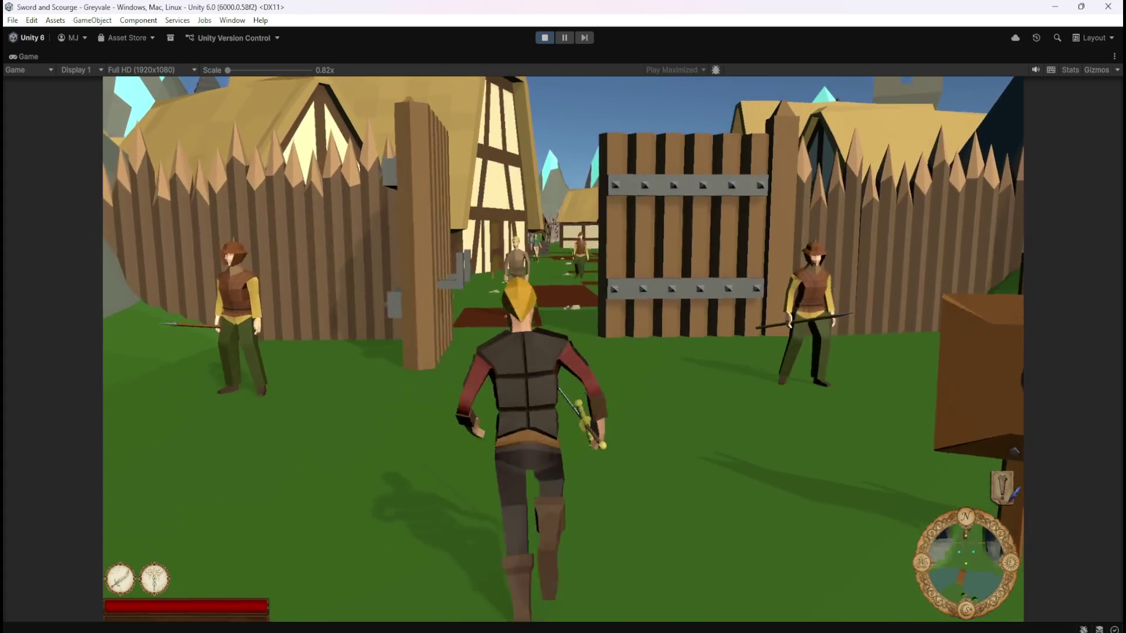
key(w)
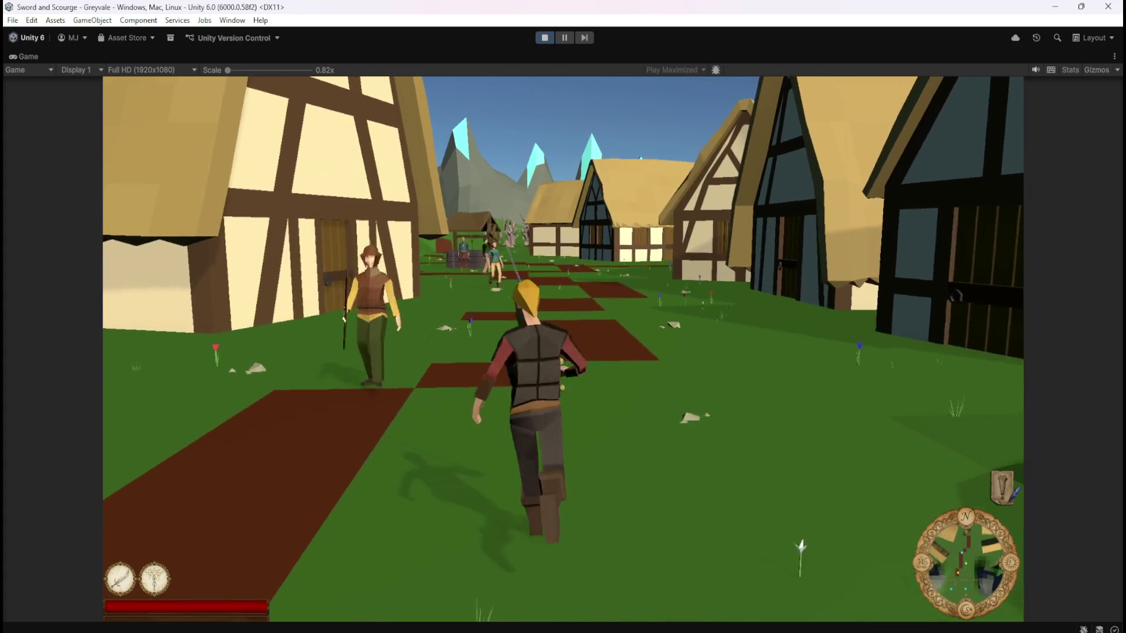
key(w)
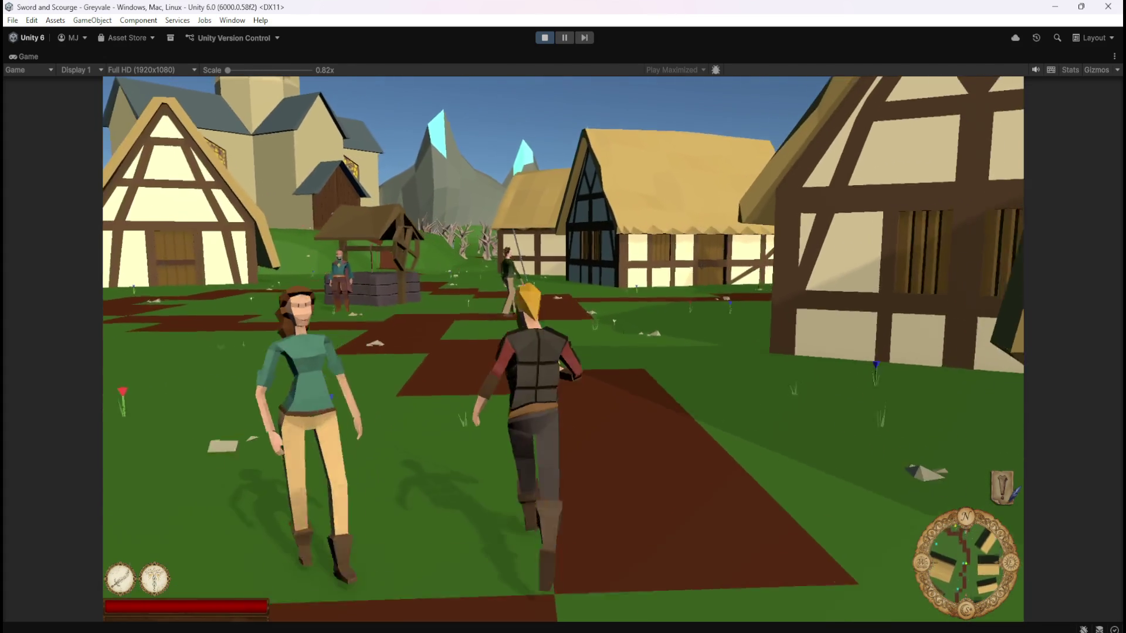
key(w)
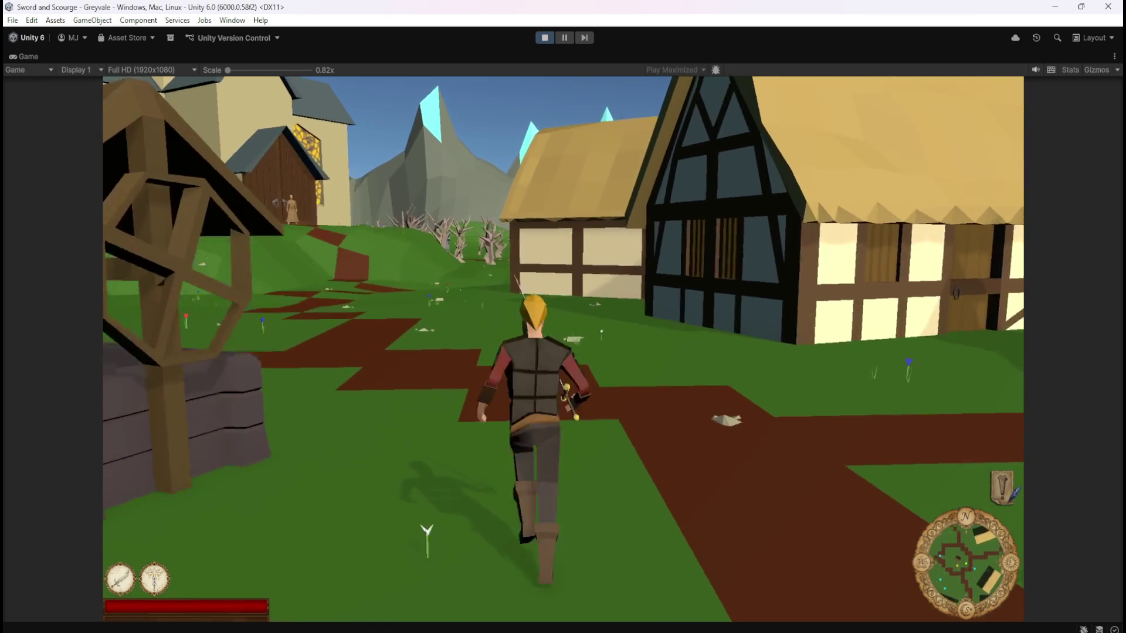
- Follow the path through the trees into the graveyard and strike a skeleton down
key(w)
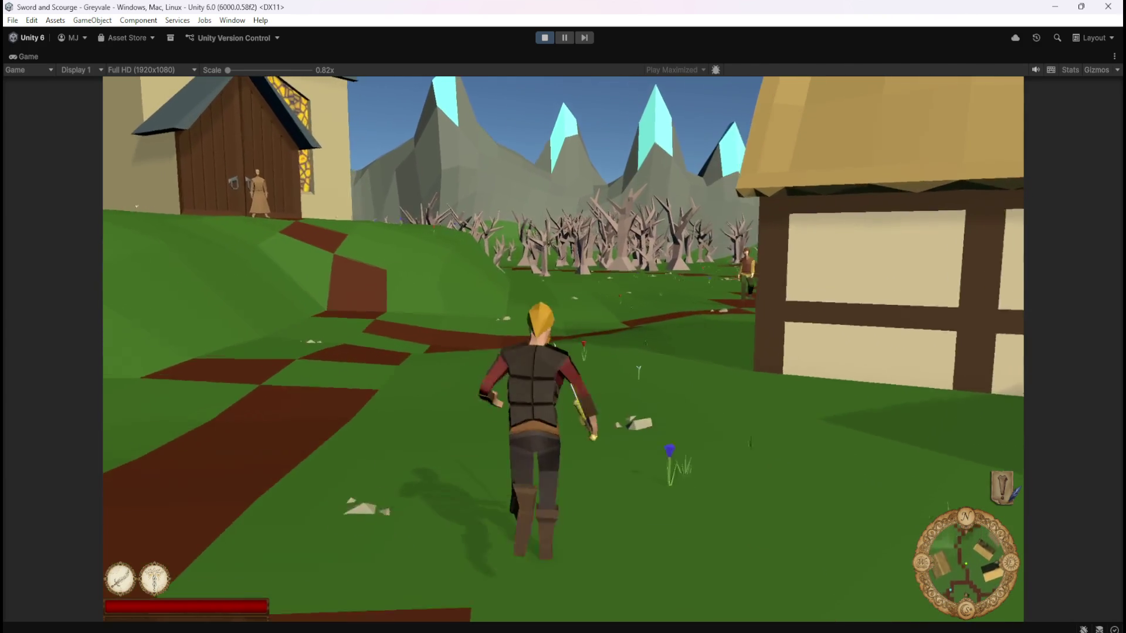
key(w)
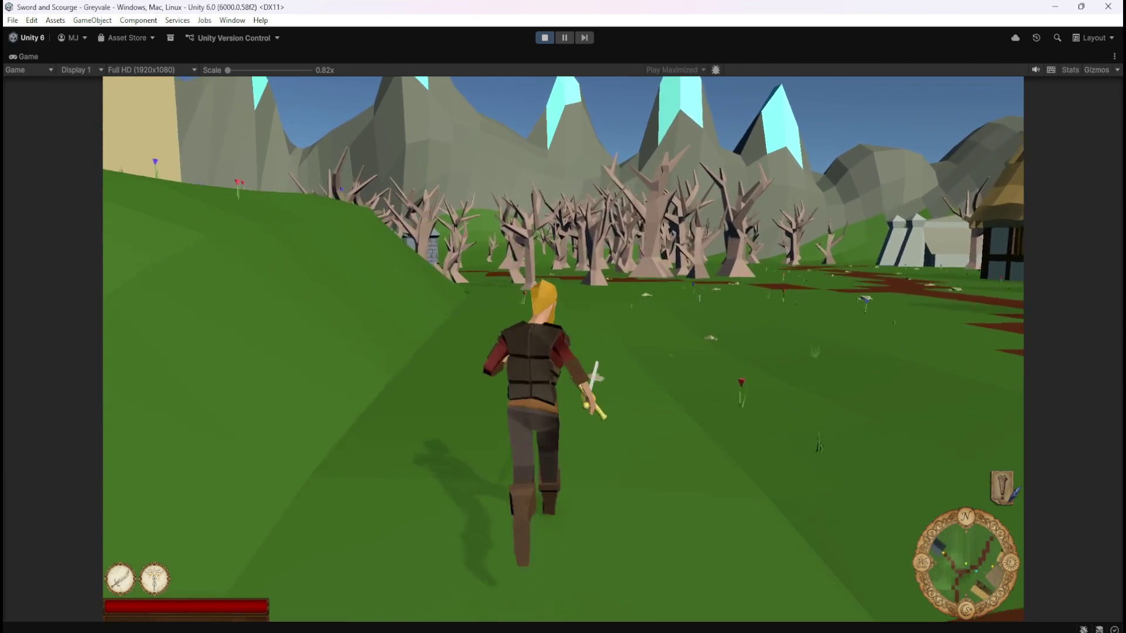
key(w)
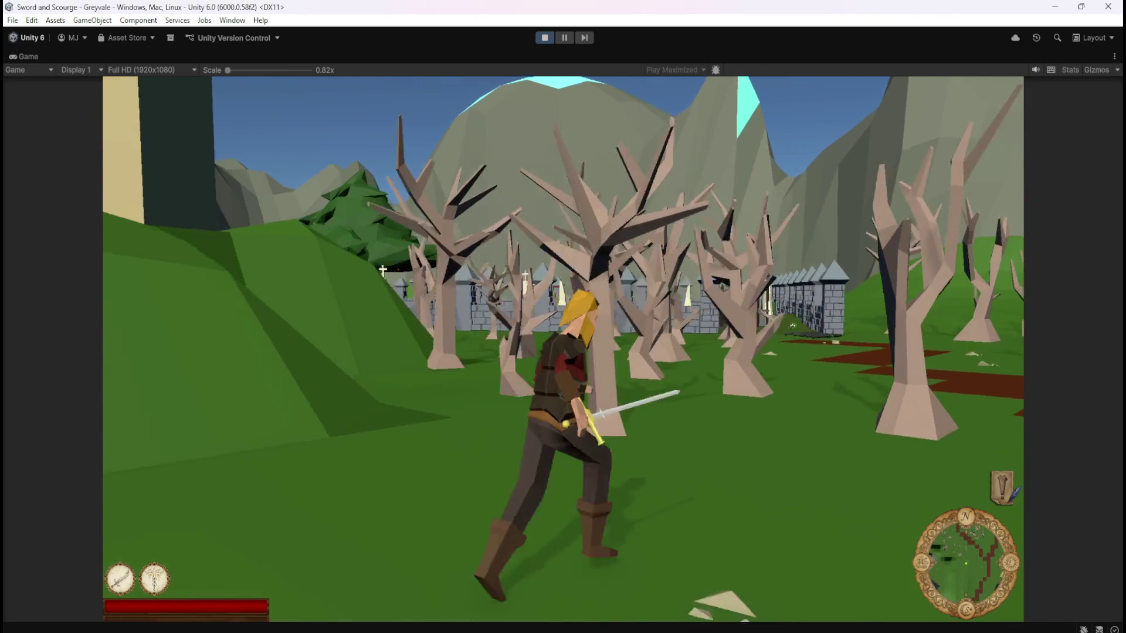
key(w)
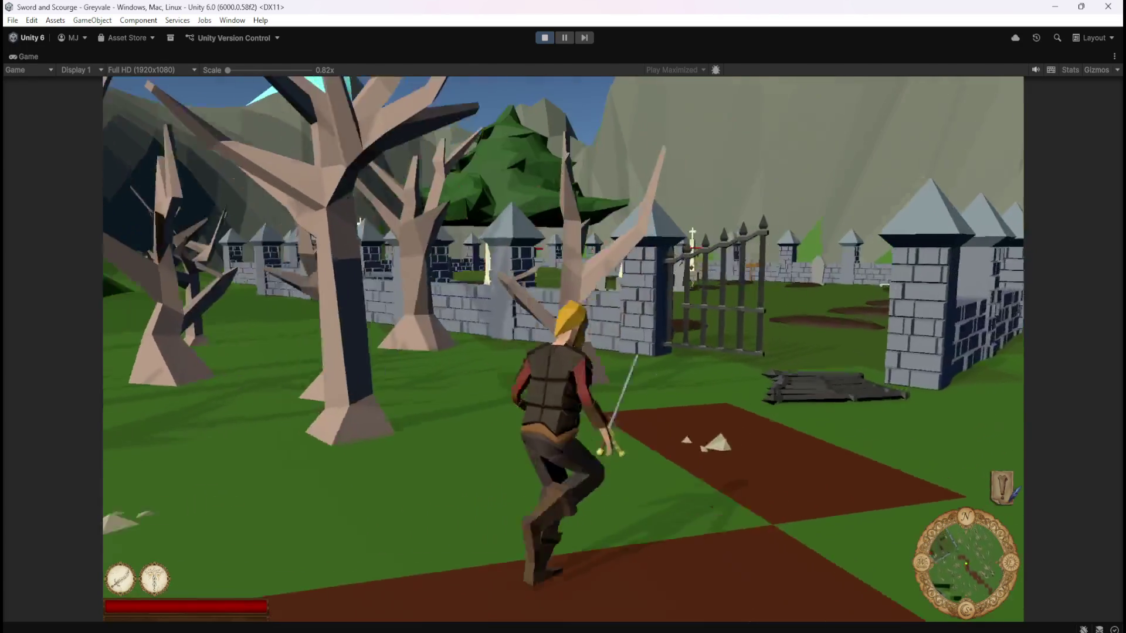
key(w)
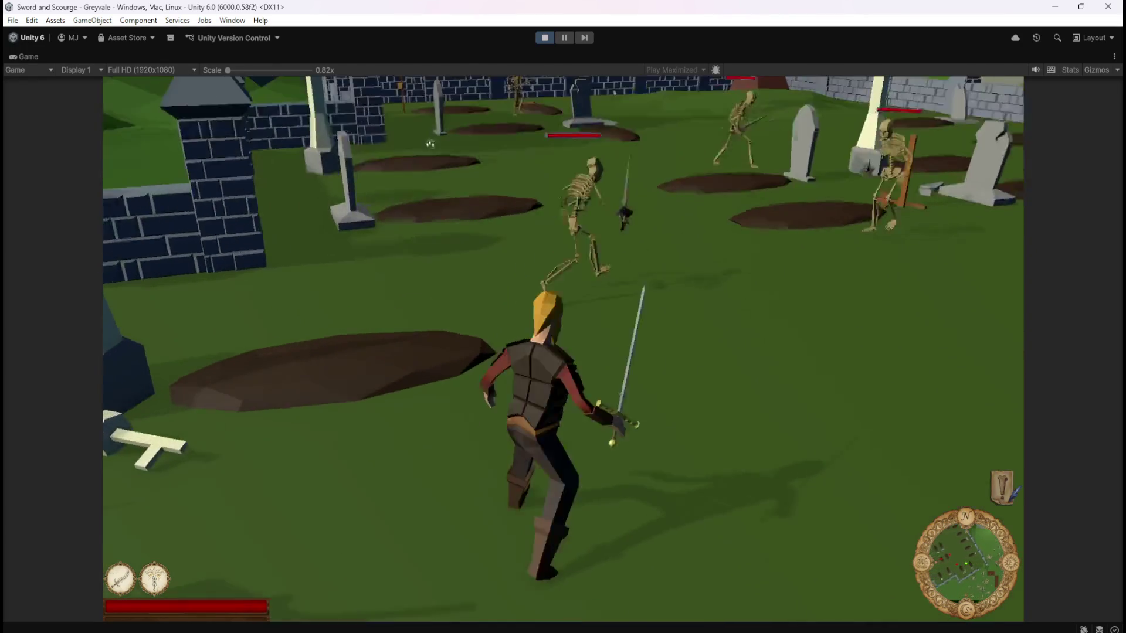
key(w)
click(633, 113)
click(586, 126)
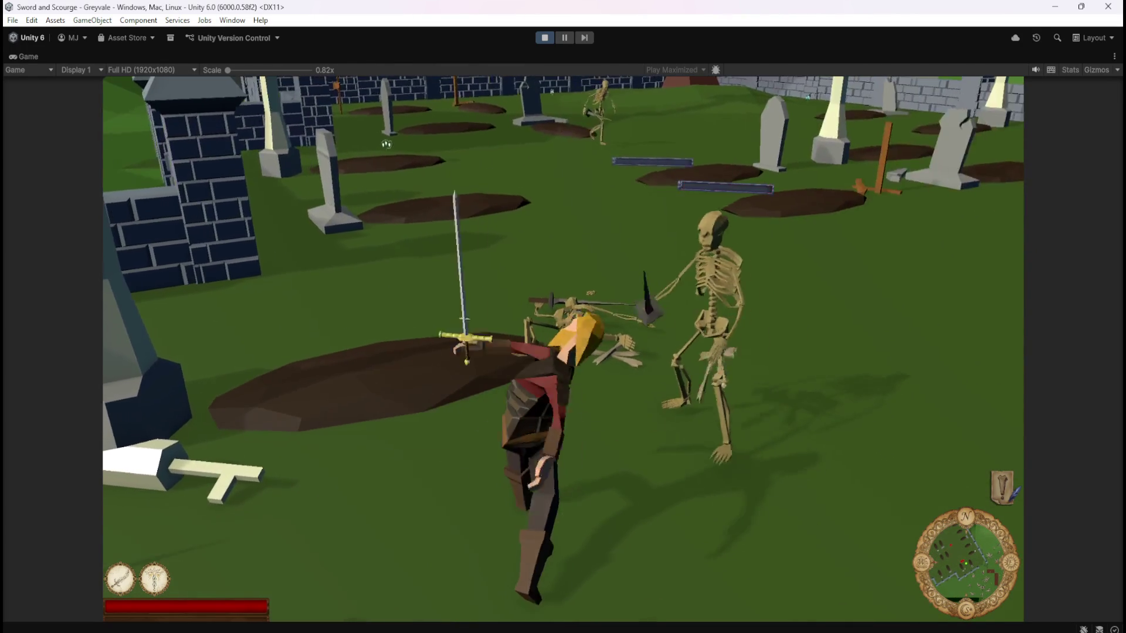
- Fight off the approaching skeletons, then roam past the bone piles into the graveyard
key(w)
click(471, 161)
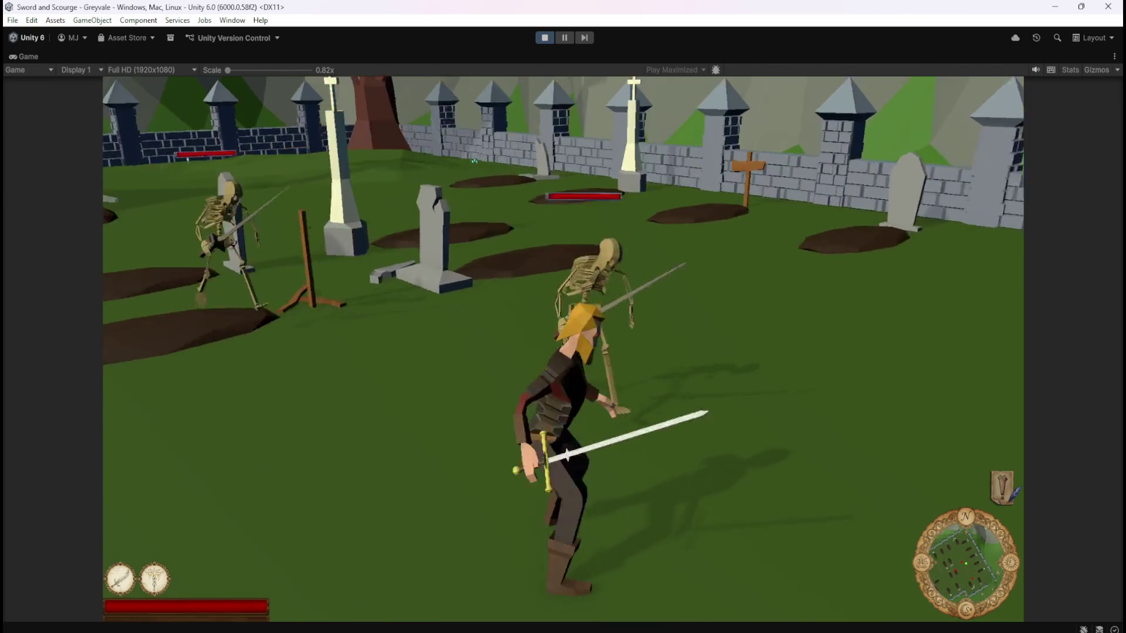
key(a)
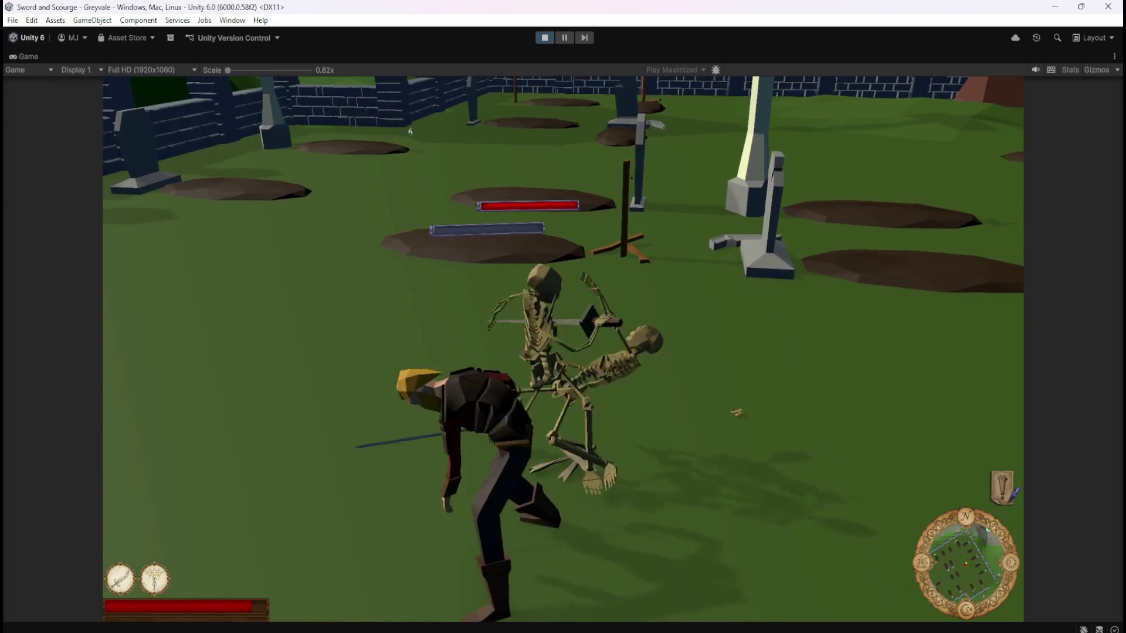
key(a)
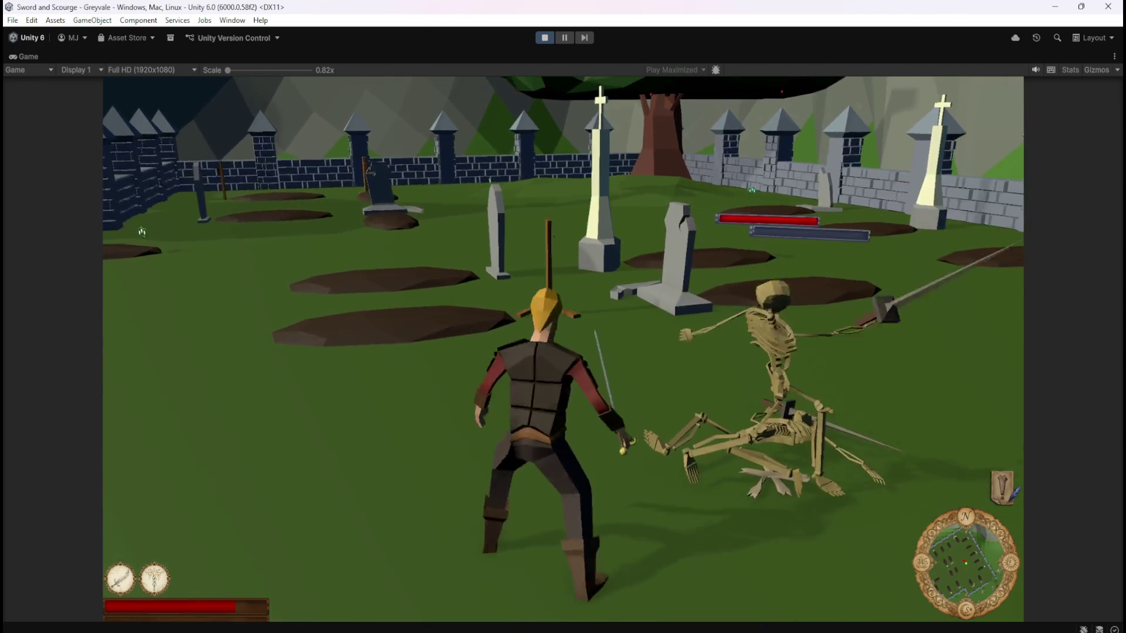
key(s)
key(a)
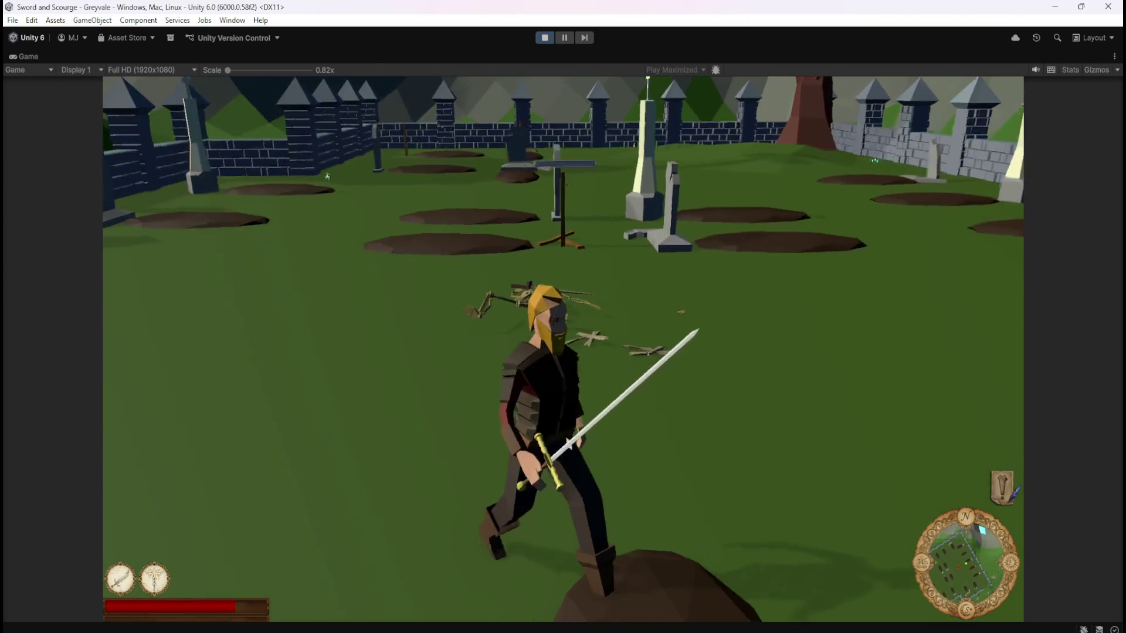
key(w)
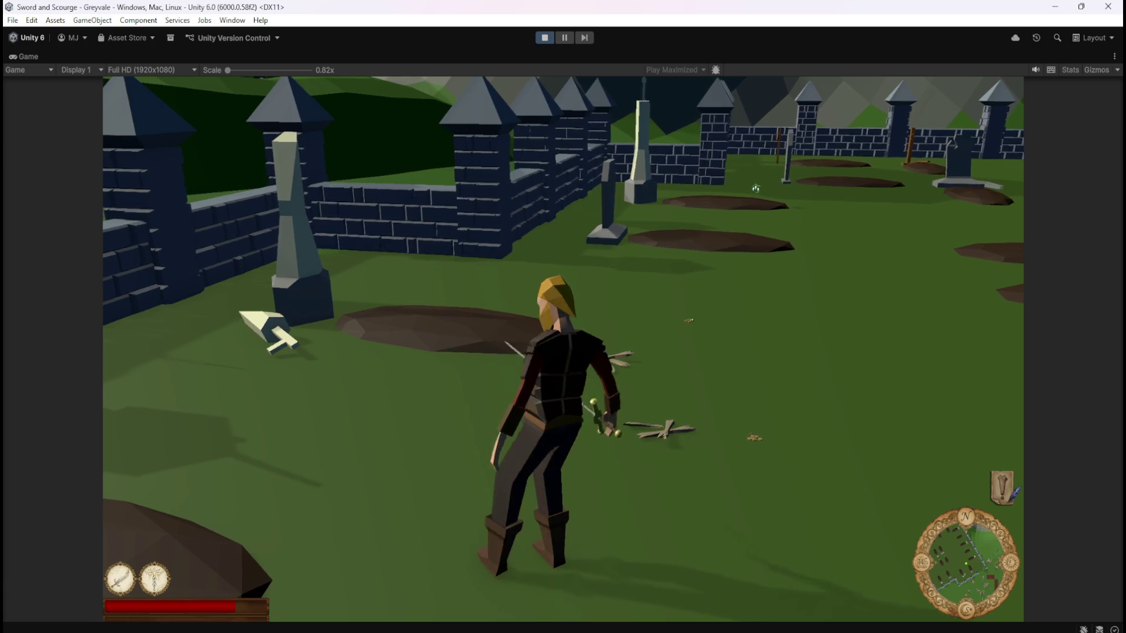
key(a)
key(w)
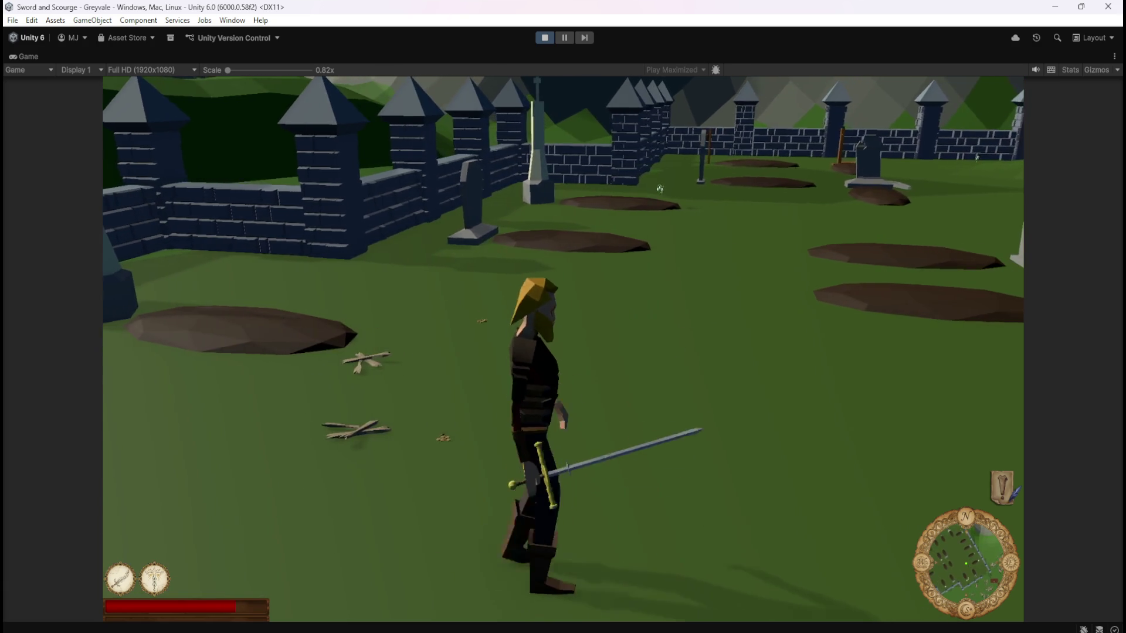
key(s)
key(a)
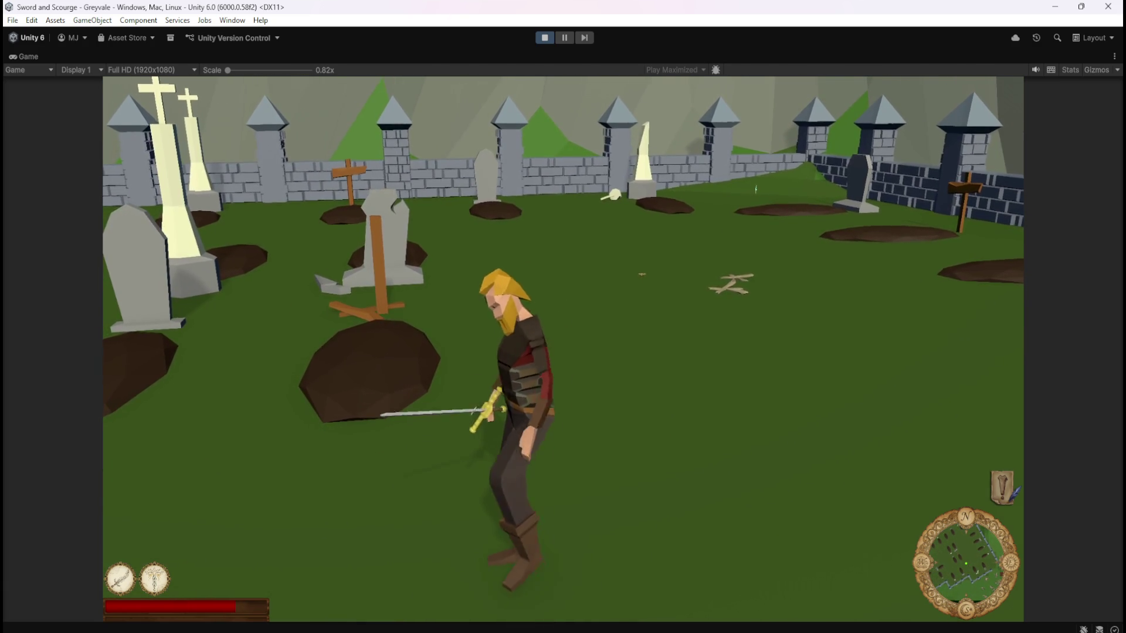
key(w)
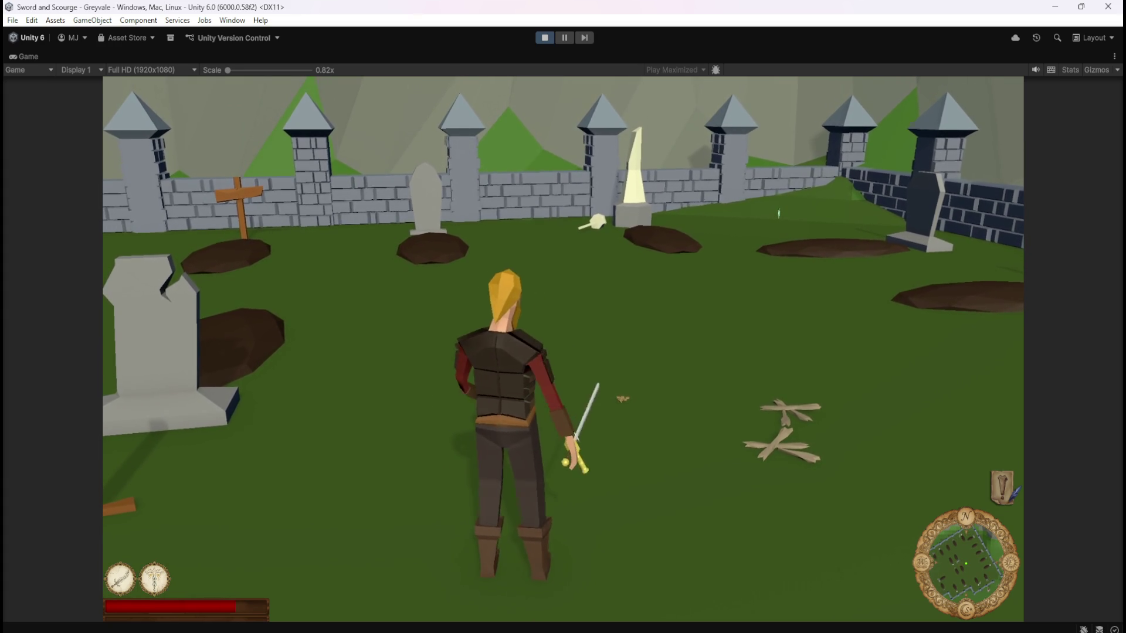
- Charge the skeletons among the crosses, cut one down, and cast the healing ability (2)
key(w)
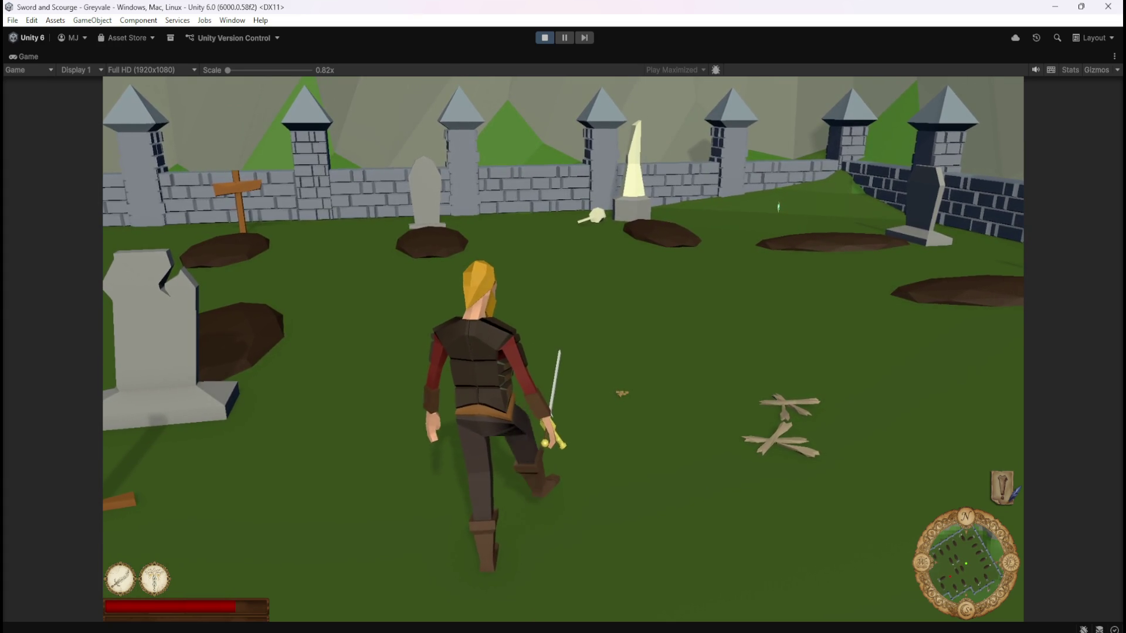
key(w)
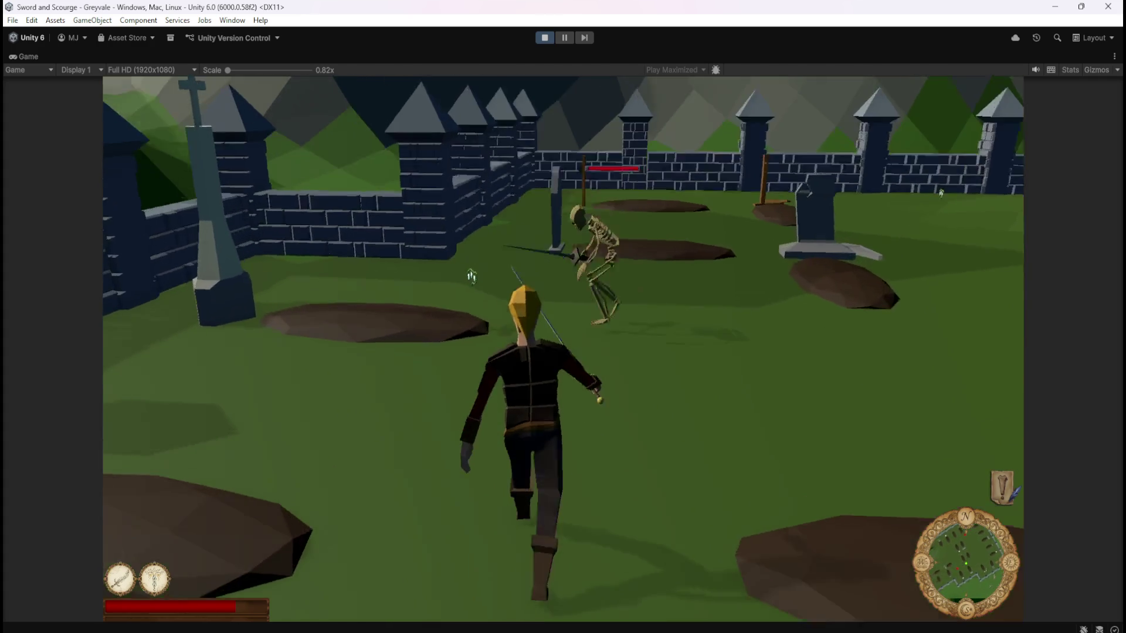
click(467, 276)
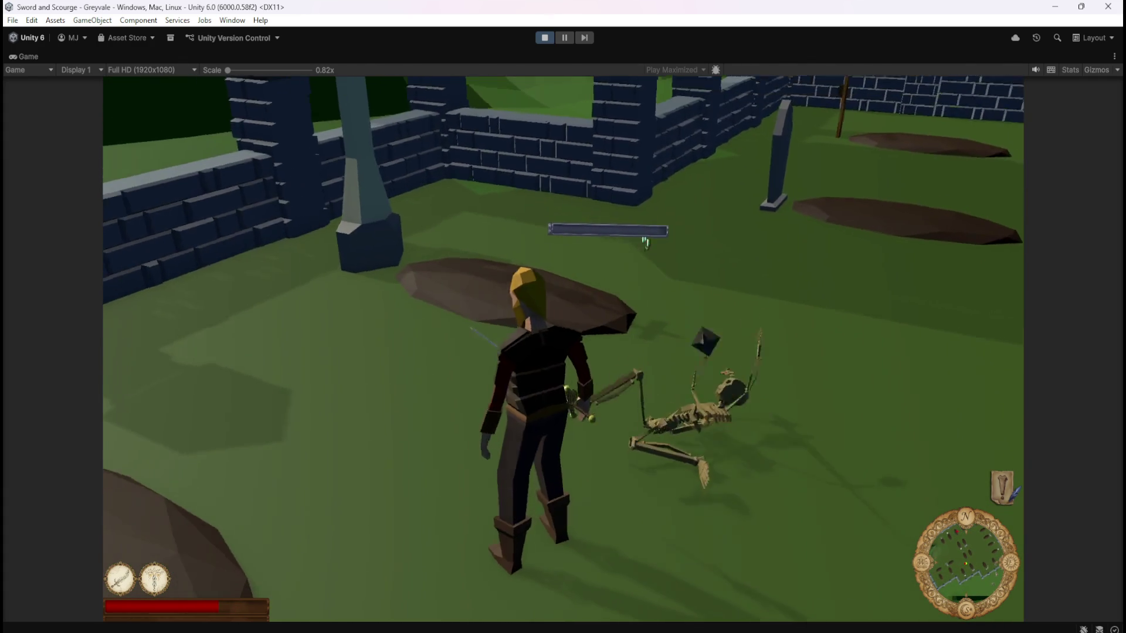
key(a)
key(w)
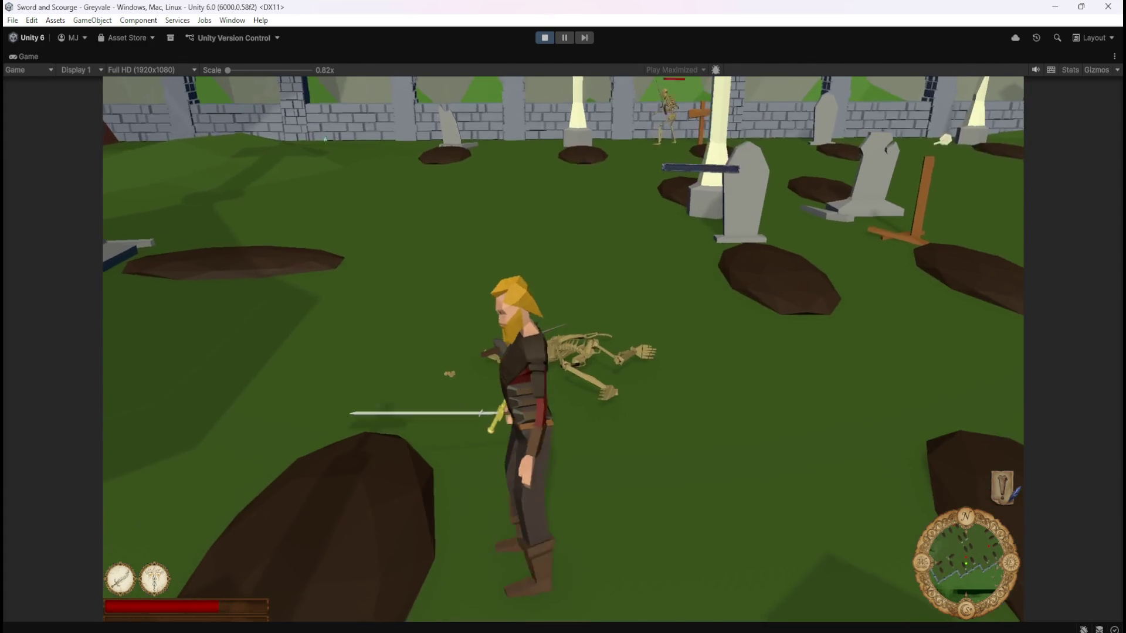
key(w)
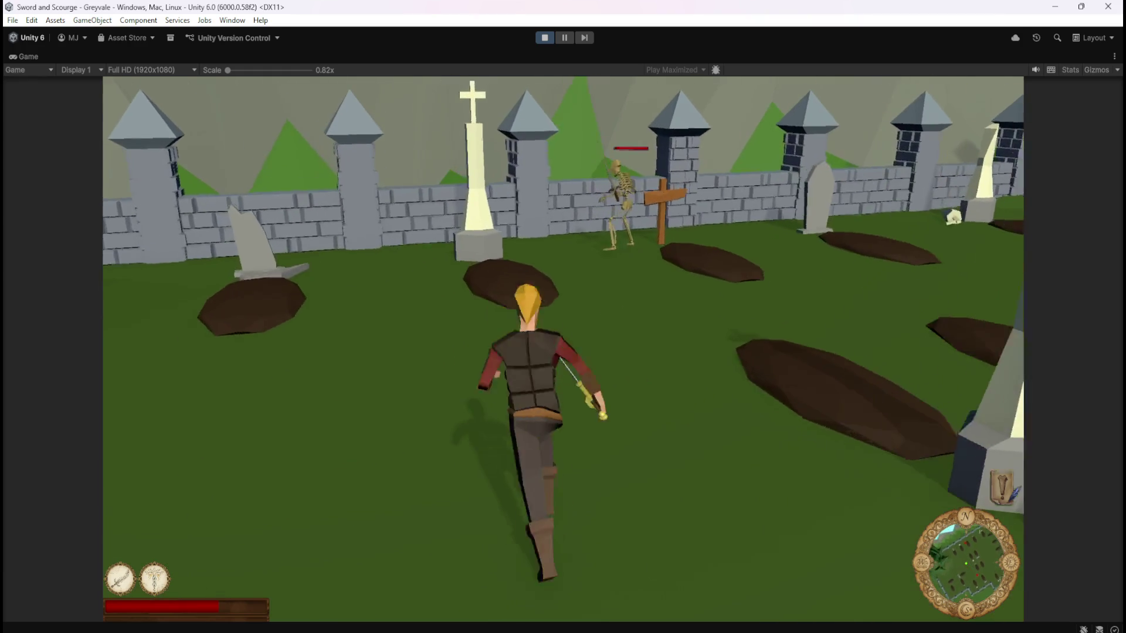
key(w)
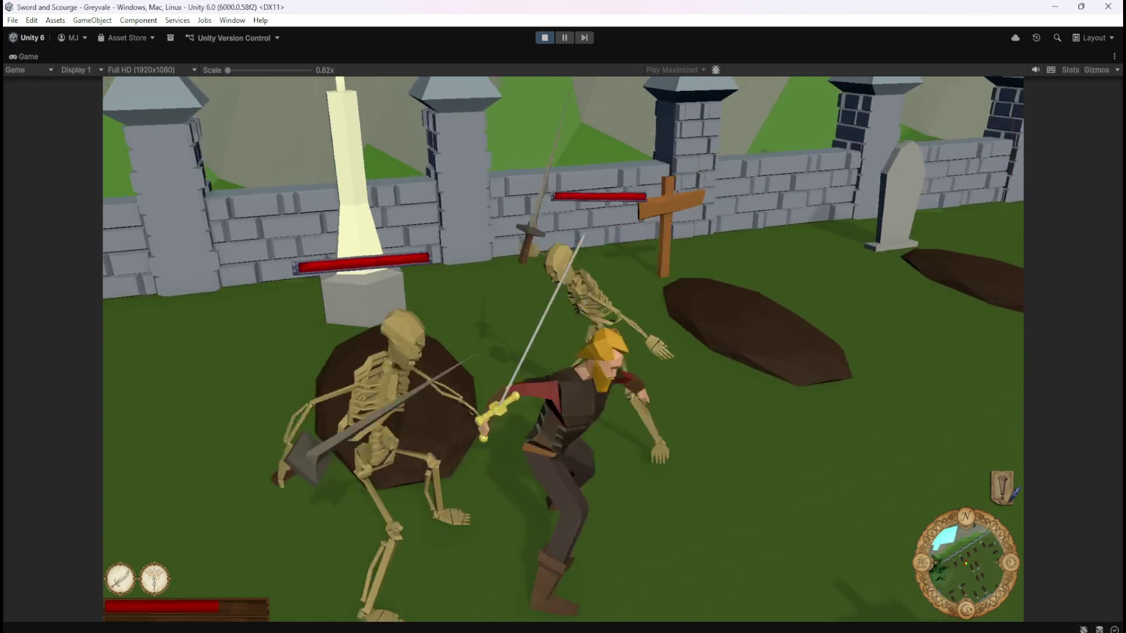
key(w)
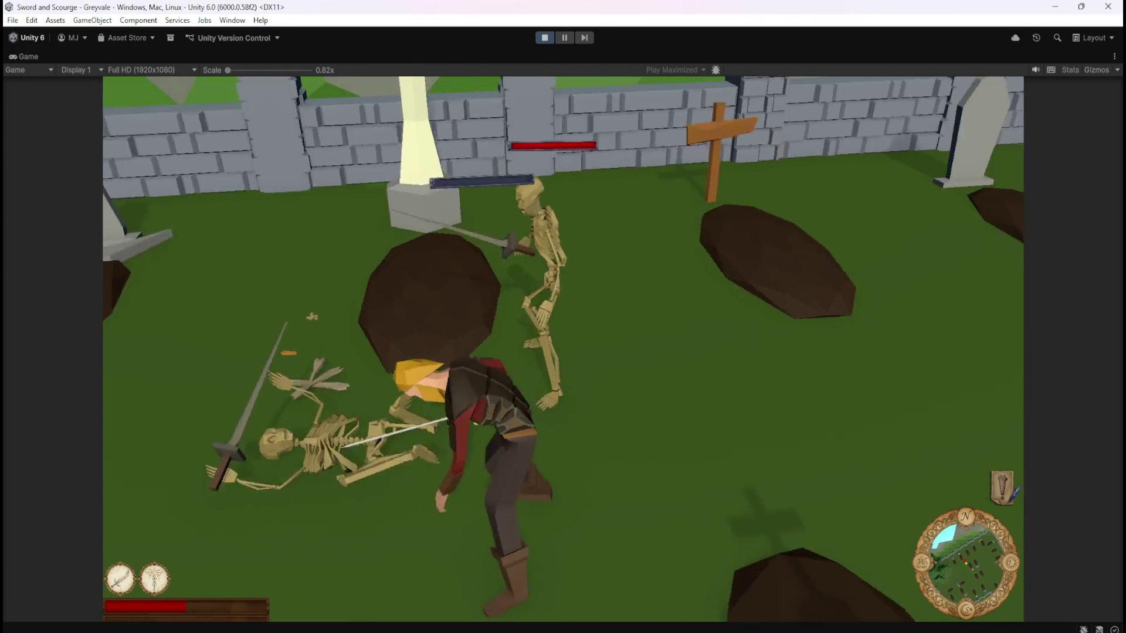
key(w)
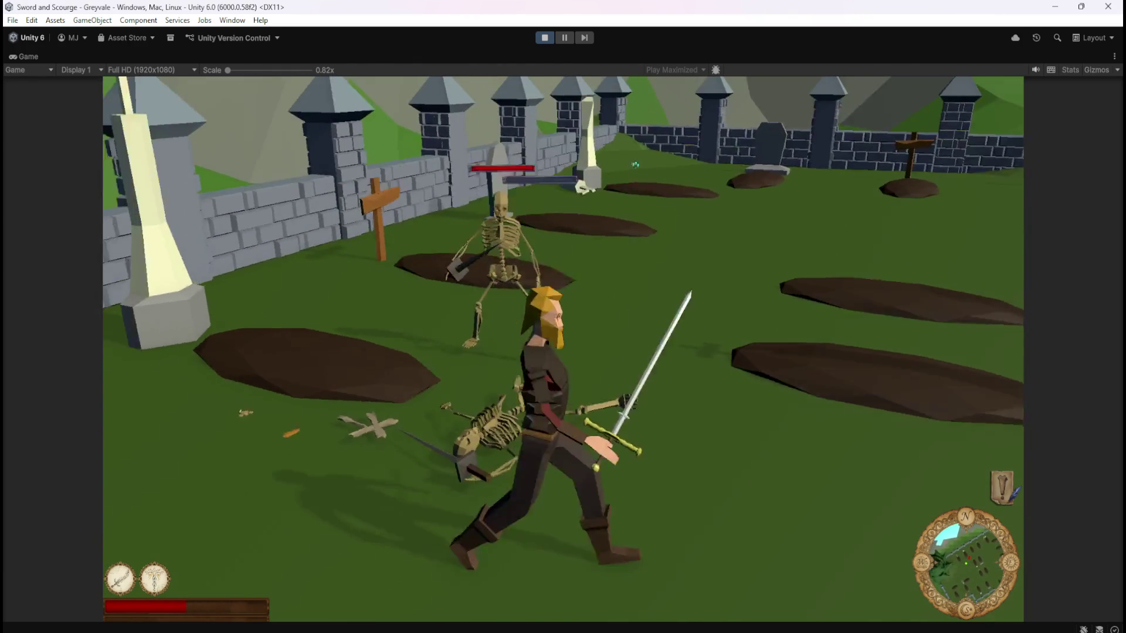
key(w)
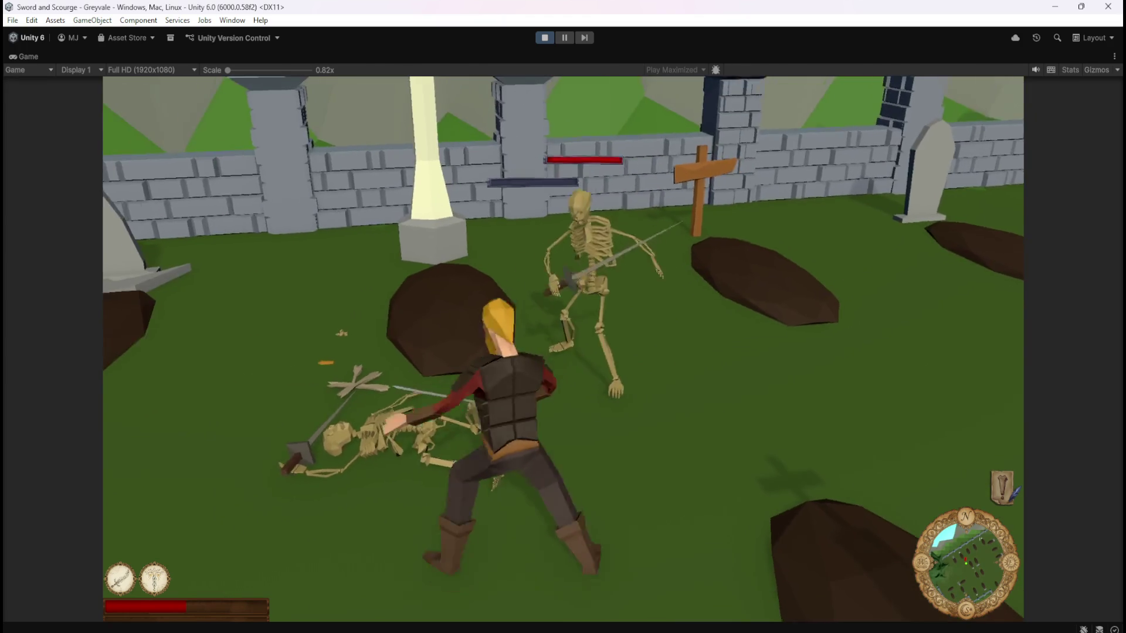
key(w)
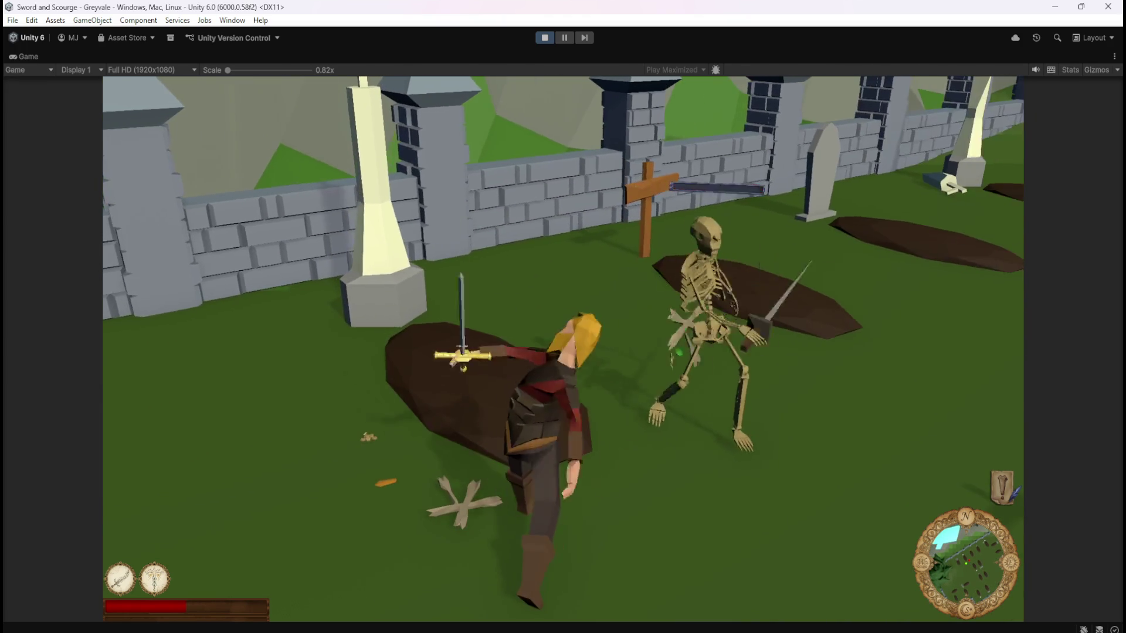
key(w)
key(2)
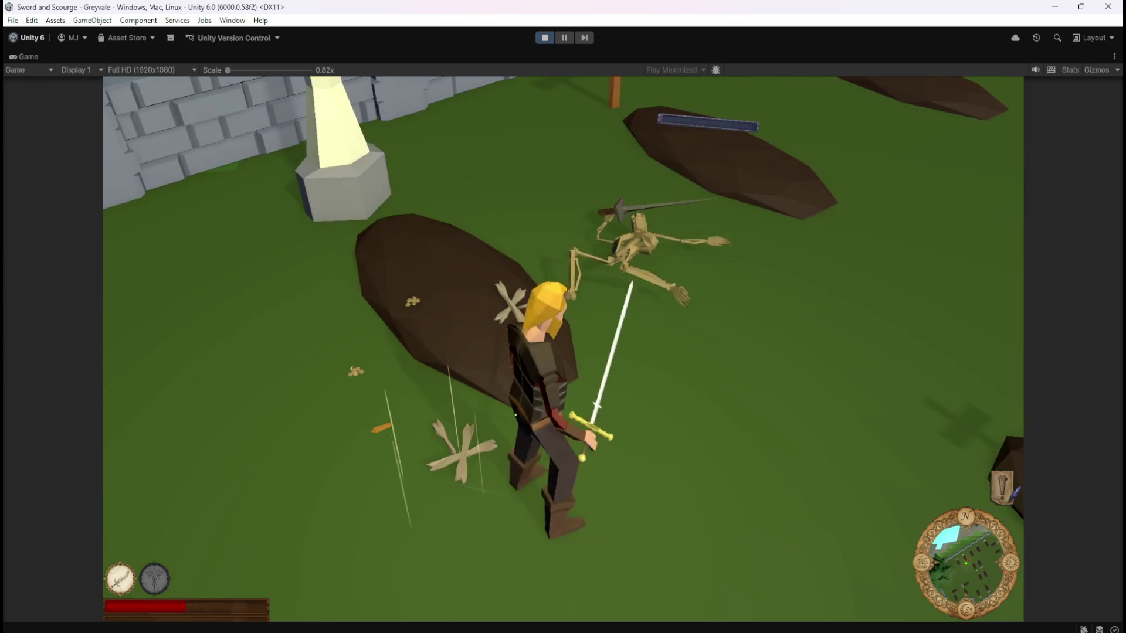
- Cross the grave mound to the skeleton by the wall and strike until its health empties
key(w)
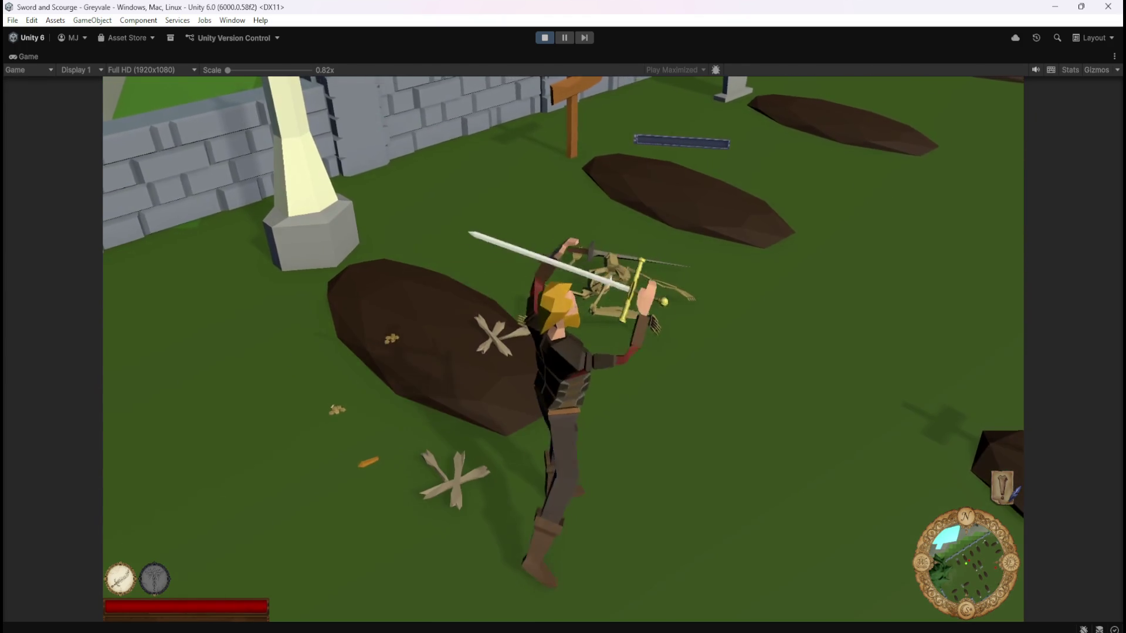
key(w)
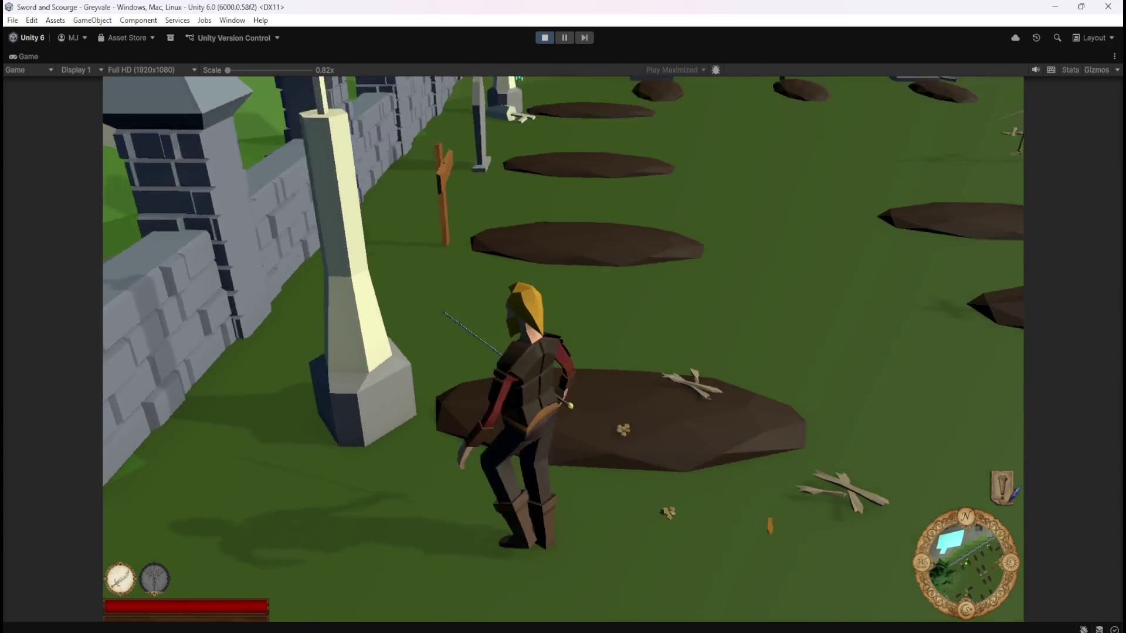
key(w)
key(w)
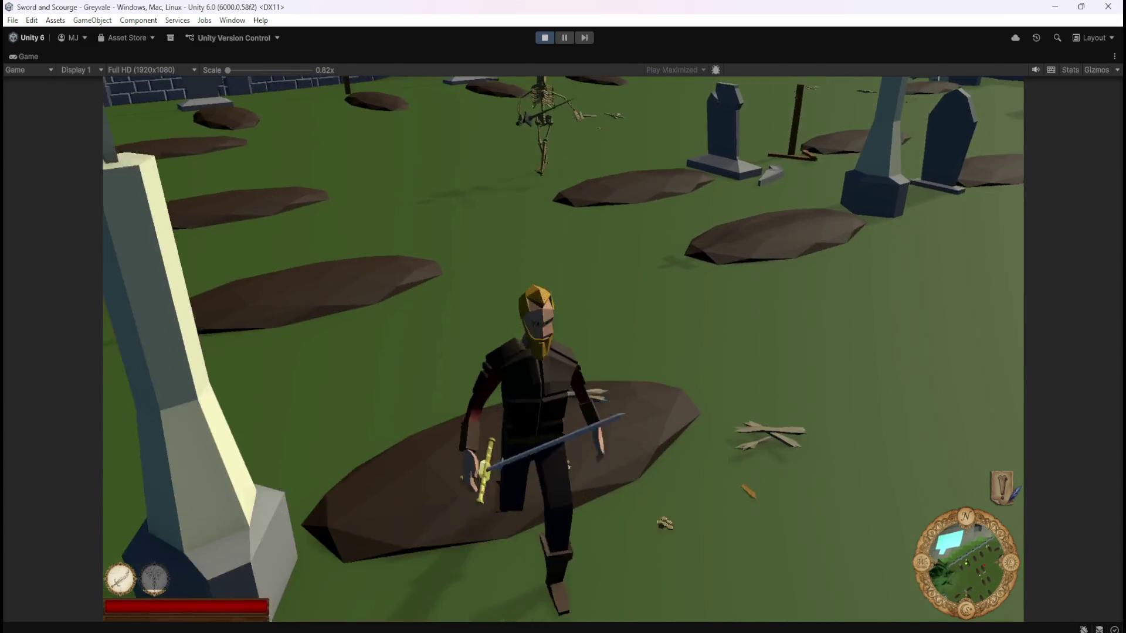
key(w)
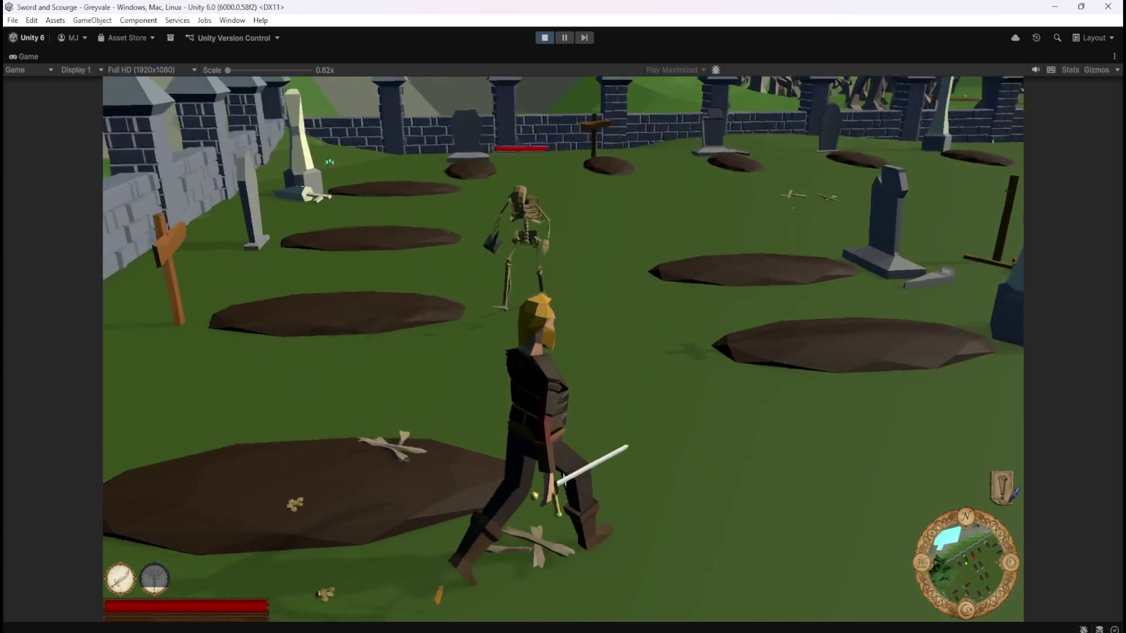
key(w)
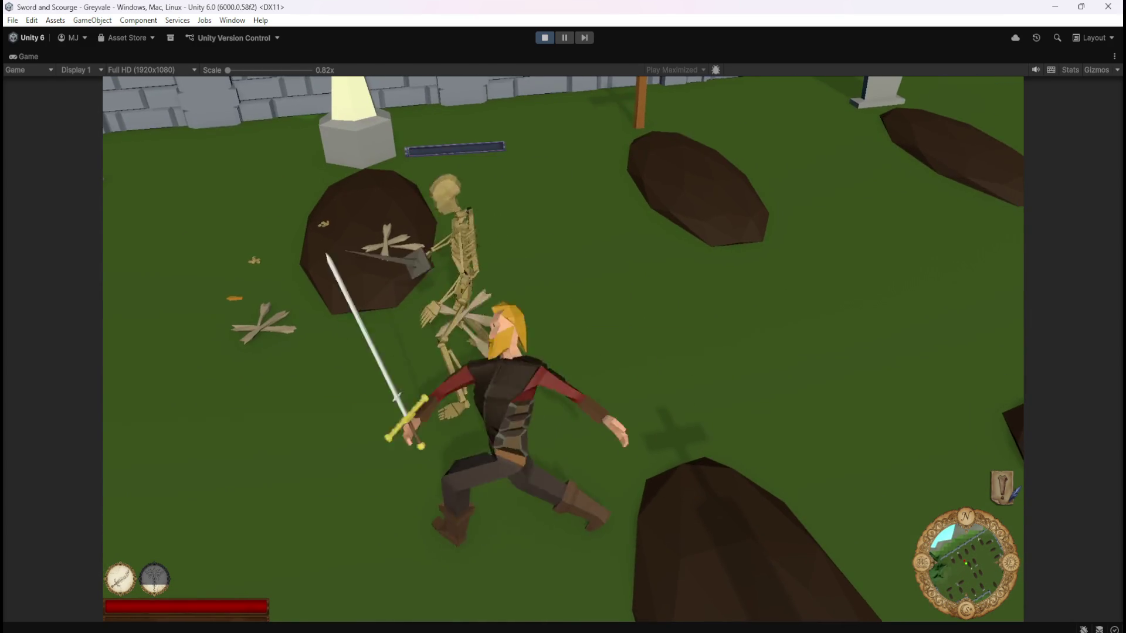
key(w)
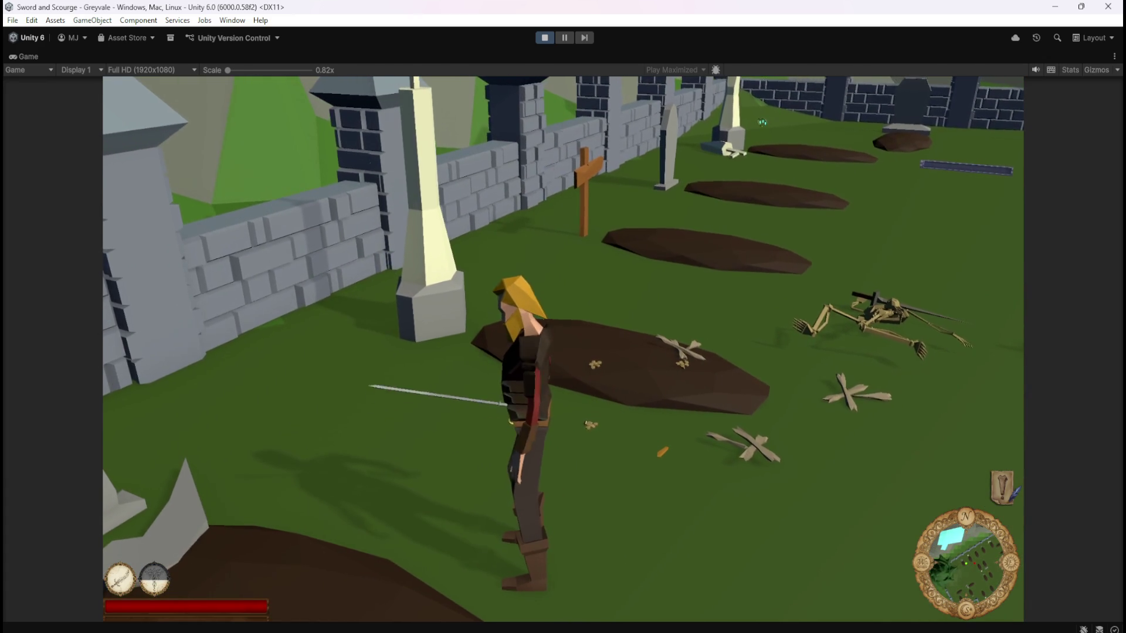
key(s)
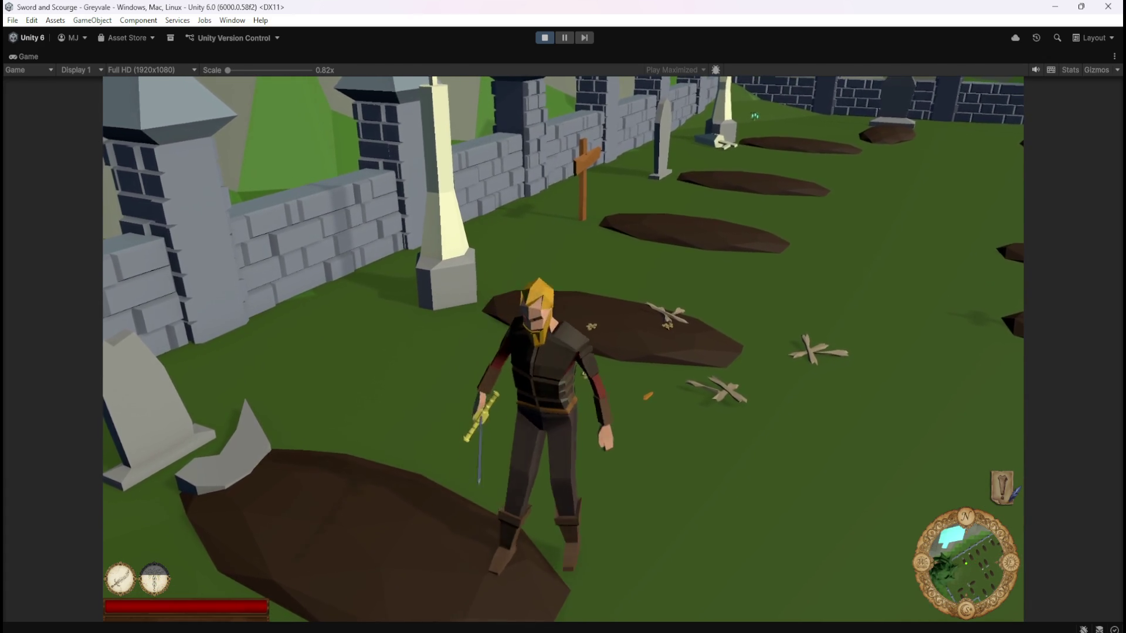
key(s)
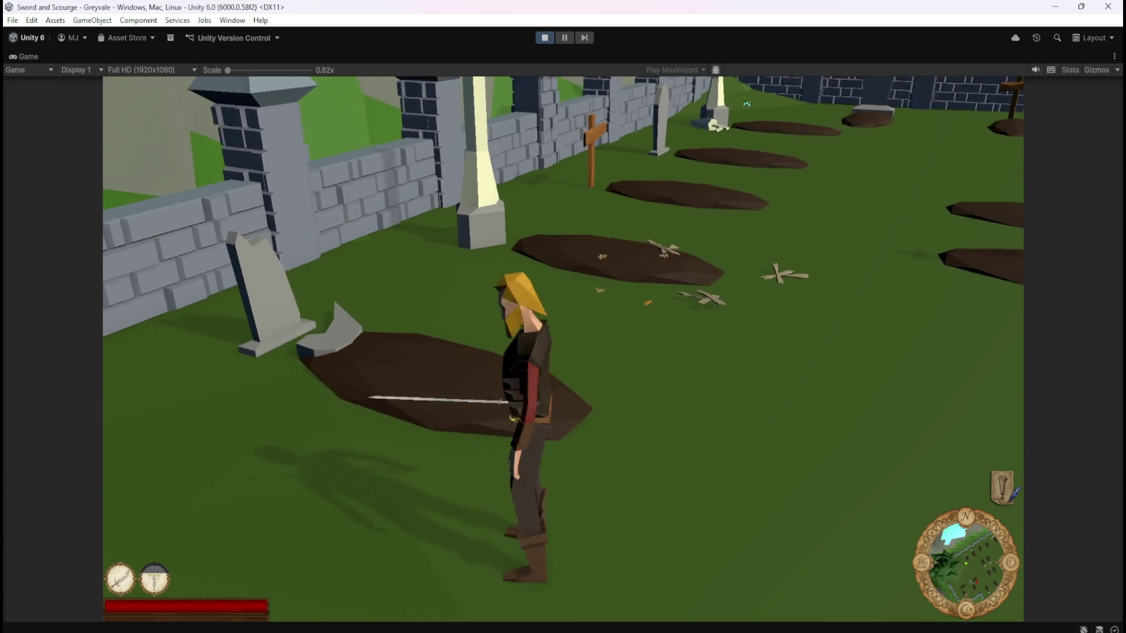
key(w)
key(a)
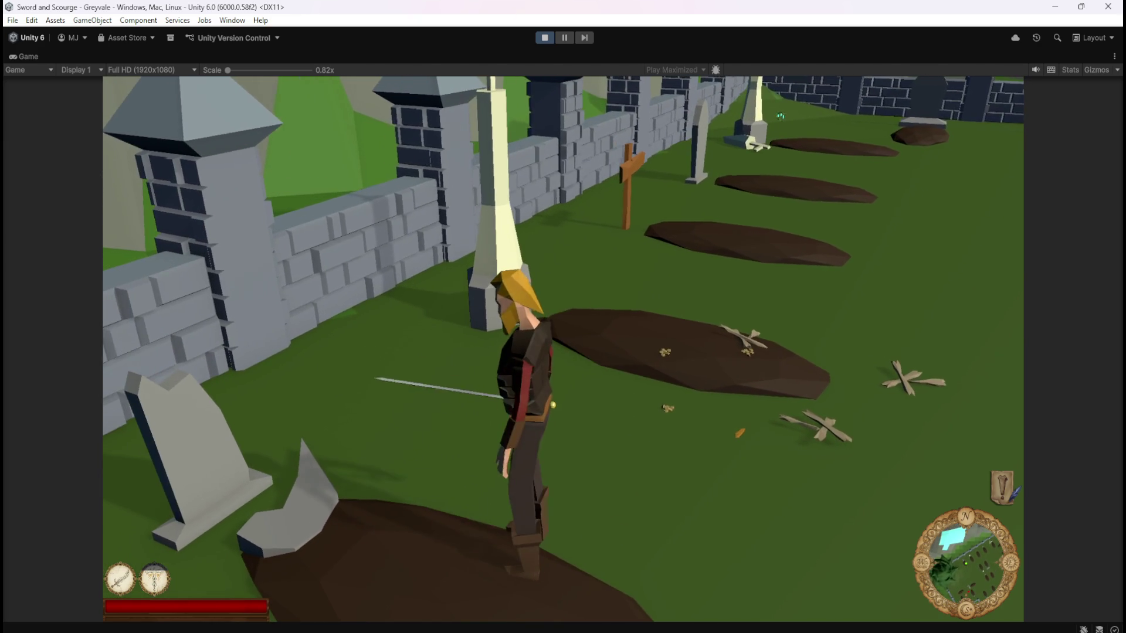
key(s)
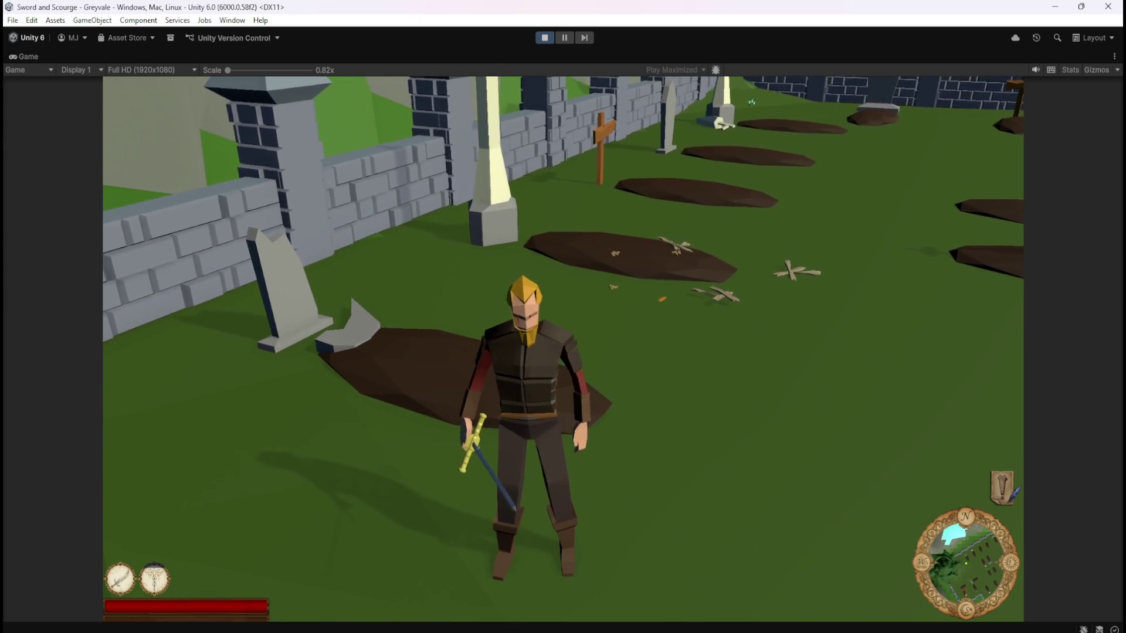
- Run across the graveyard to the skeleton and hit it with two sword strikes
key(w)
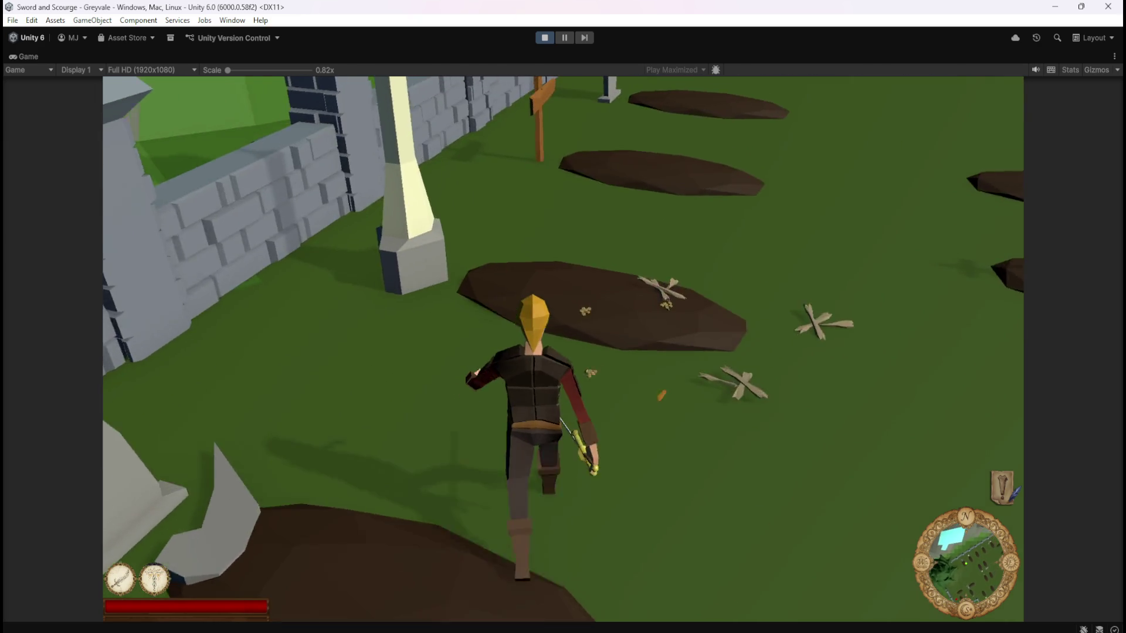
key(s)
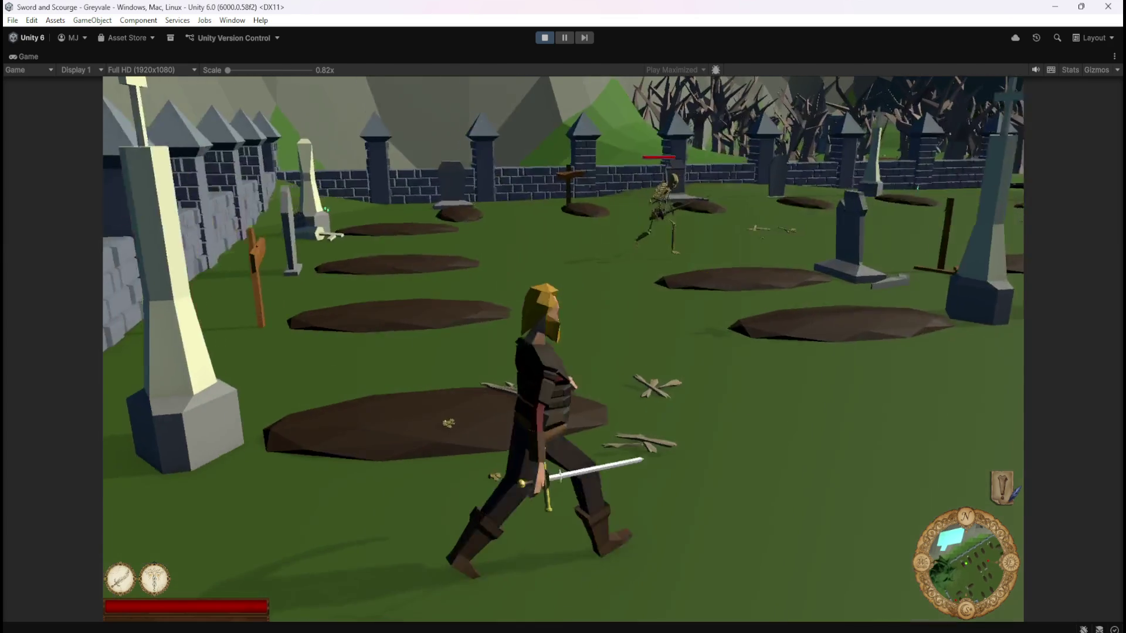
key(w)
key(w)
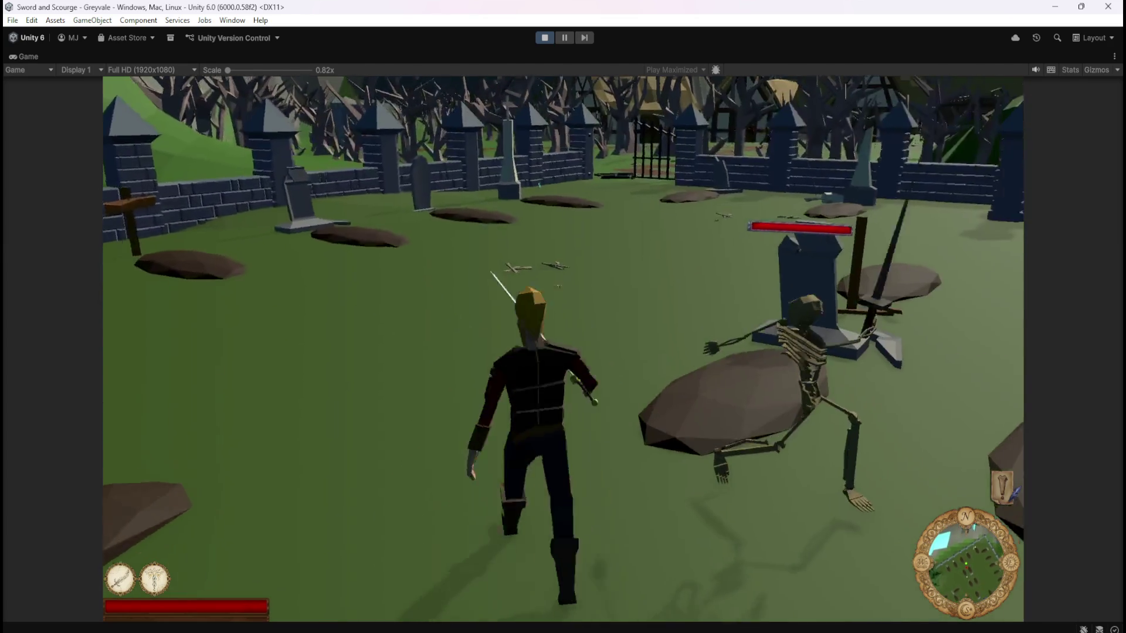
key(w)
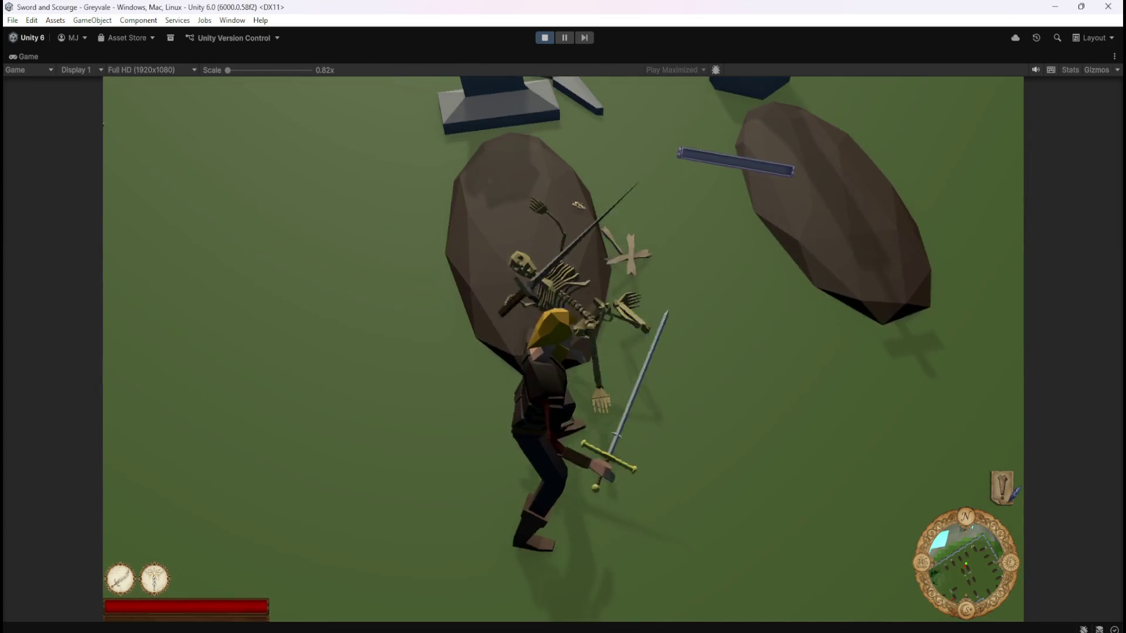
key(w)
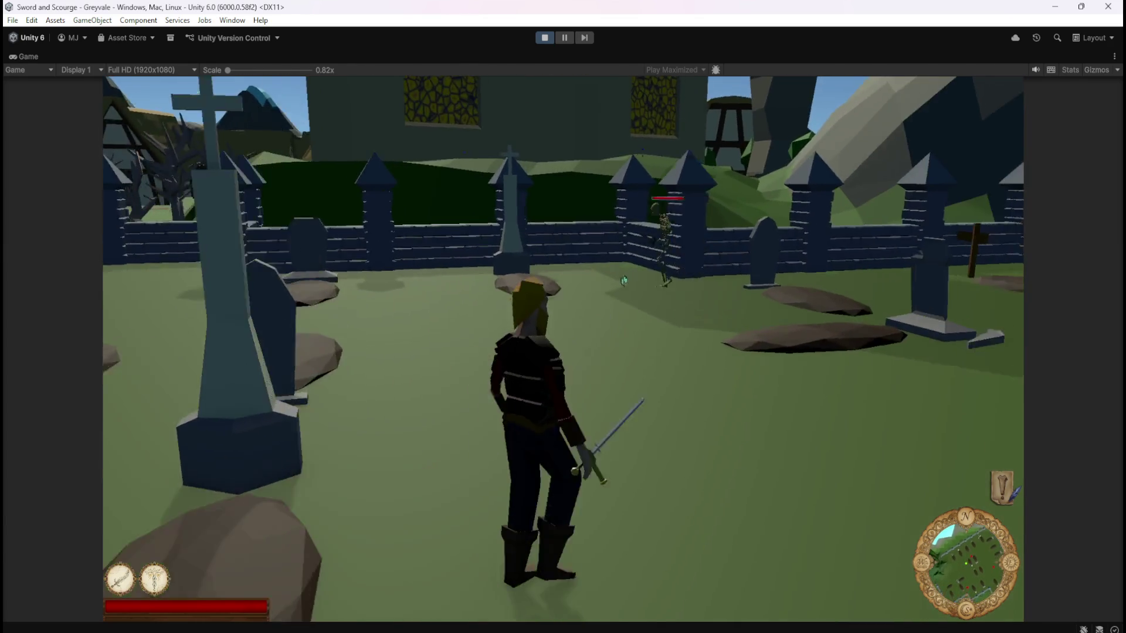
key(w)
click(663, 322)
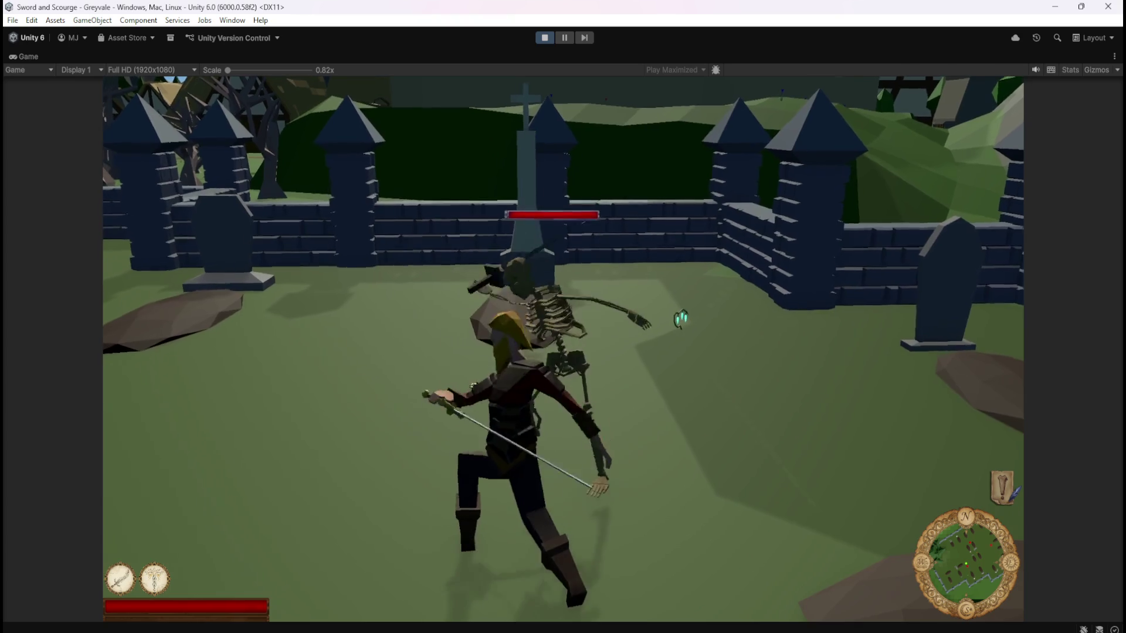
click(688, 318)
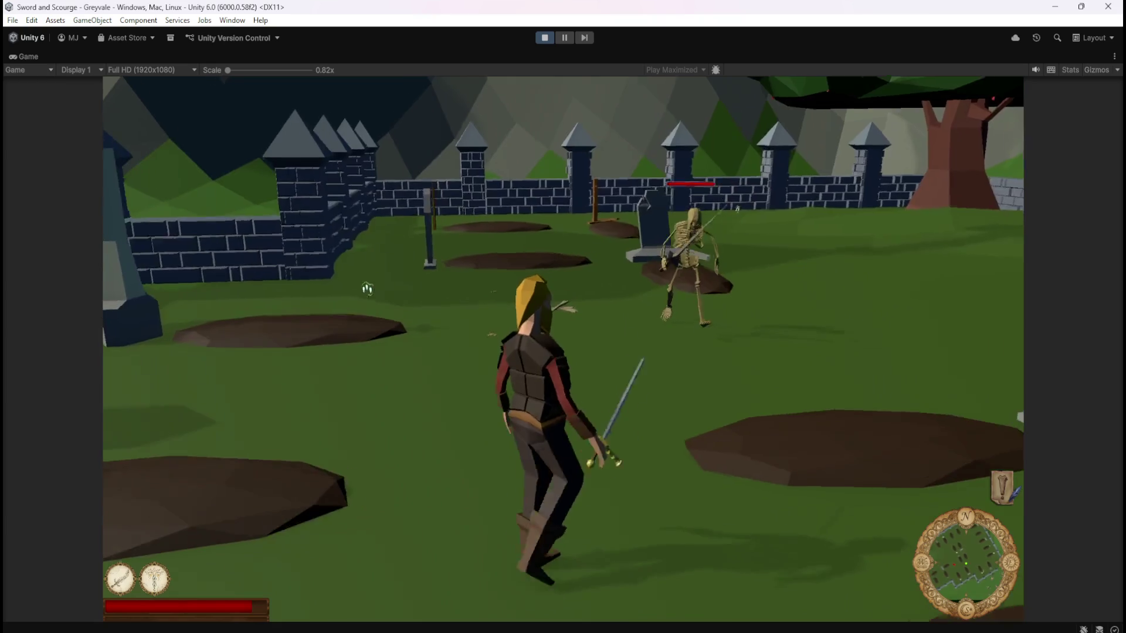
- Defeat the nearby skeleton, then attack the far one with Space until it collapses
click(434, 269)
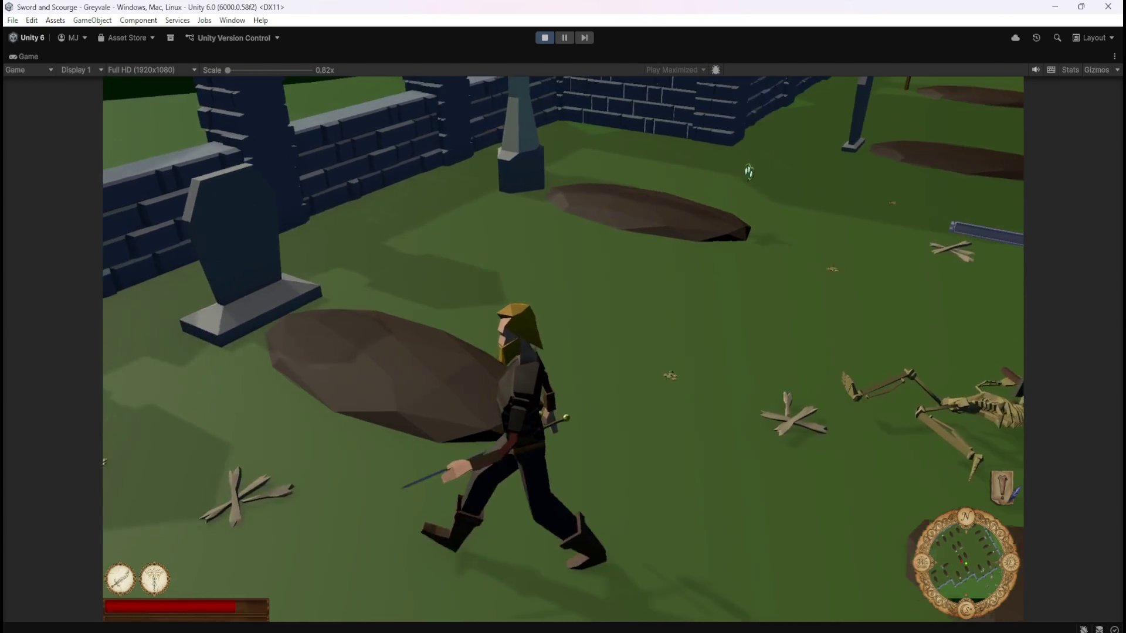
key(s)
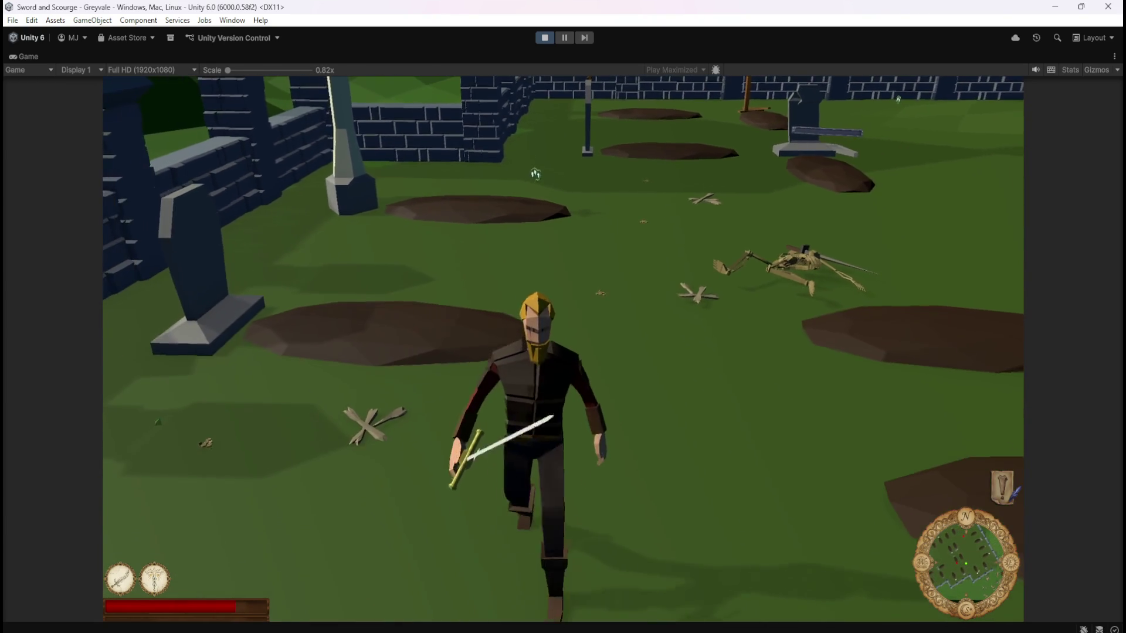
key(s)
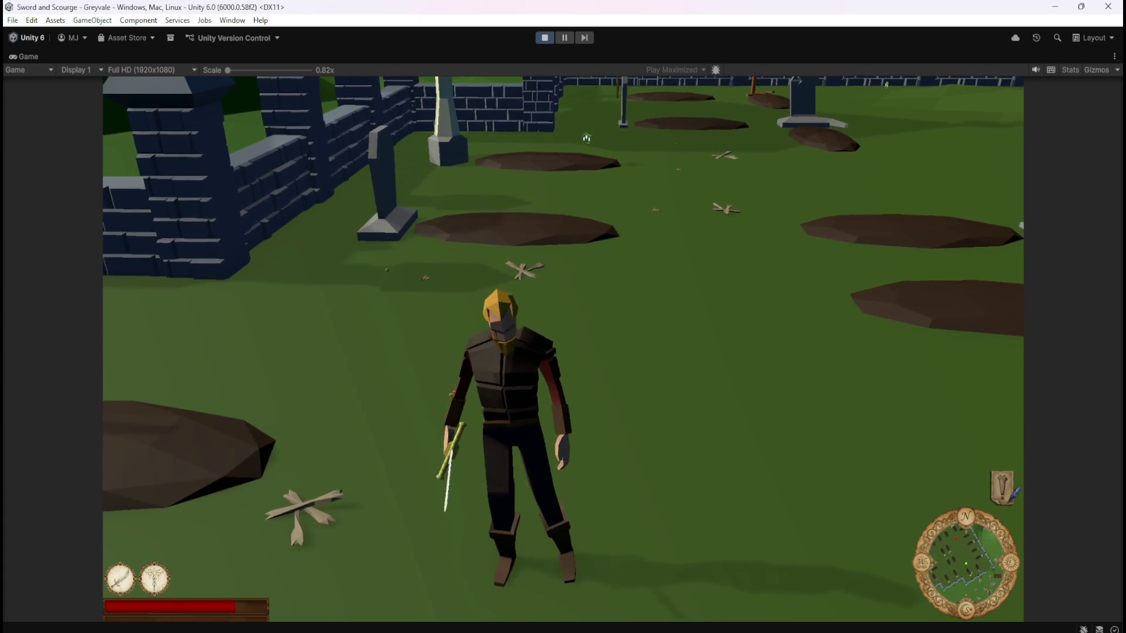
key(w)
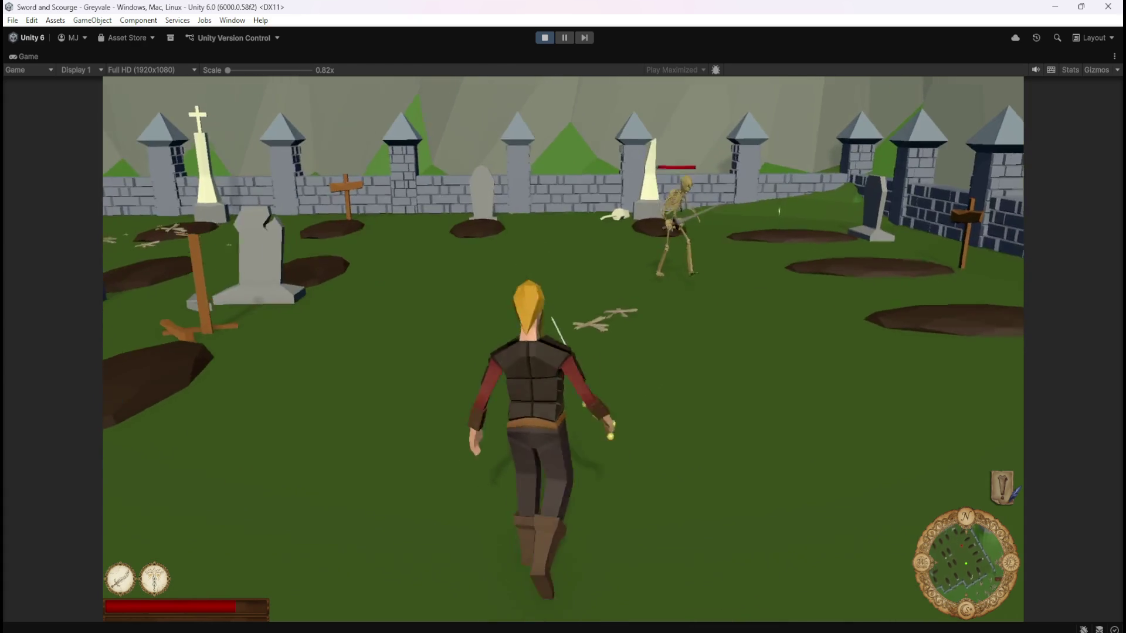
key(space)
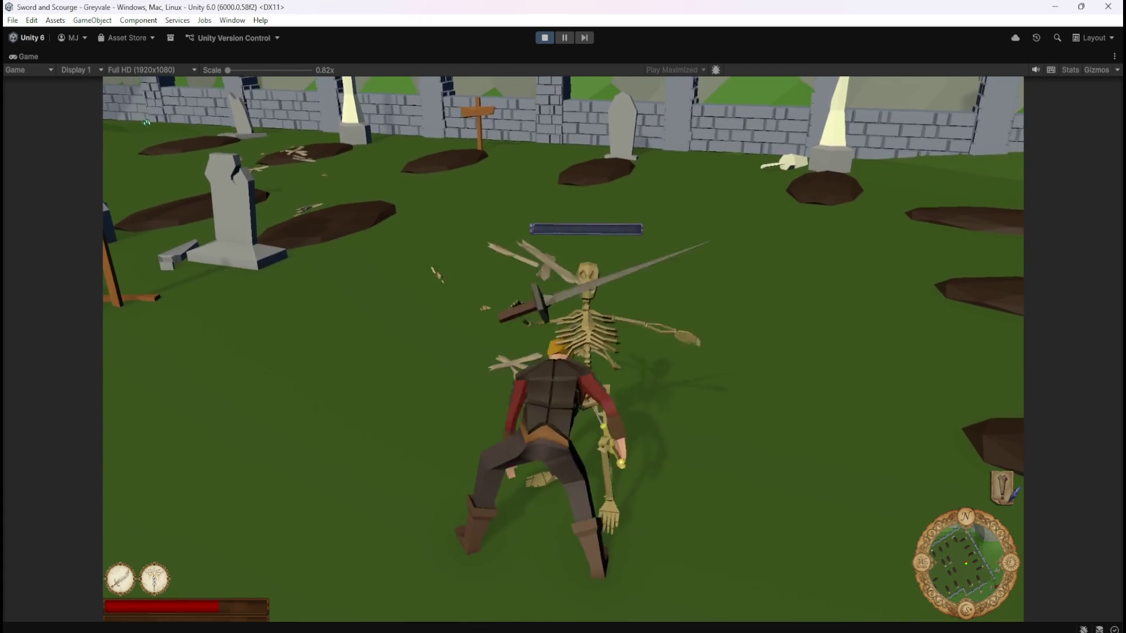
key(a)
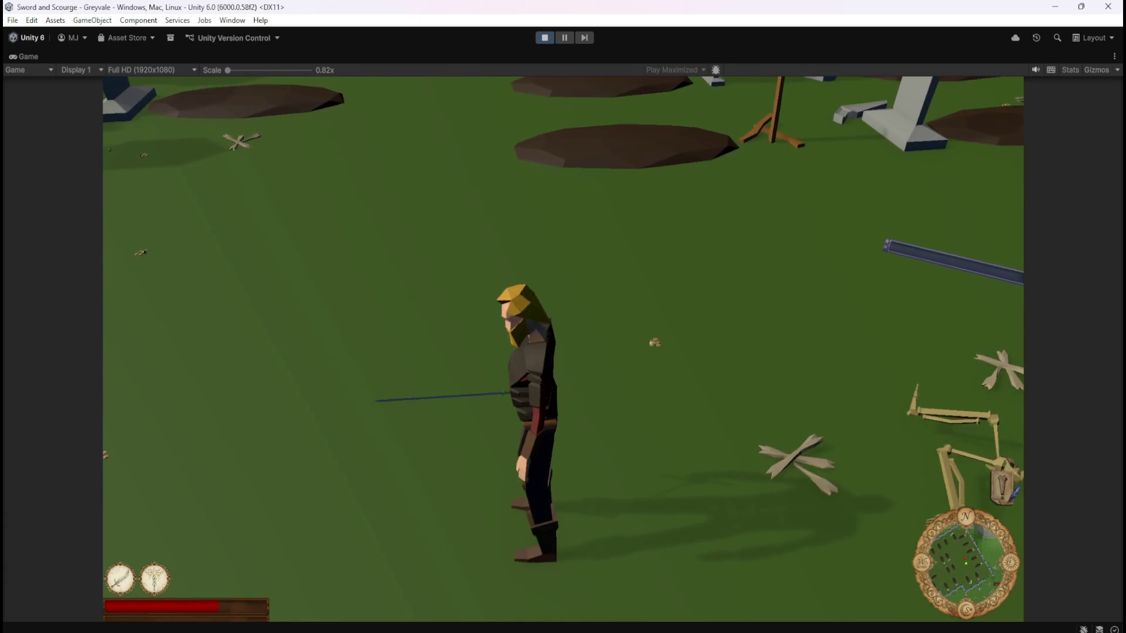
key(w)
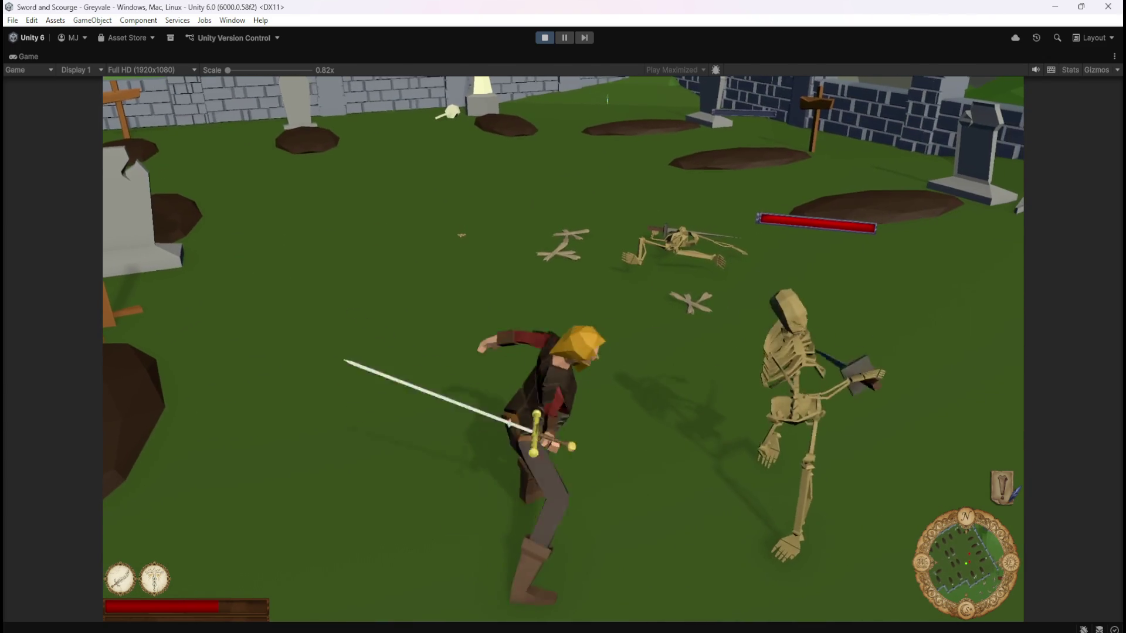
key(space)
- Roam the graveyard toward the wall, swinging the sword at skeletons along the way
key(s)
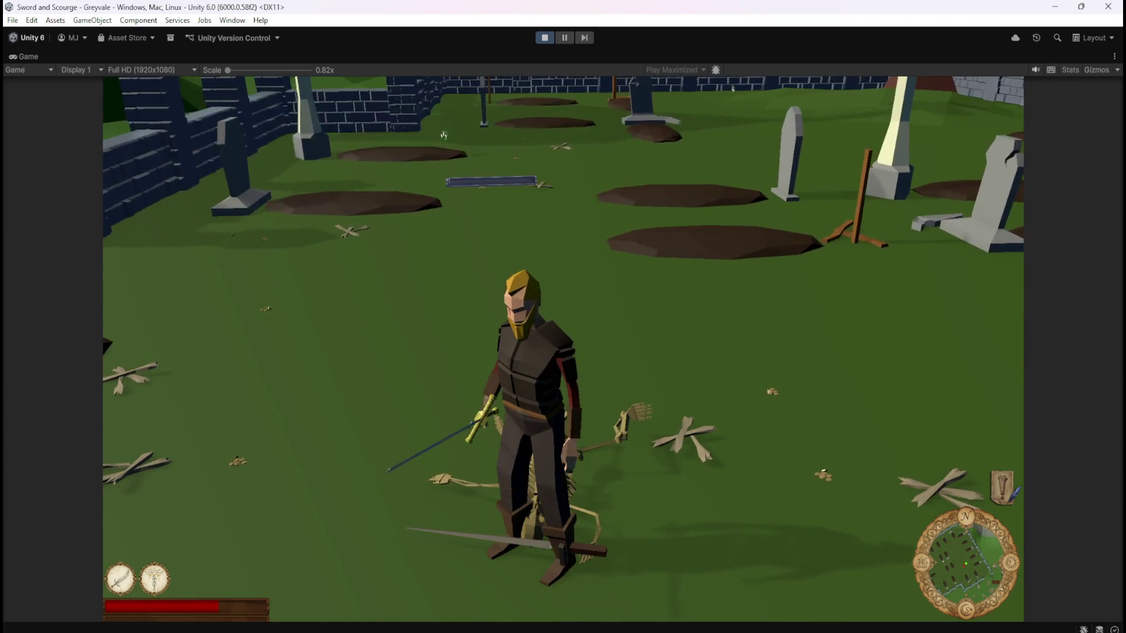
key(a)
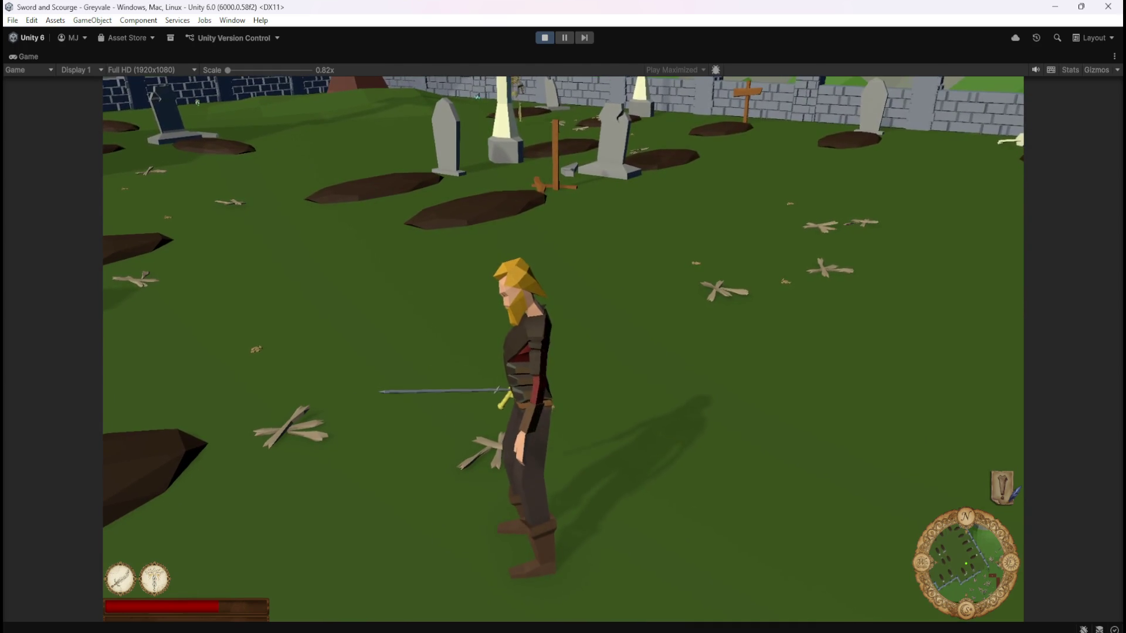
key(w)
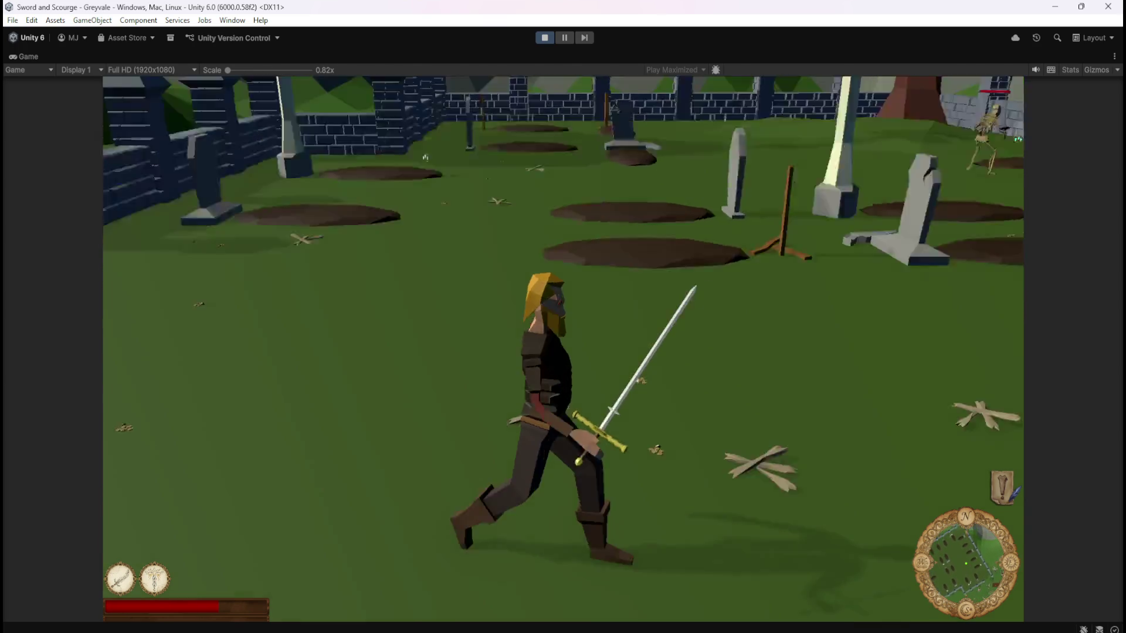
key(w)
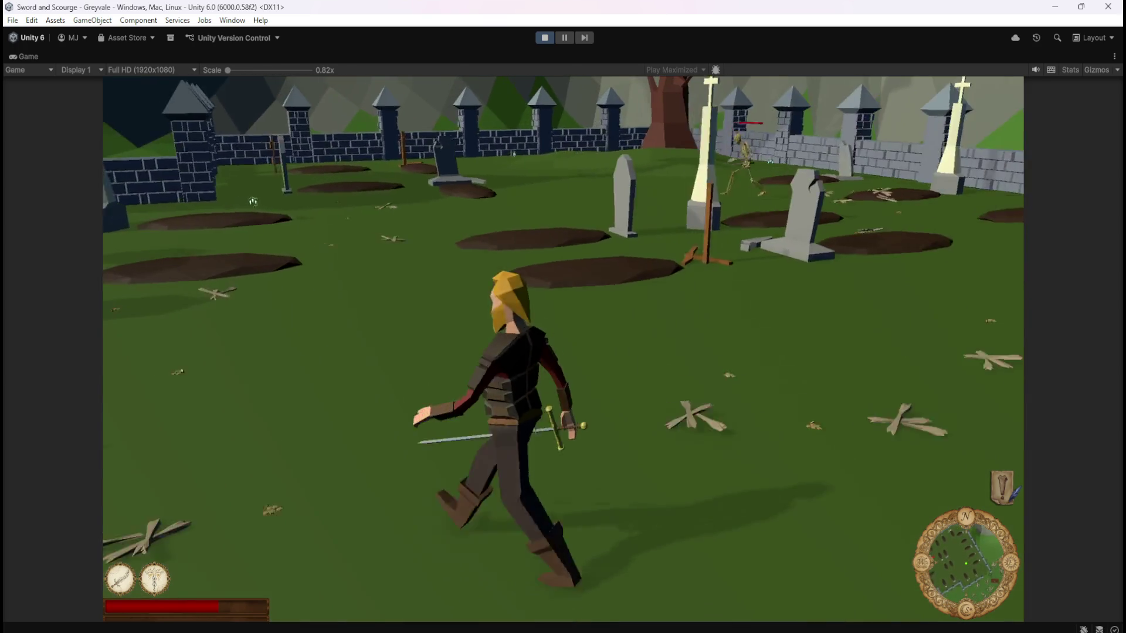
key(w)
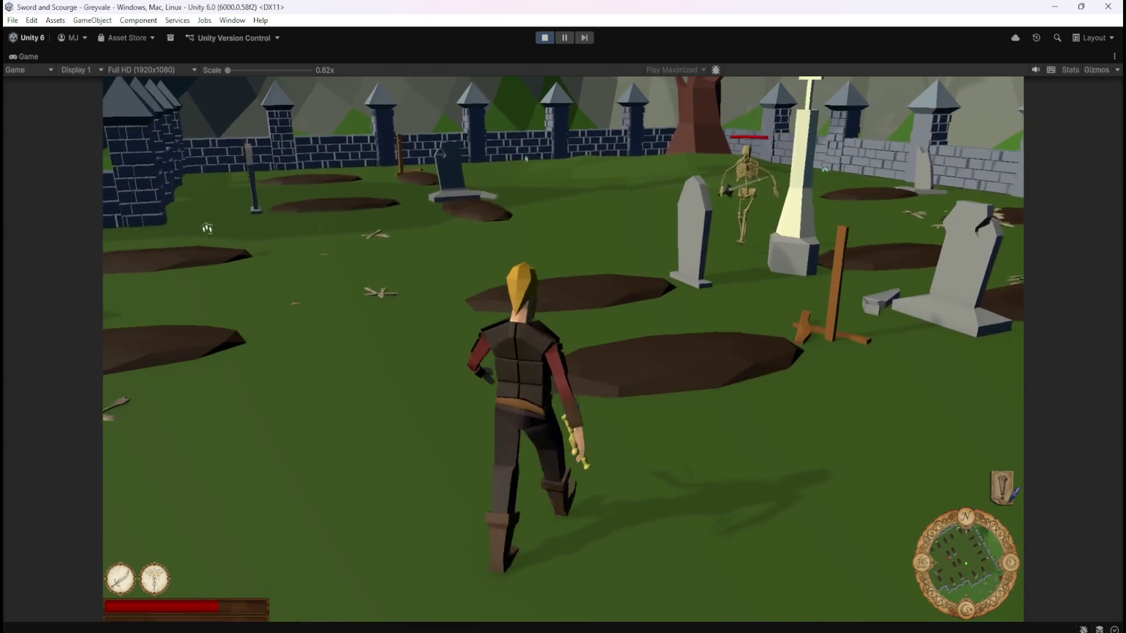
click(876, 196)
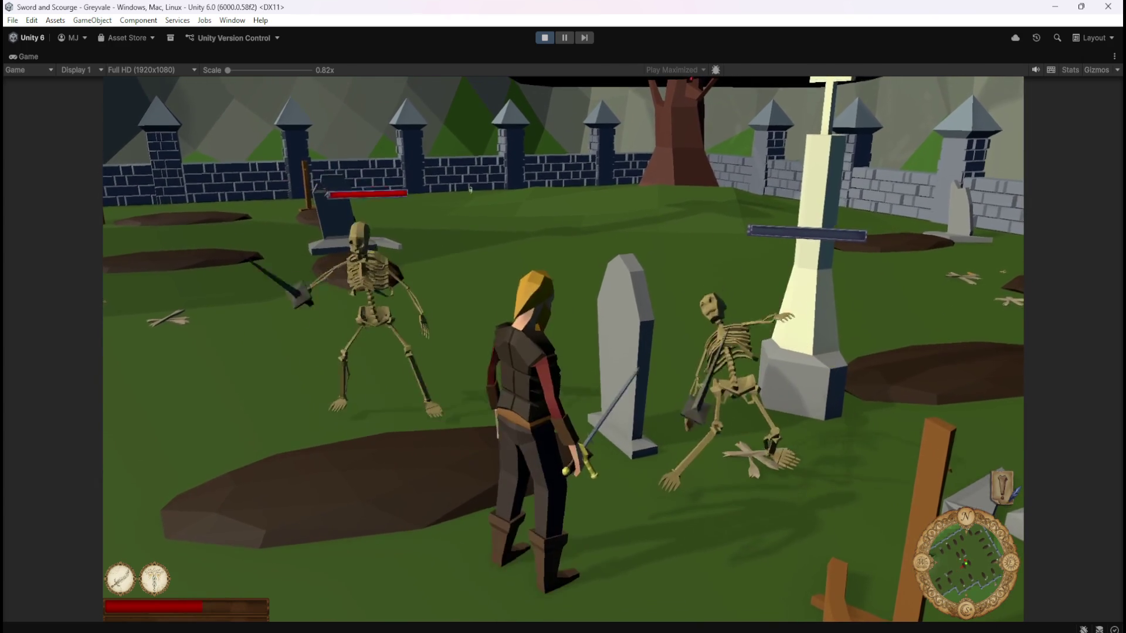
key(s)
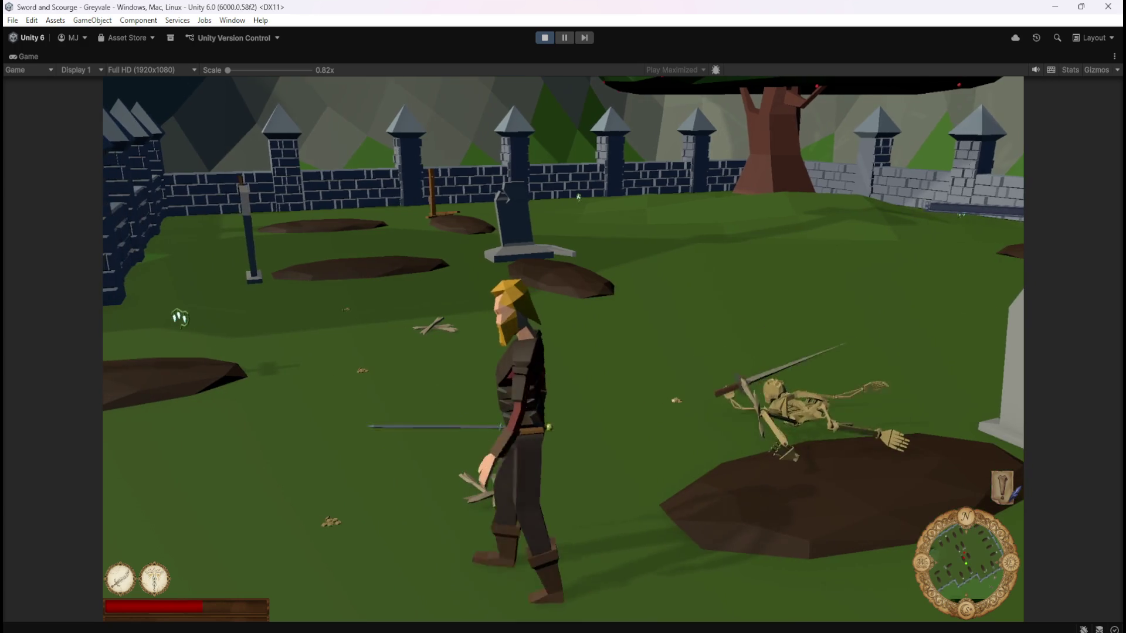
key(s)
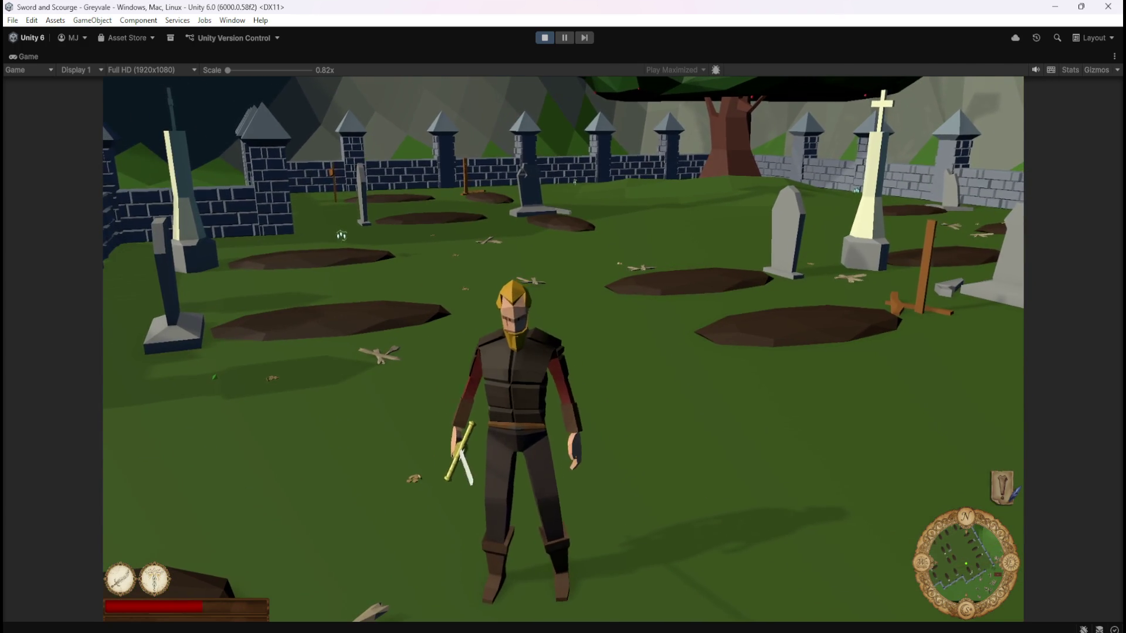
key(w)
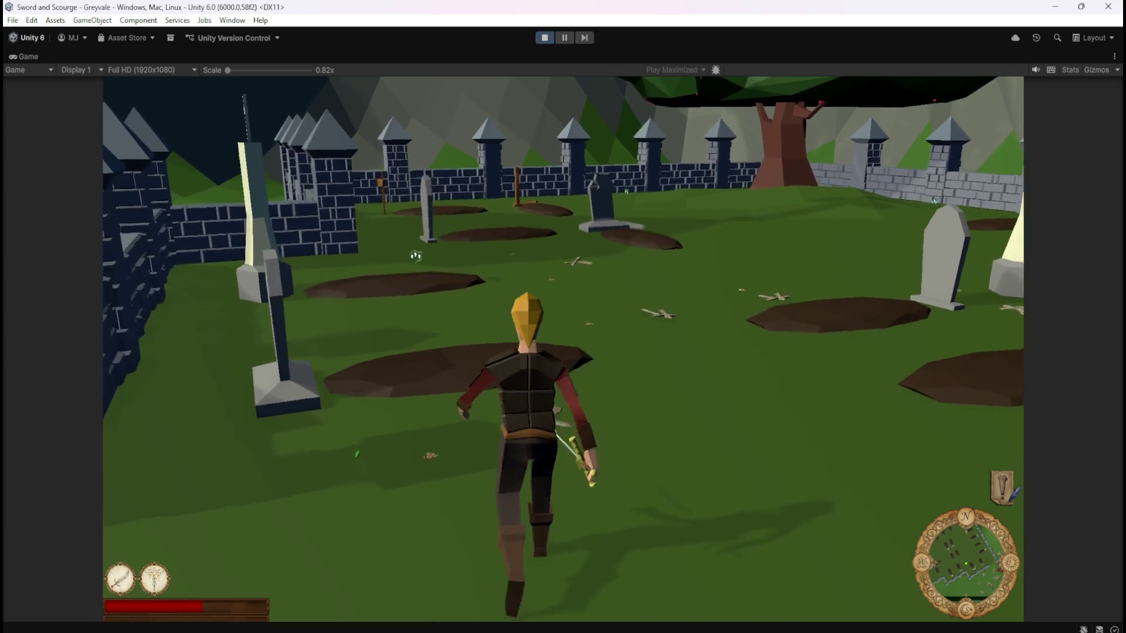
key(a)
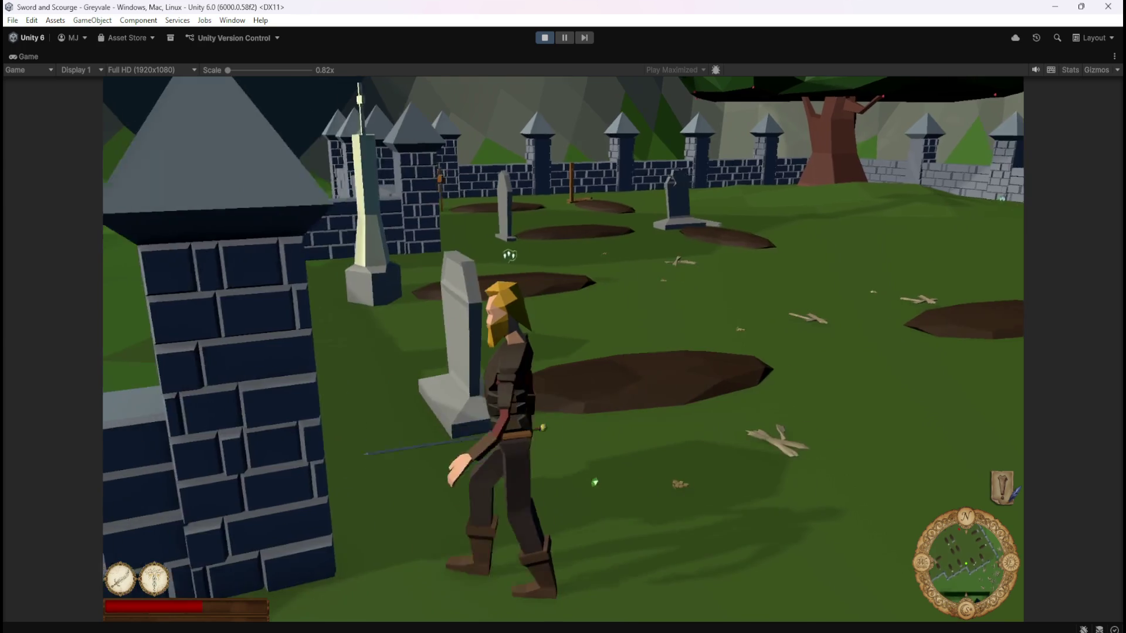
key(d)
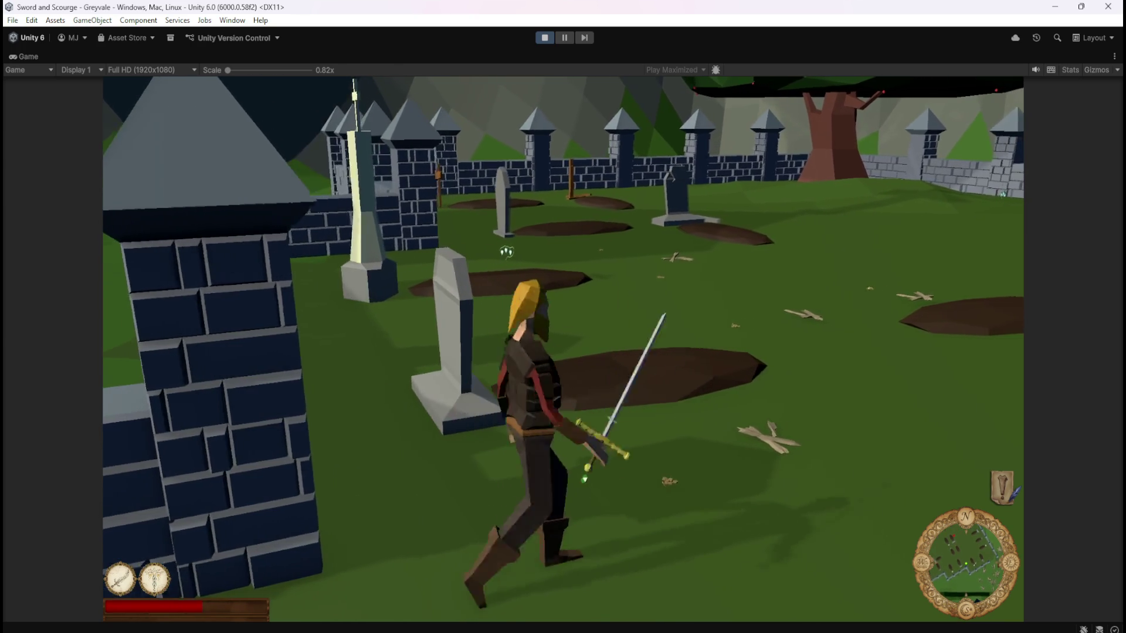
key(a)
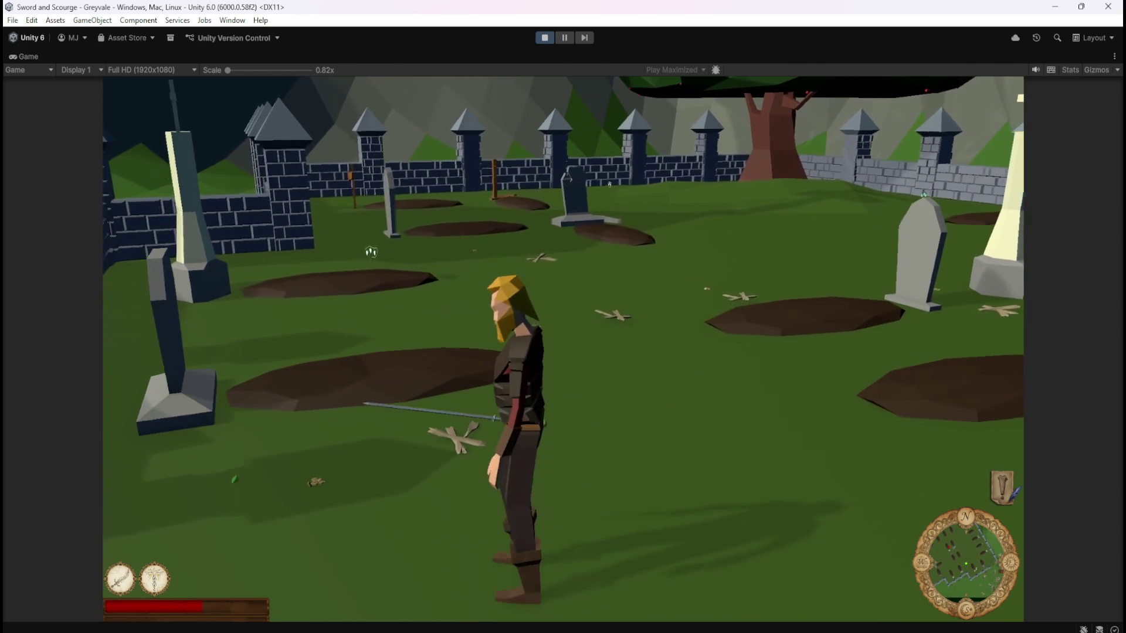
key(w)
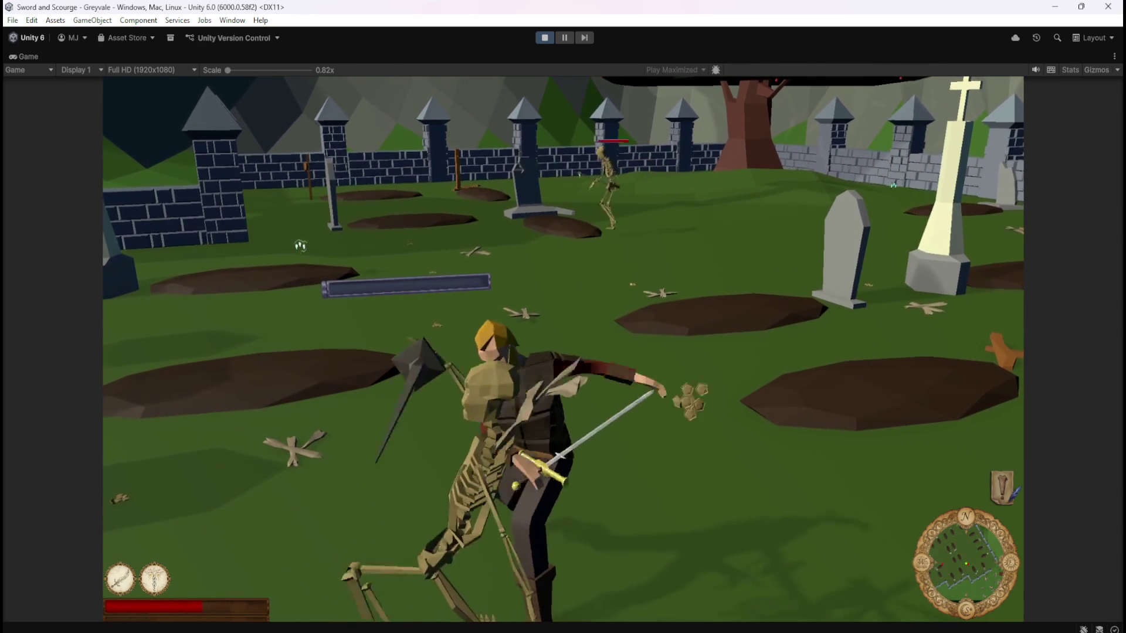
- Run toward the wall and attack the approaching skeleton
key(w)
key(w)
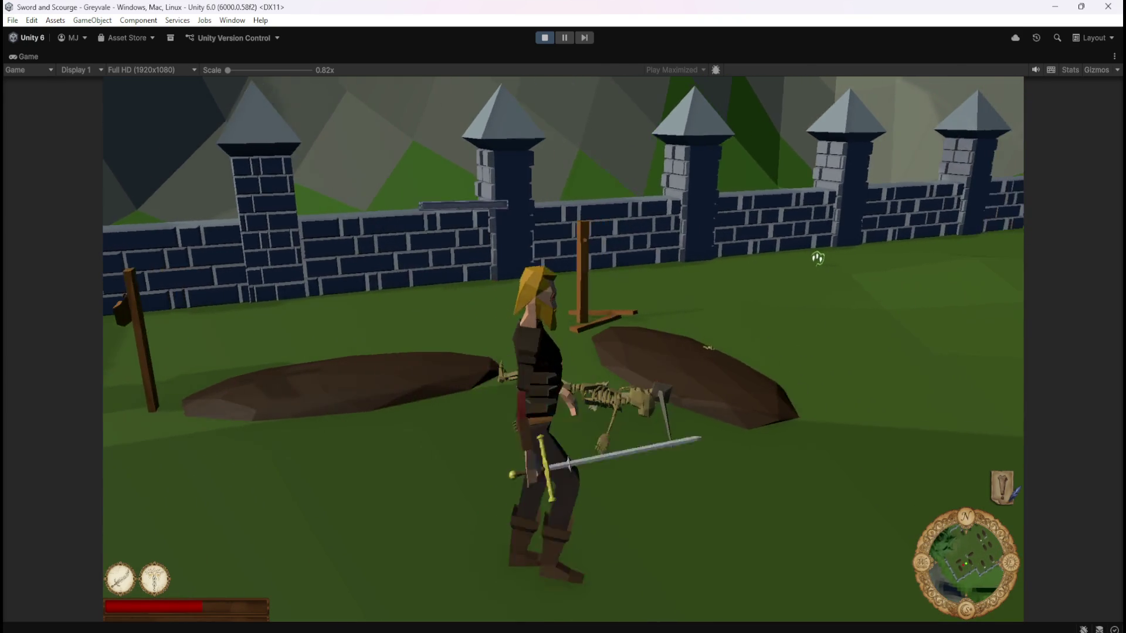
key(s)
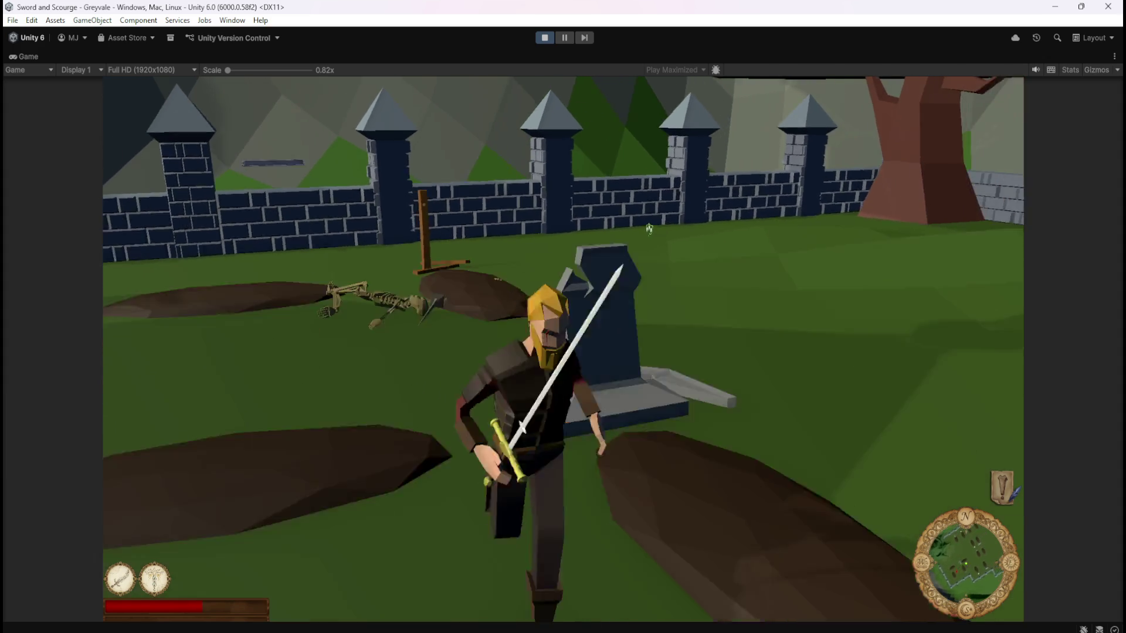
key(w)
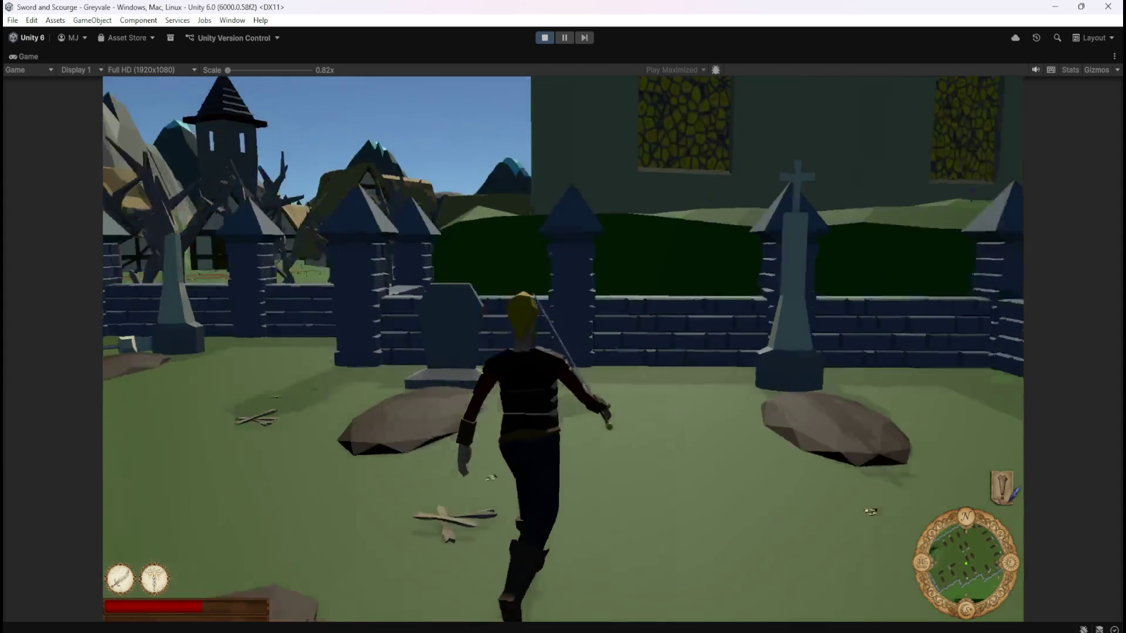
key(a)
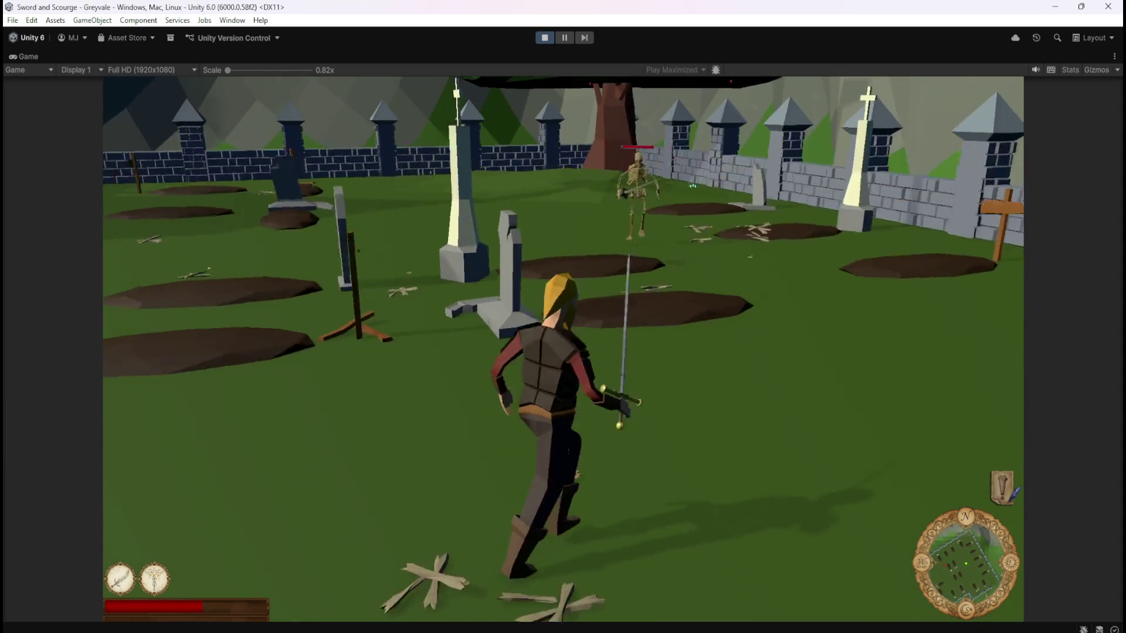
key(w)
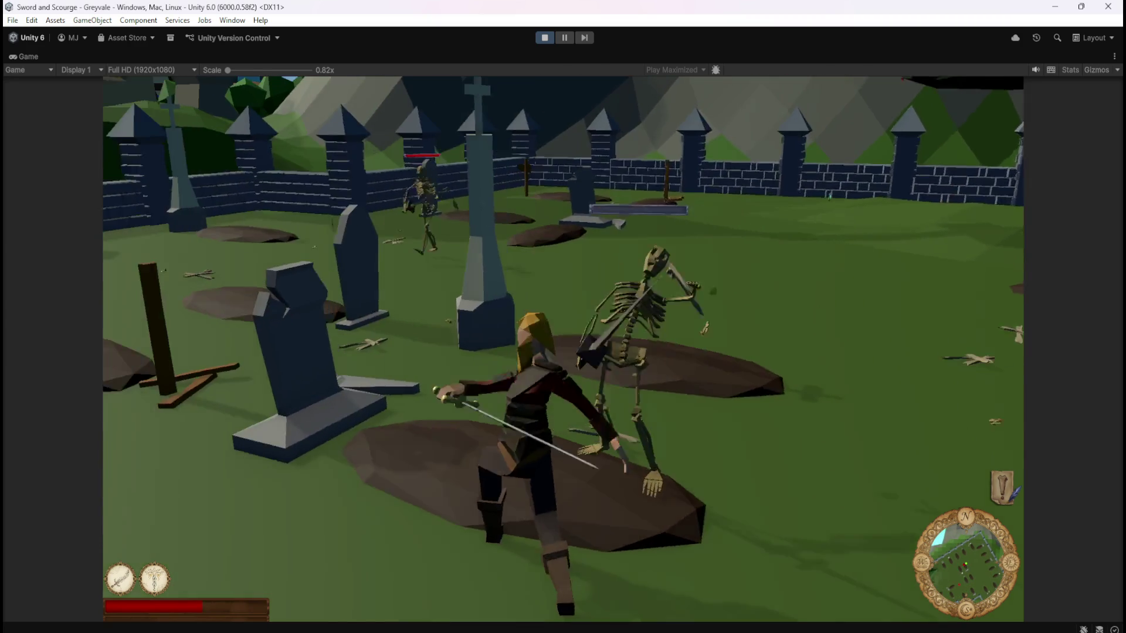
key(s)
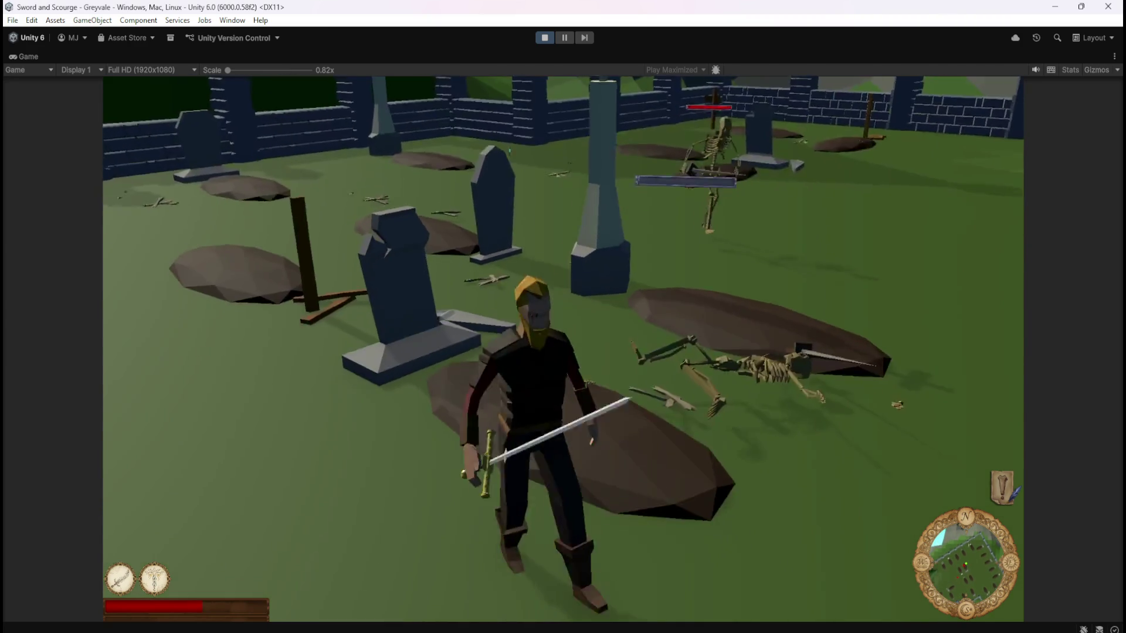
key(w)
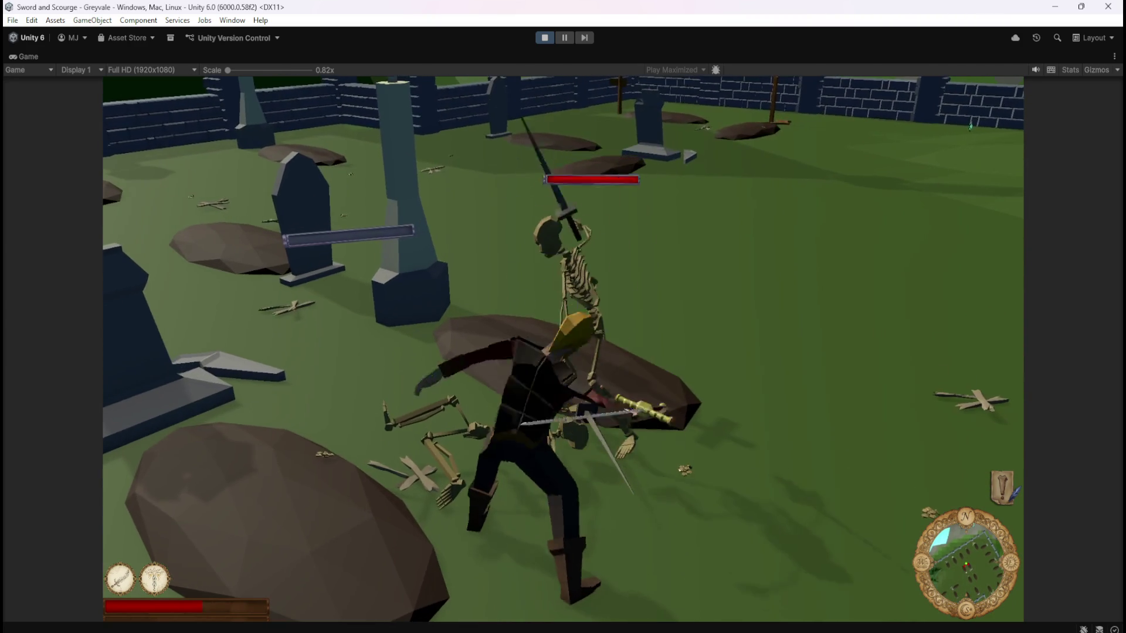
- Walk toward the gate, cast the healing ability (2), and raise the sword (1)
key(a)
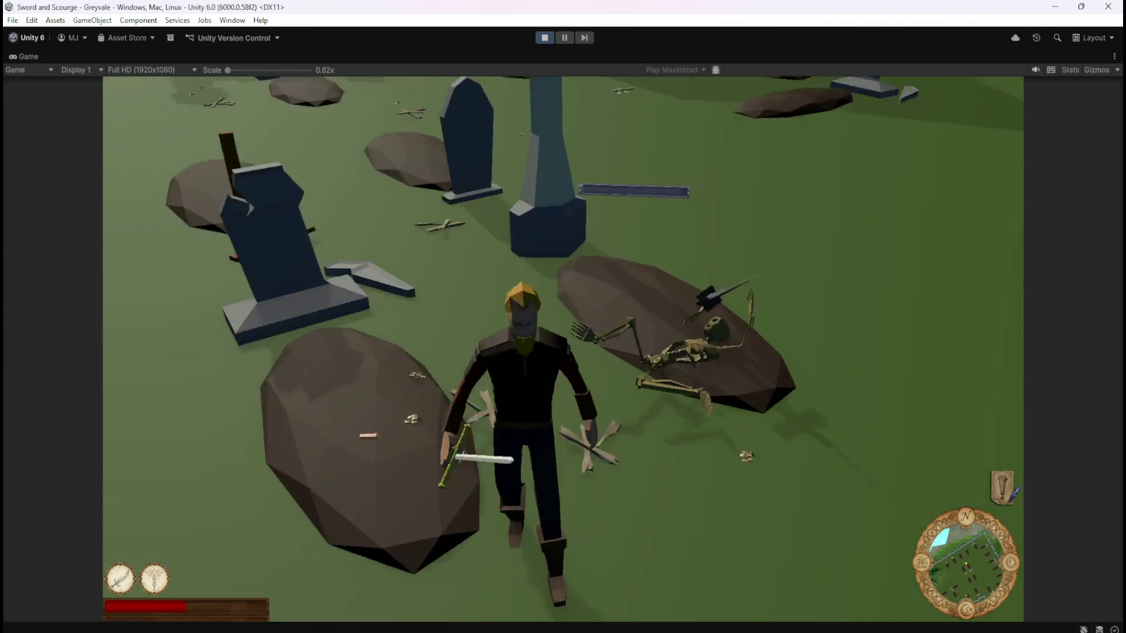
key(s)
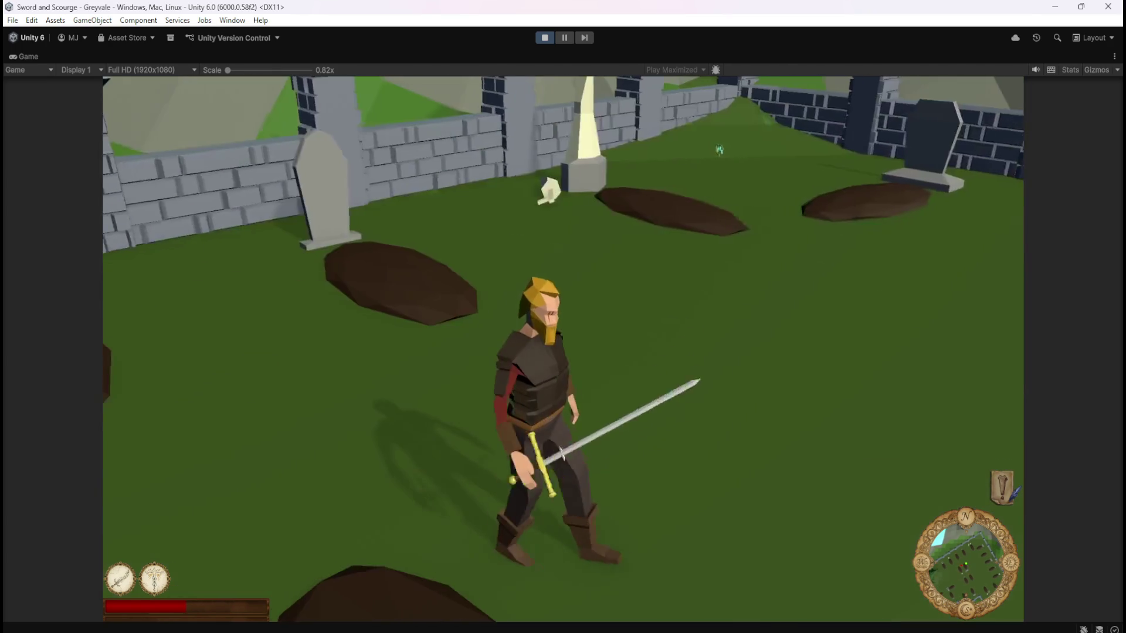
key(s)
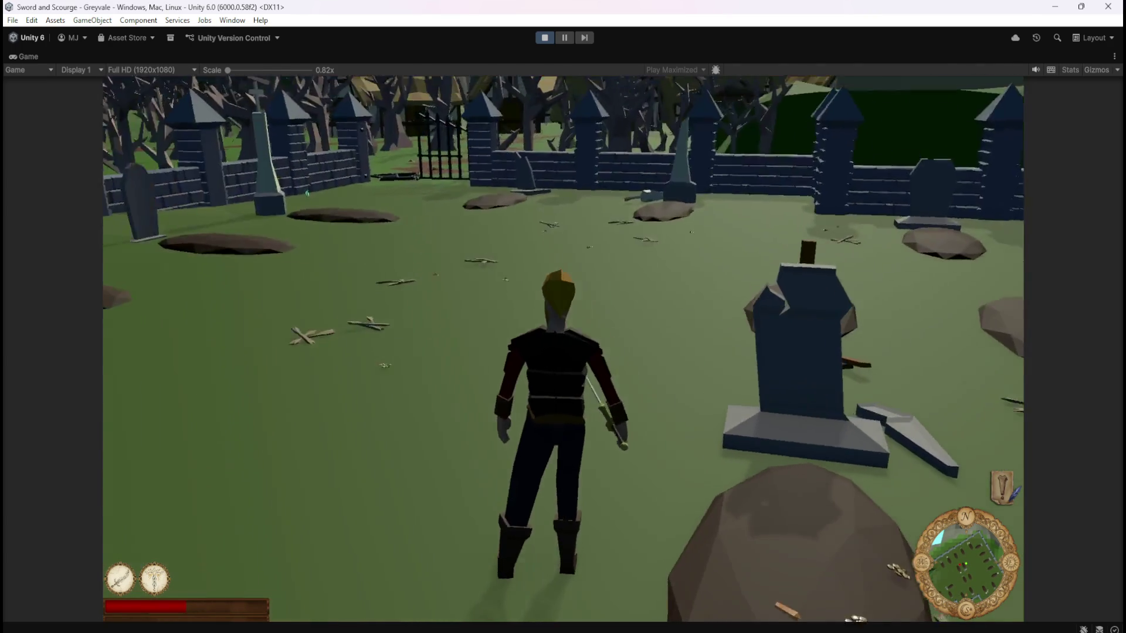
key(w)
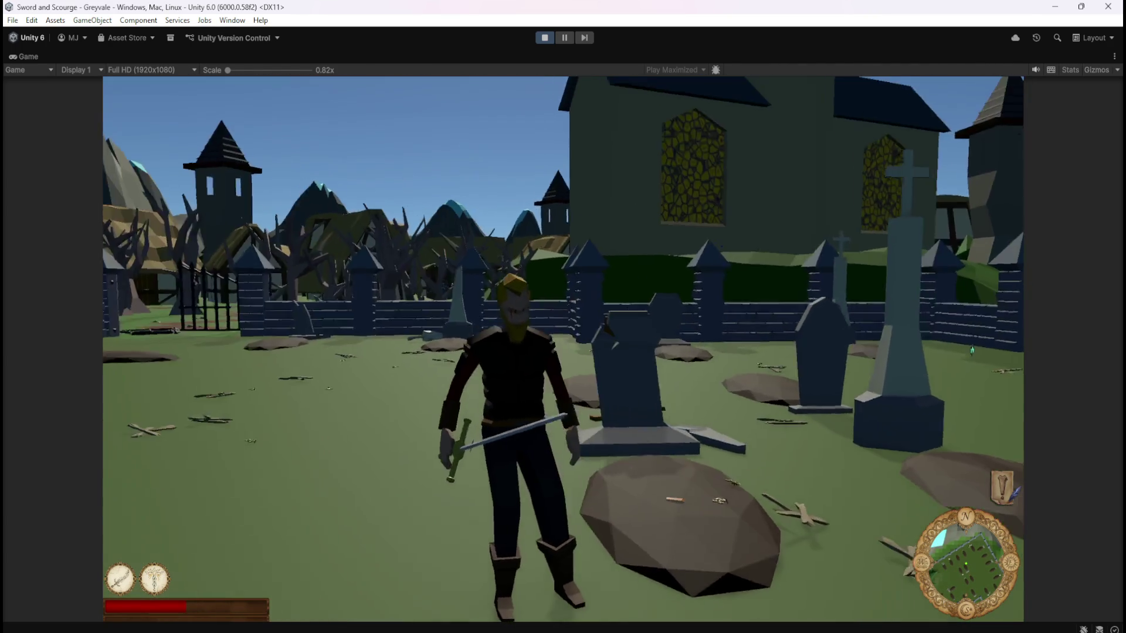
key(s)
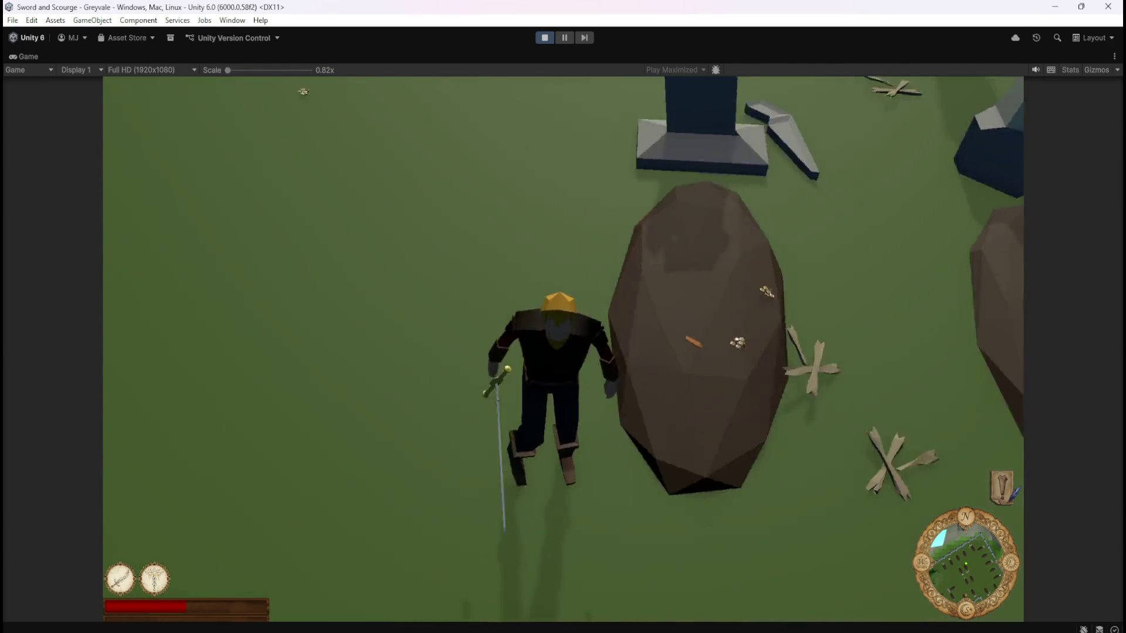
key(w)
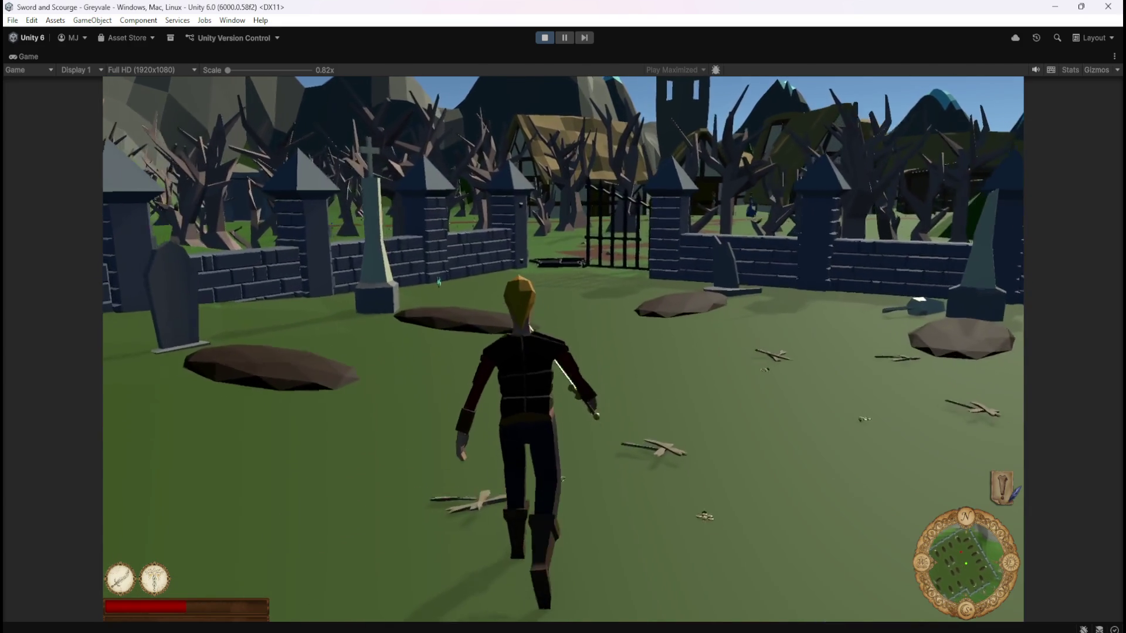
key(2)
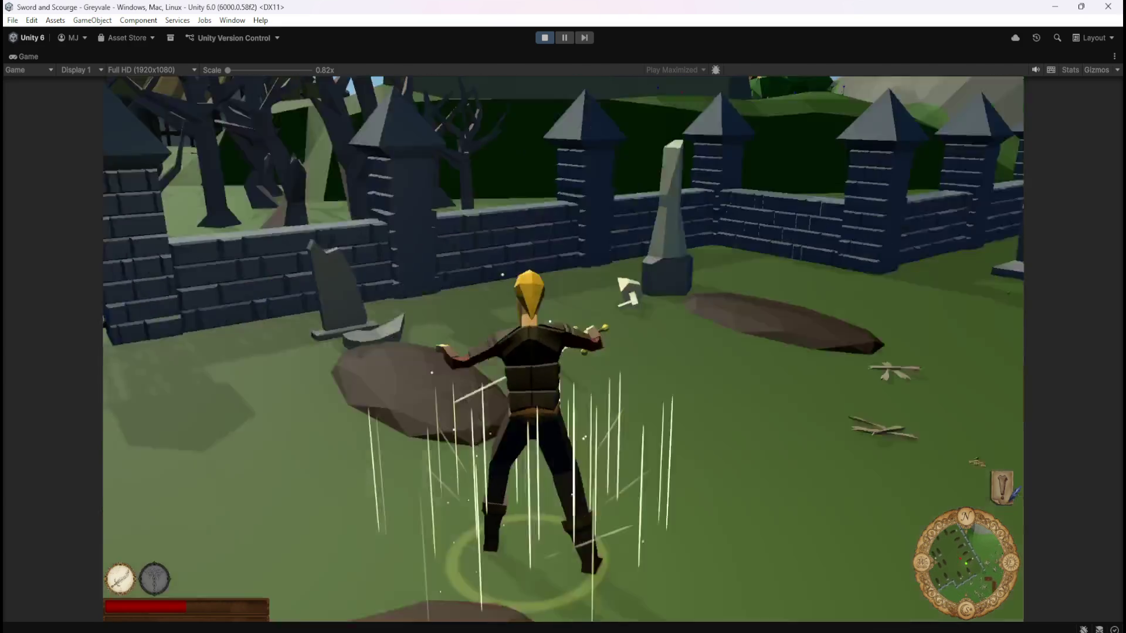
key(1)
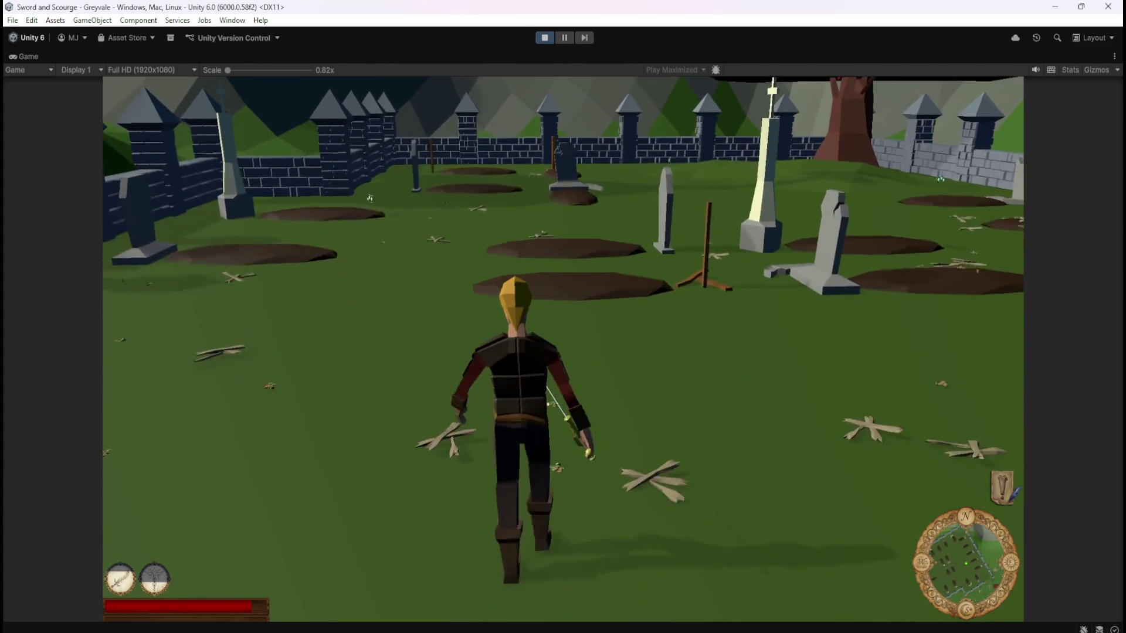
- Defeat two skeletons, then walk past the cross monument through the fenced graveyard
key(w)
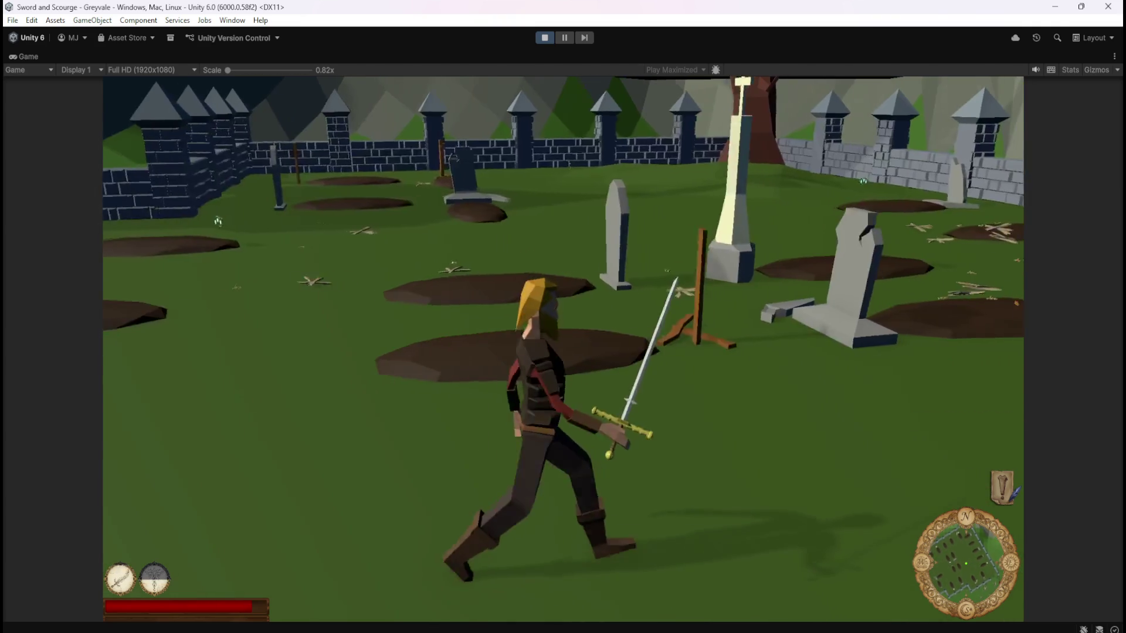
key(w)
key(w)
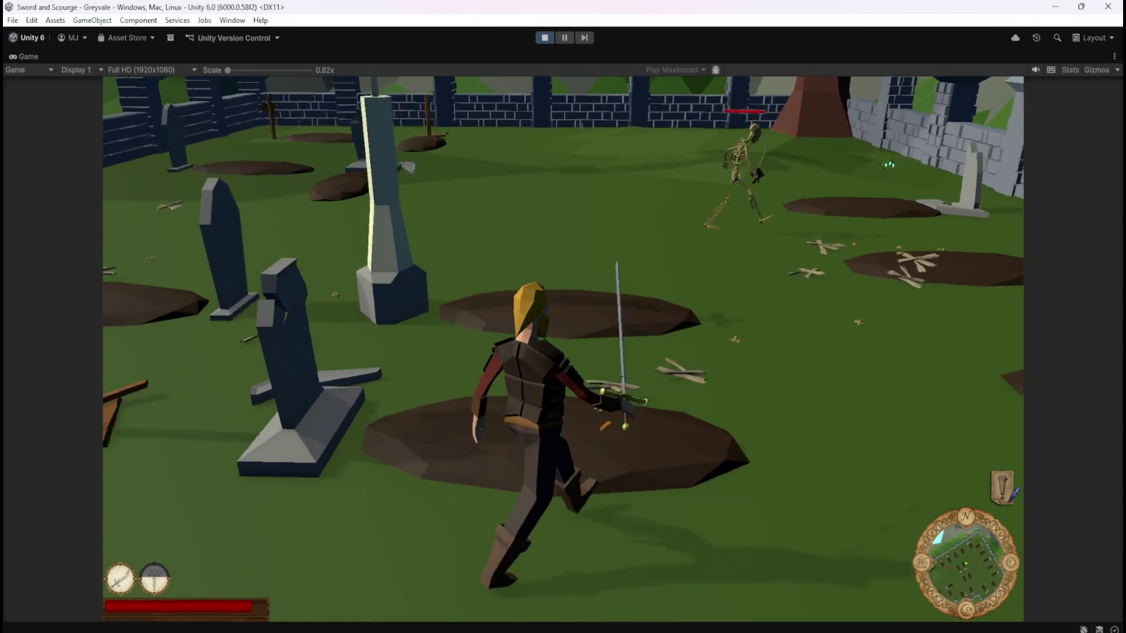
key(w)
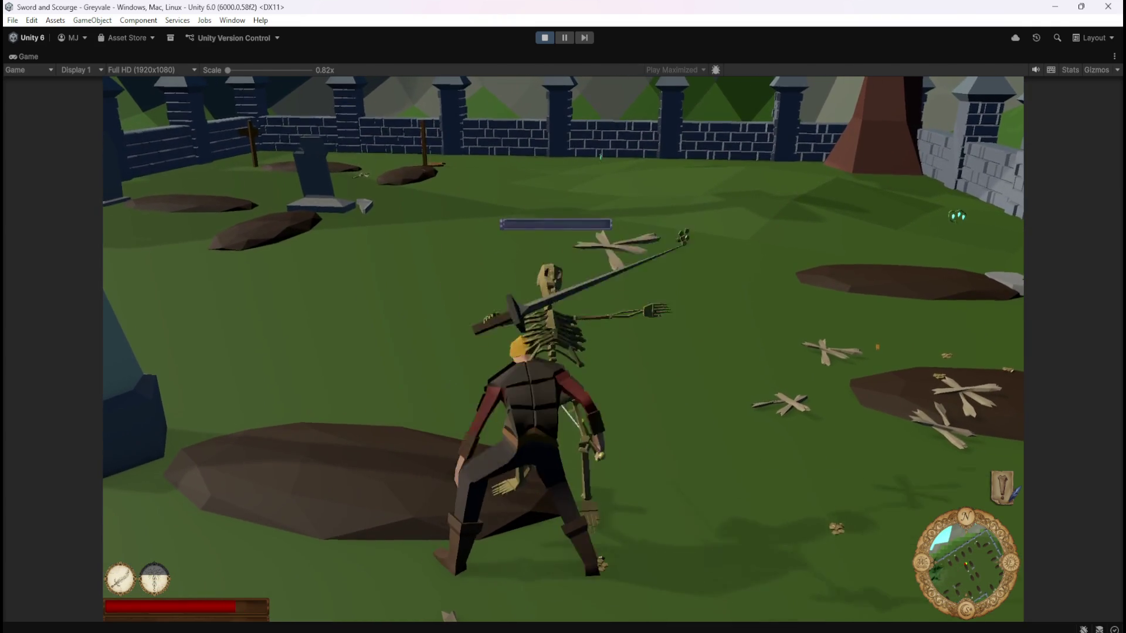
key(w)
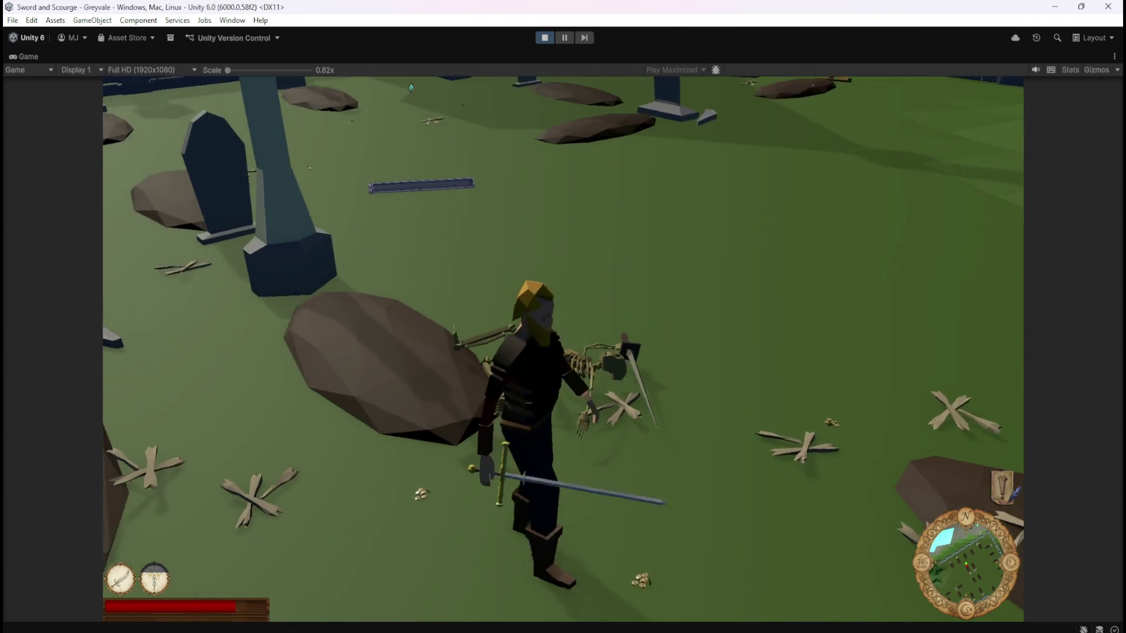
key(w)
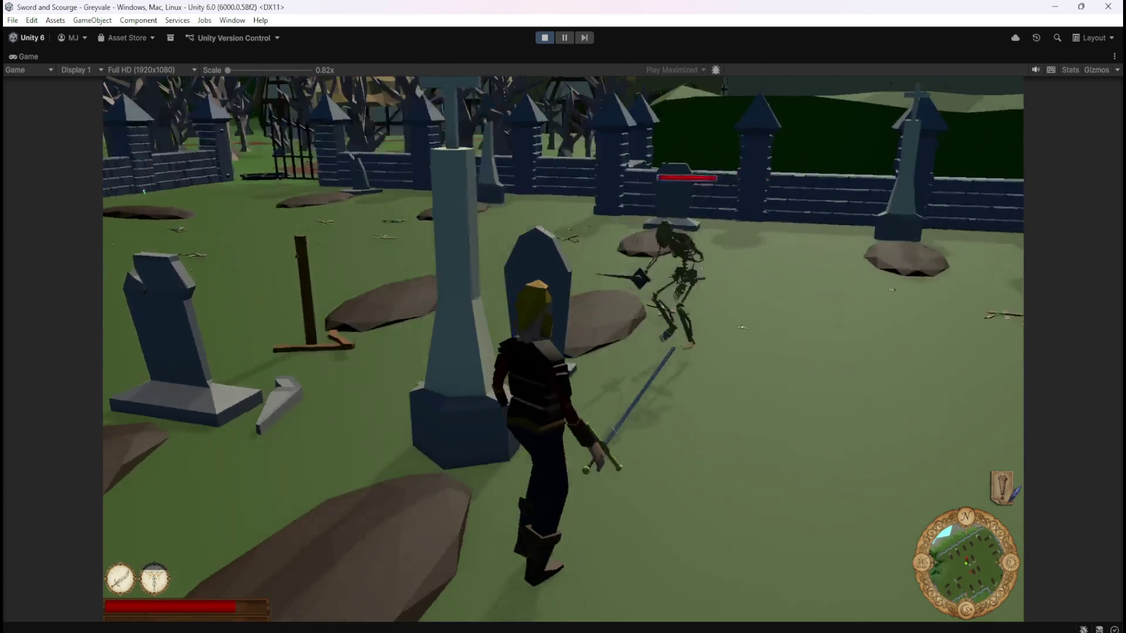
key(w)
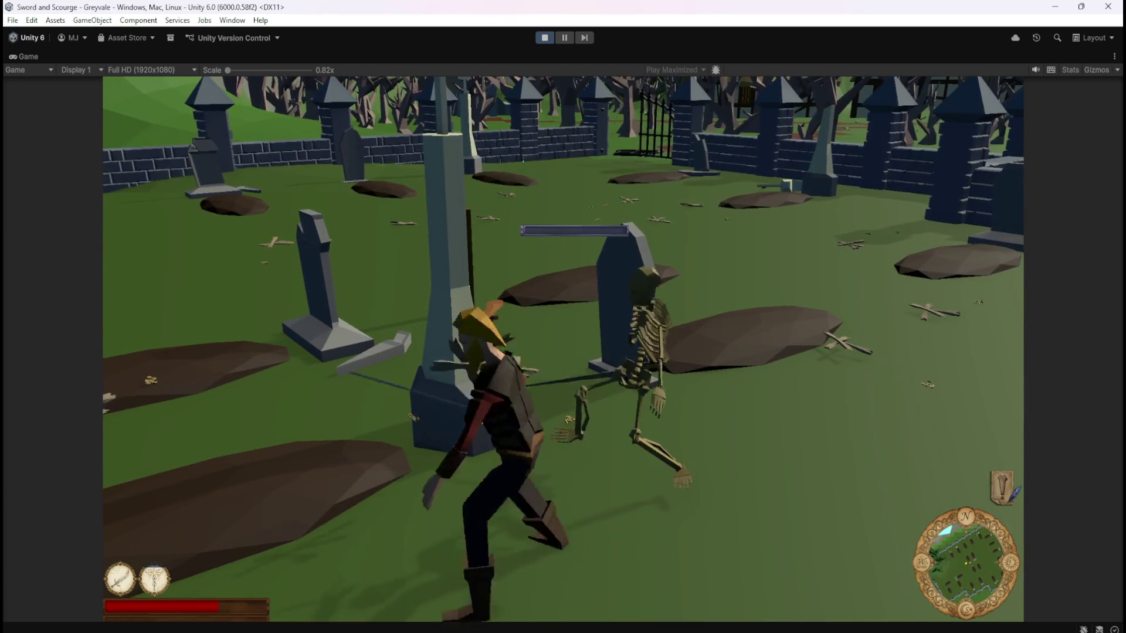
key(w)
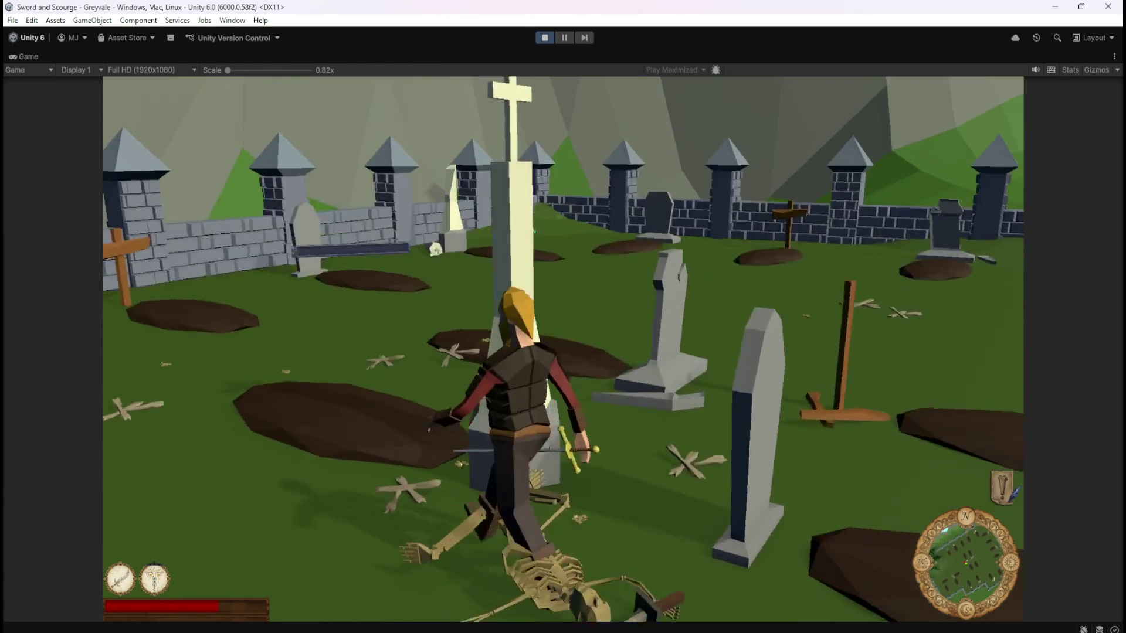
key(w)
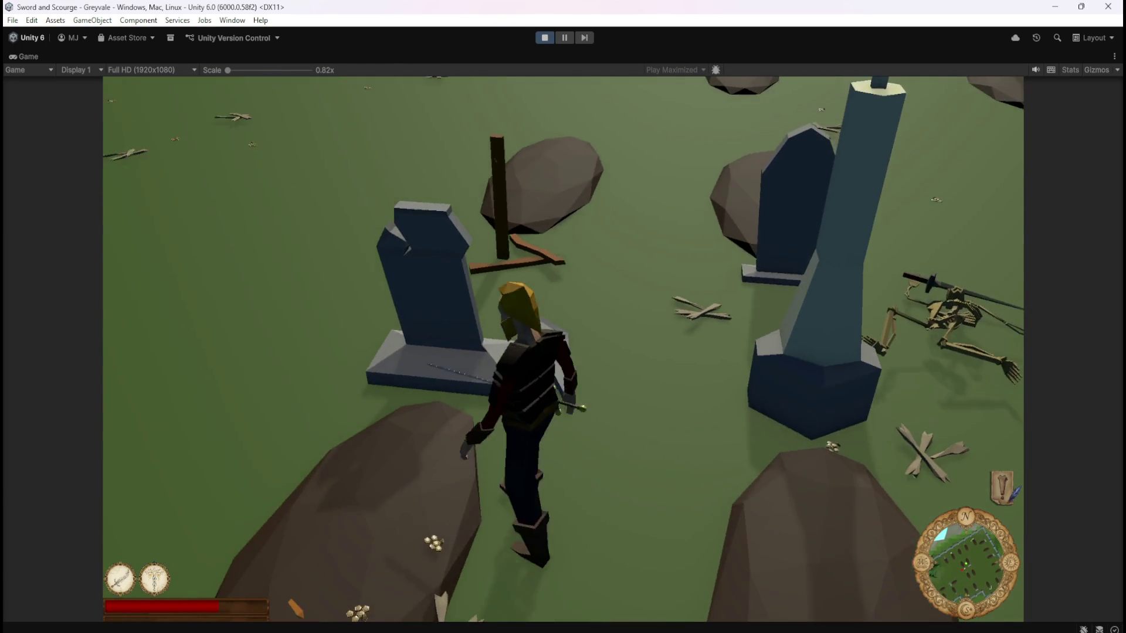
key(w)
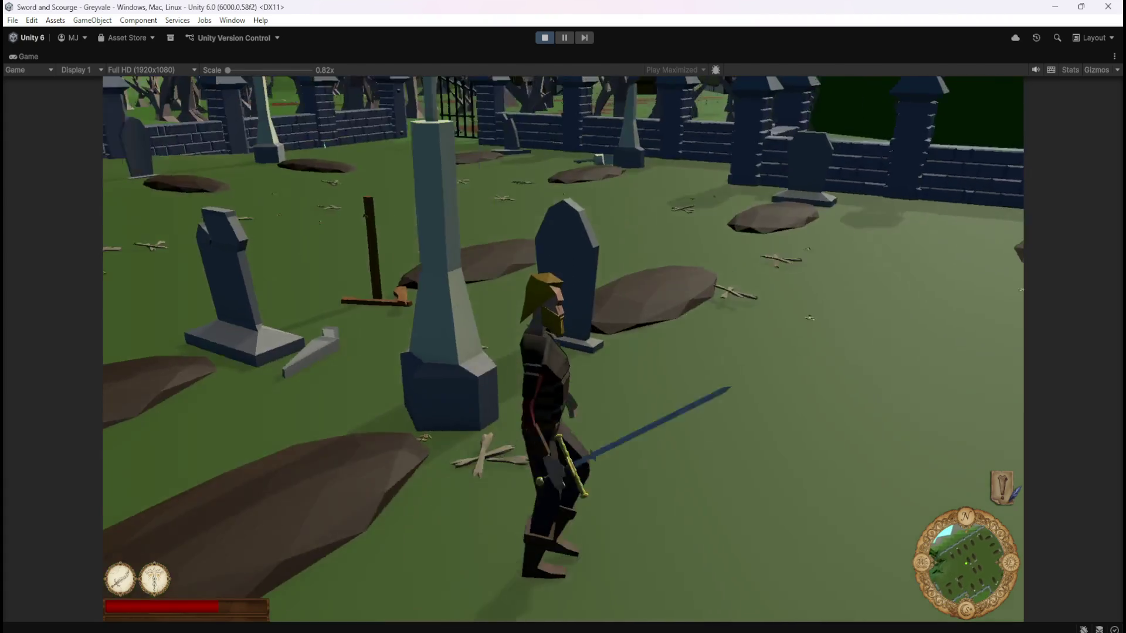
key(w)
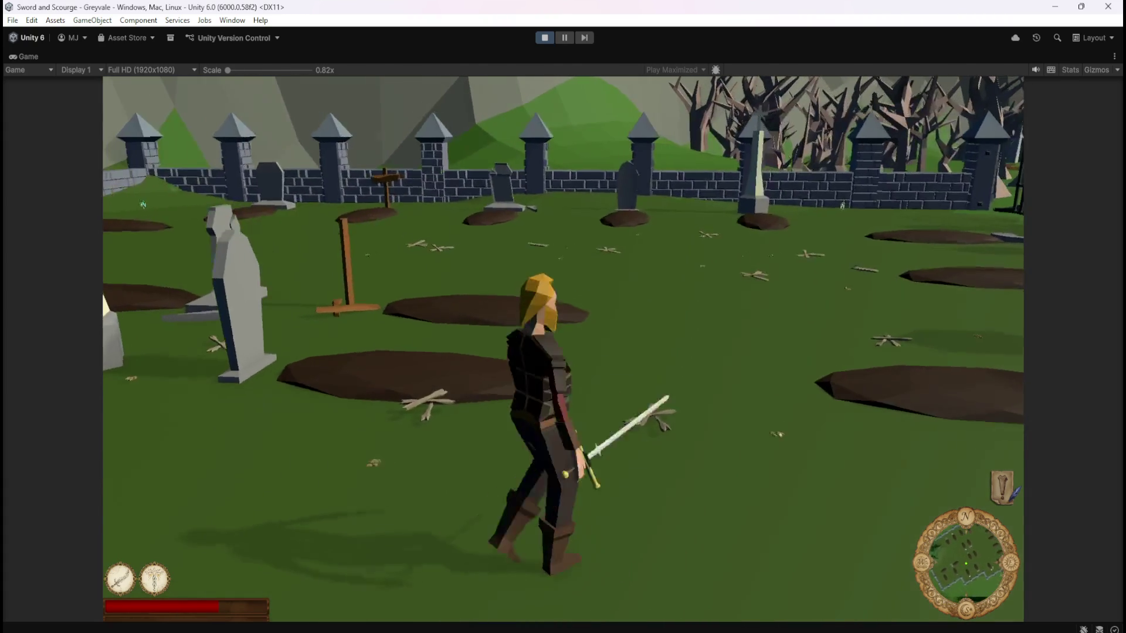
key(w)
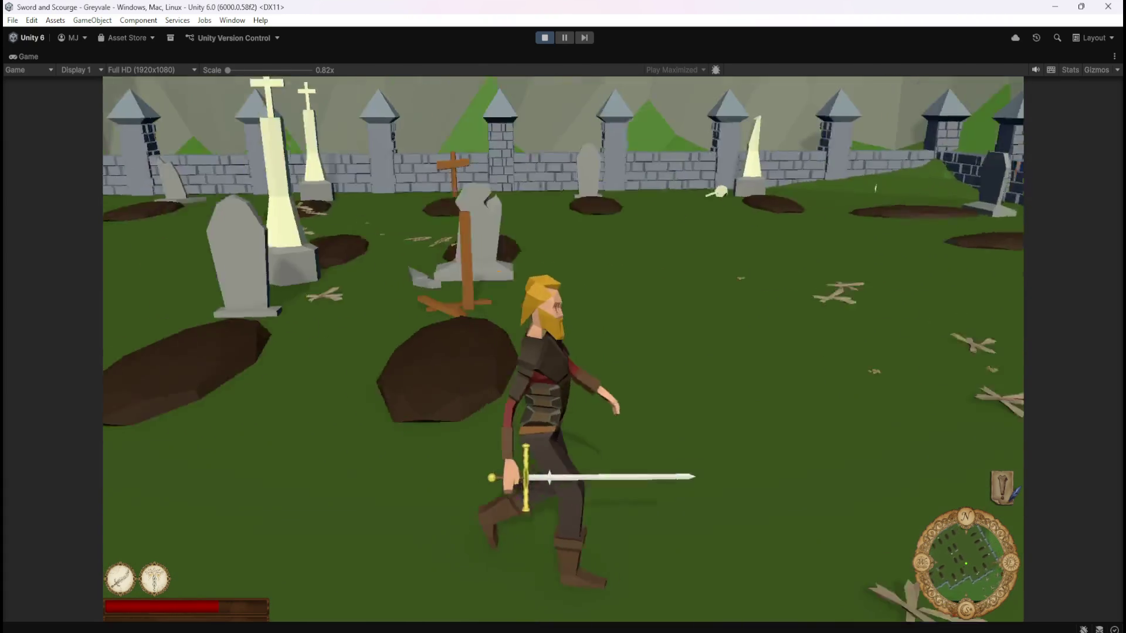
- Defeat another skeleton, then run across the graveyard to attack the next one
key(w)
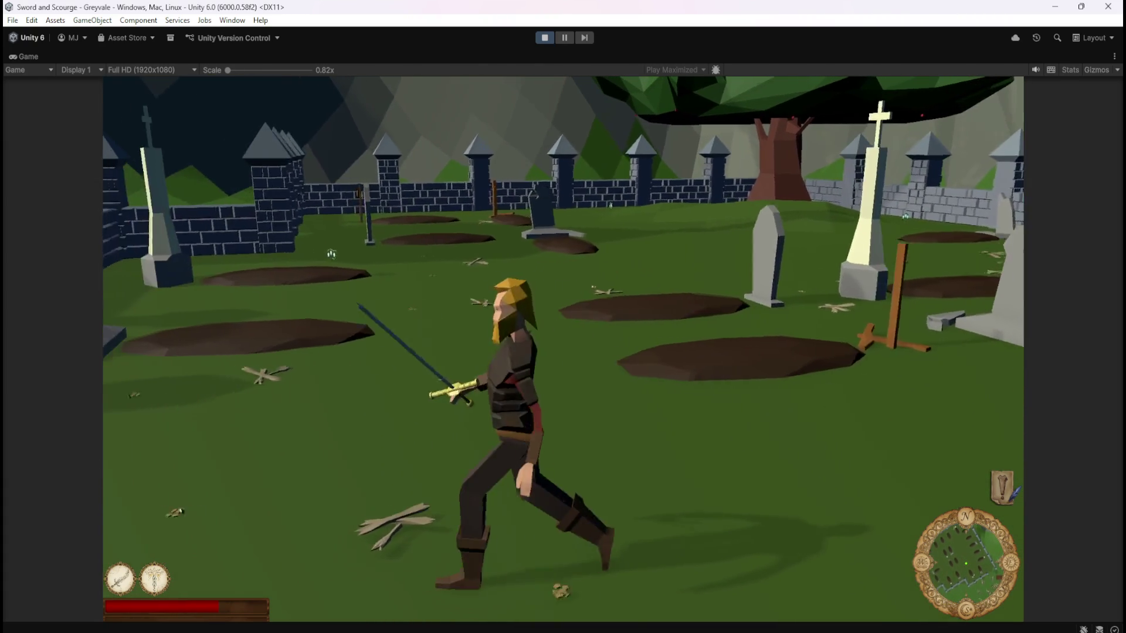
key(w)
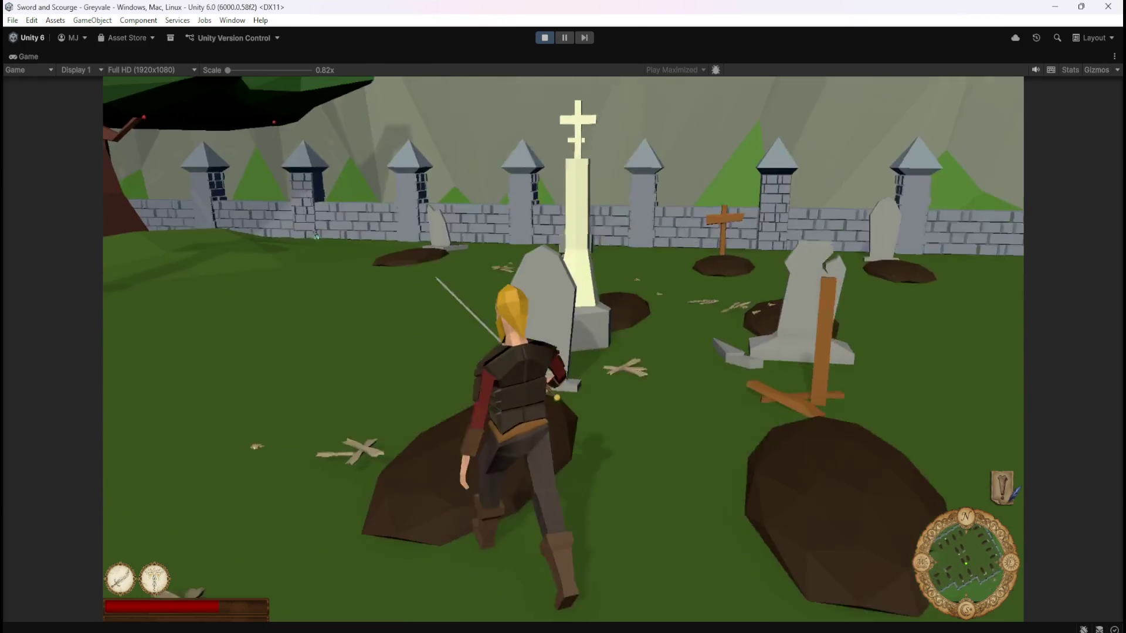
key(w)
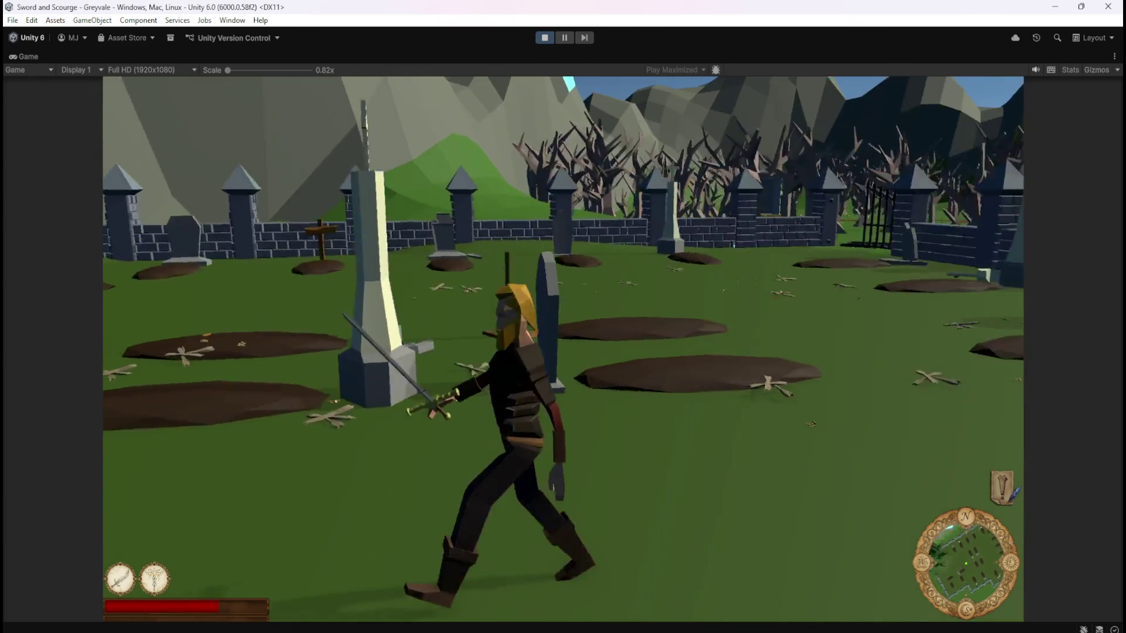
key(w)
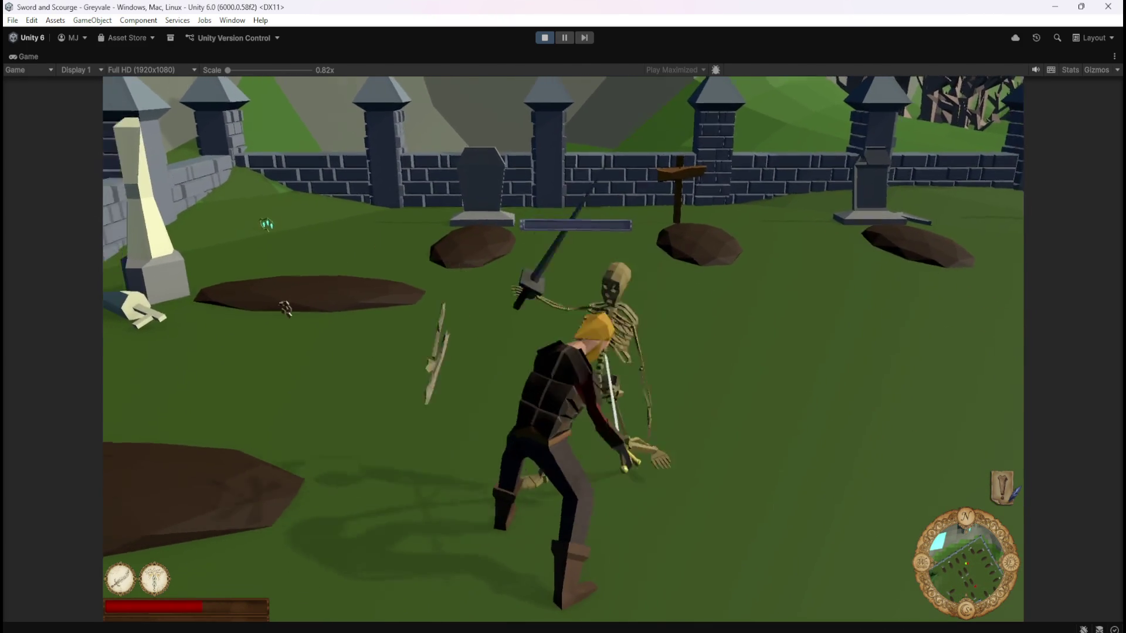
key(w)
key(w)
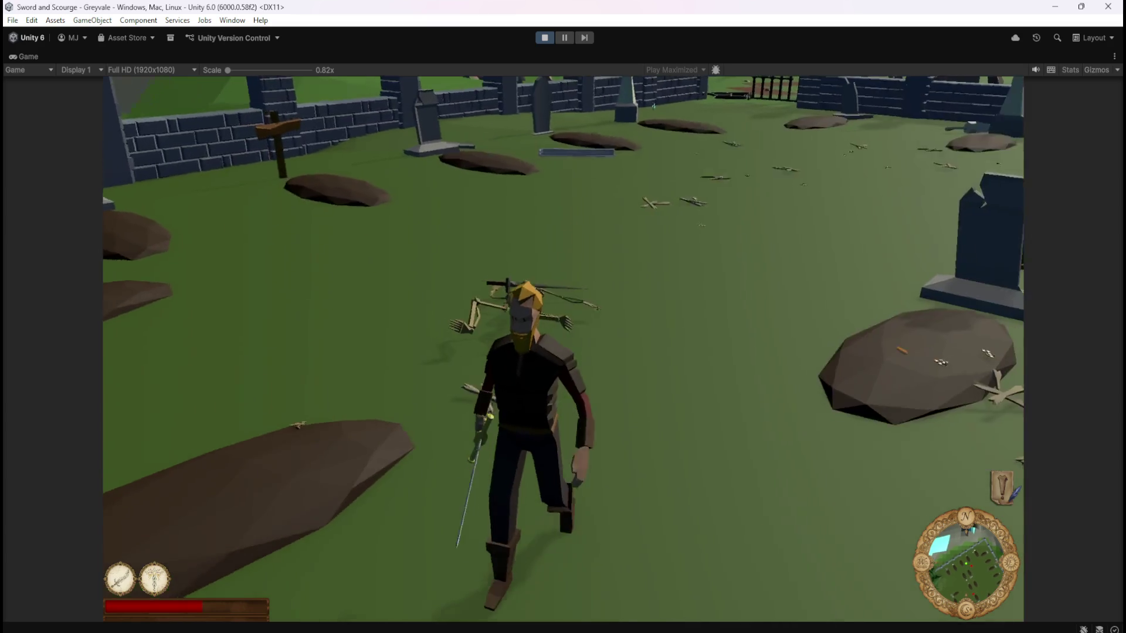
key(w)
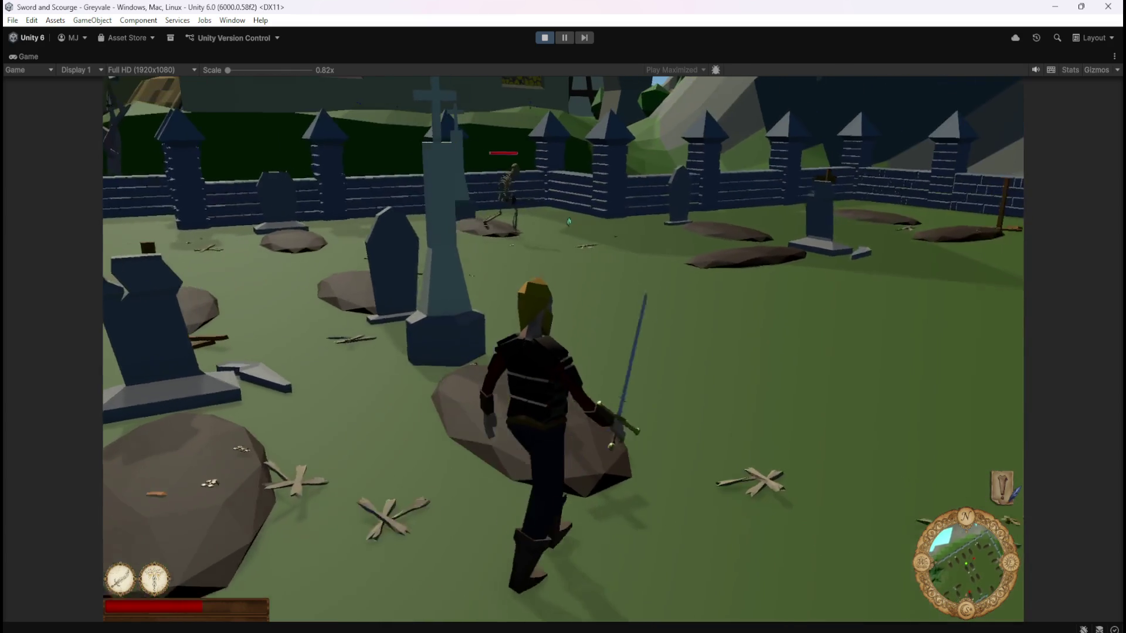
key(w)
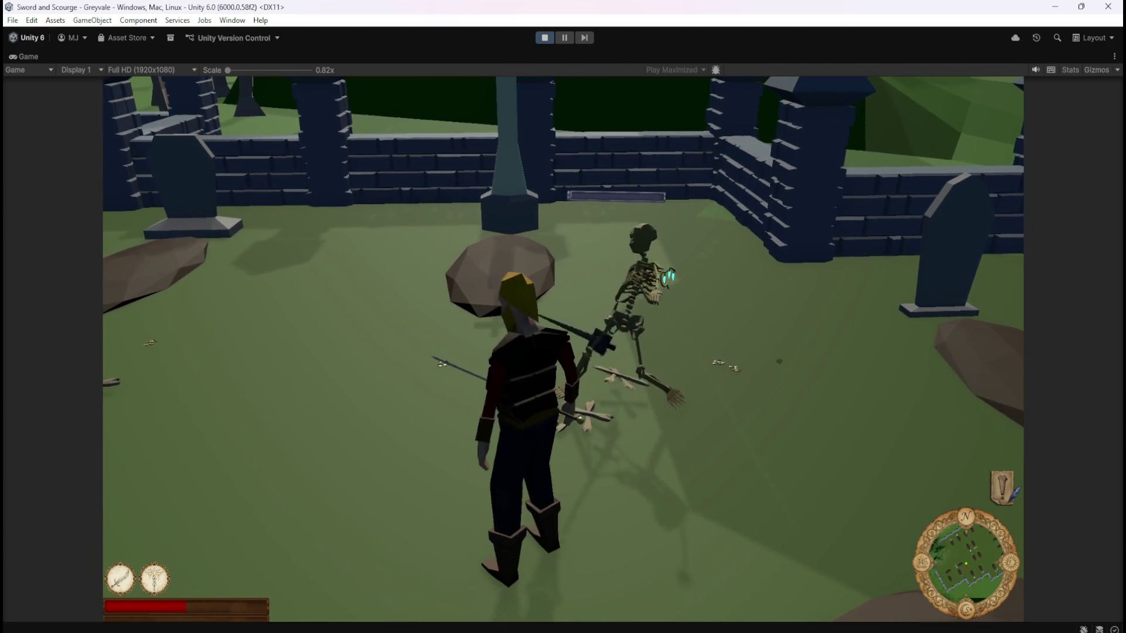
key(w)
key(w)
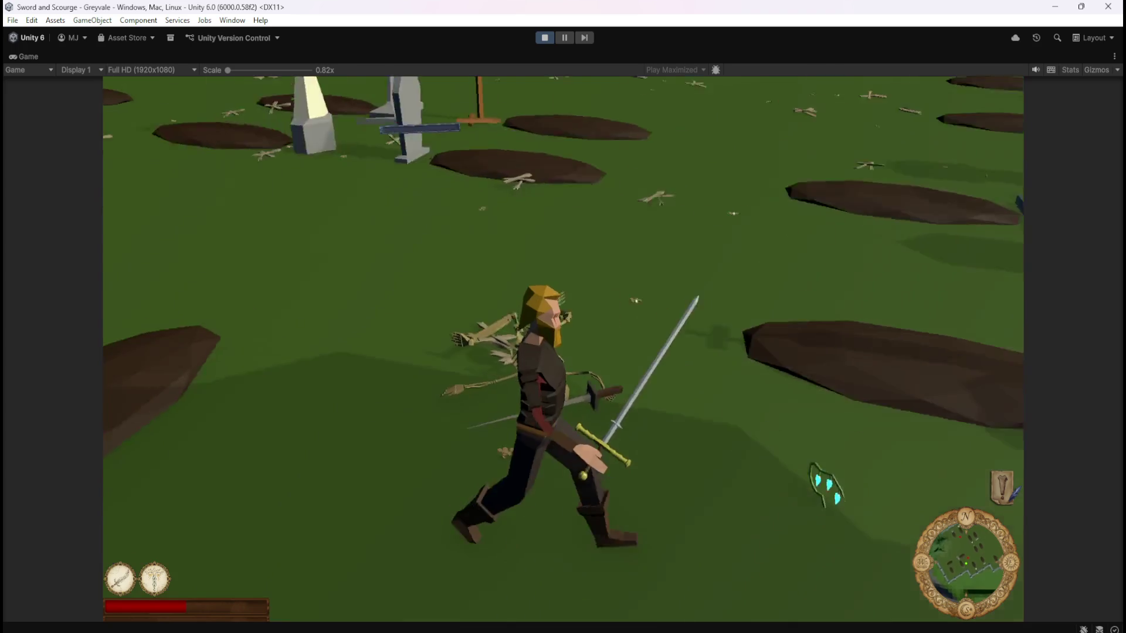
key(w)
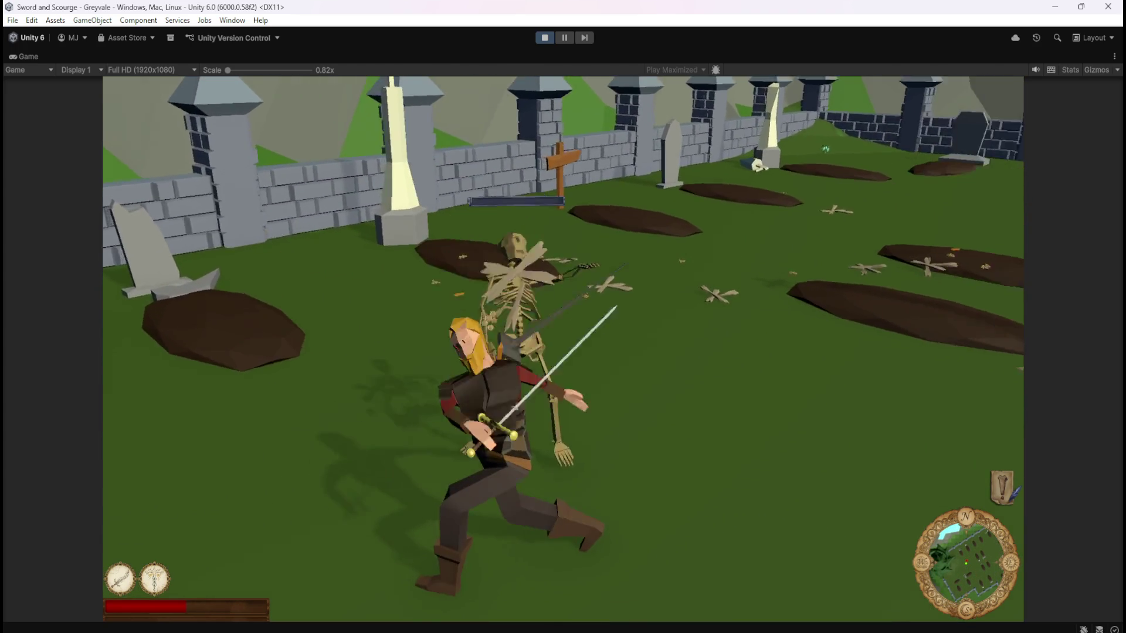
key(s)
key(w)
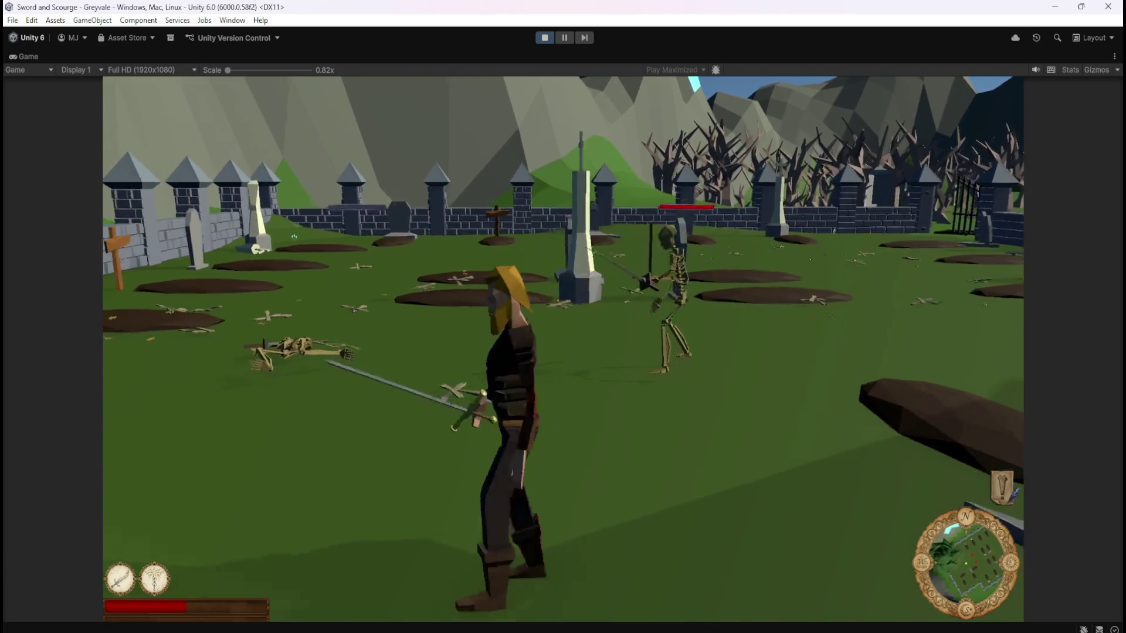
key(w)
key(w)
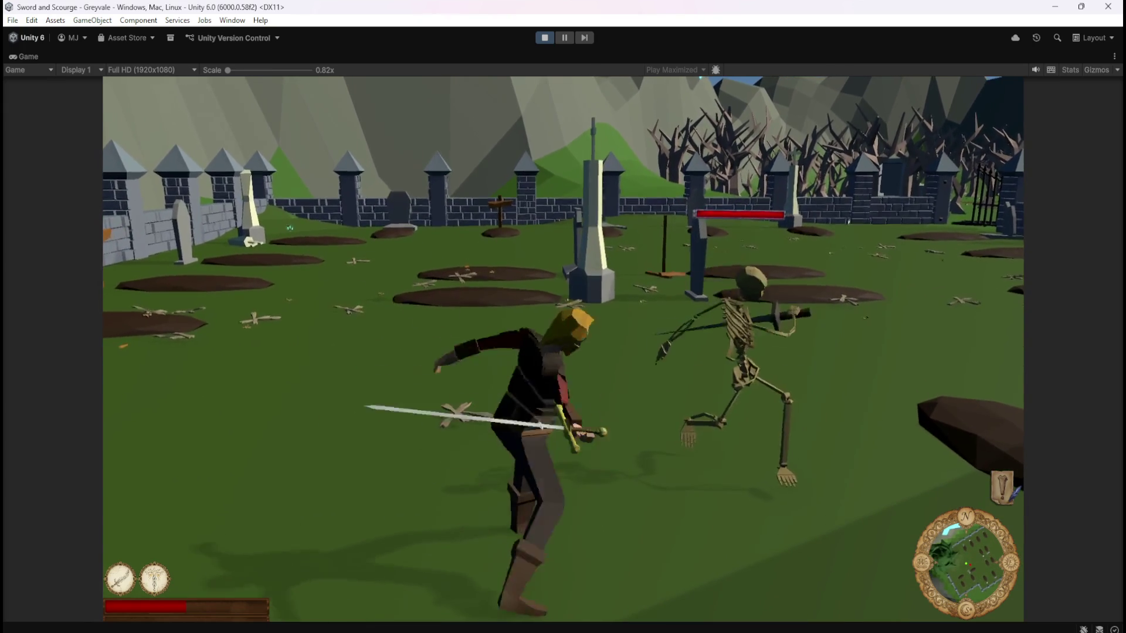
key(w)
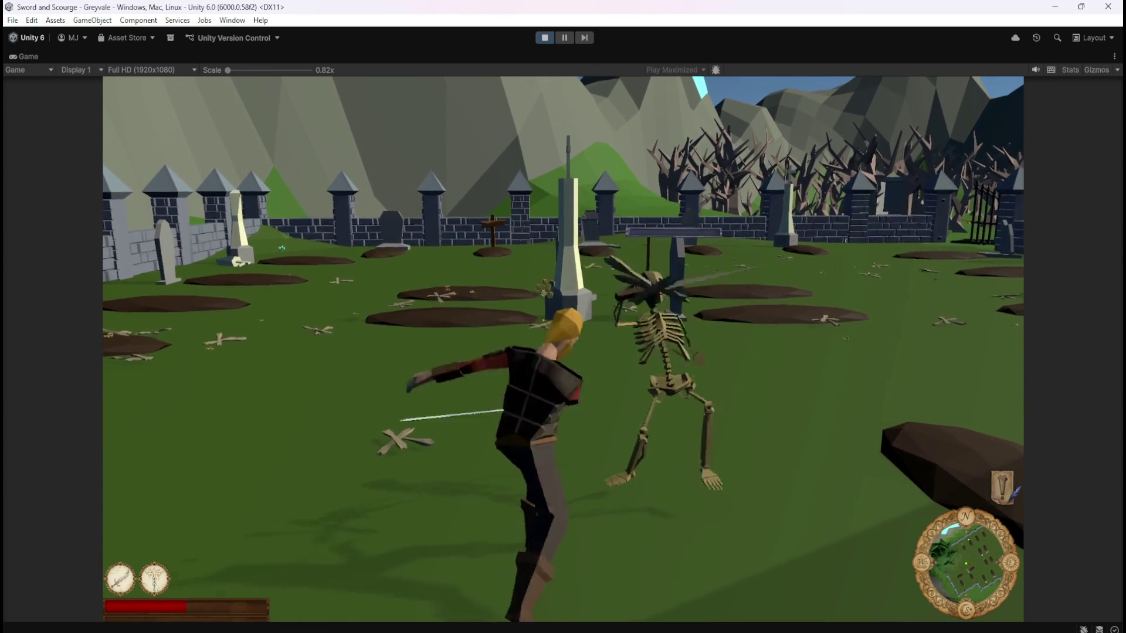
- Capture a screenshot of the game with Super+Shift+S, then pause it with Escape
key(super+shift+s)
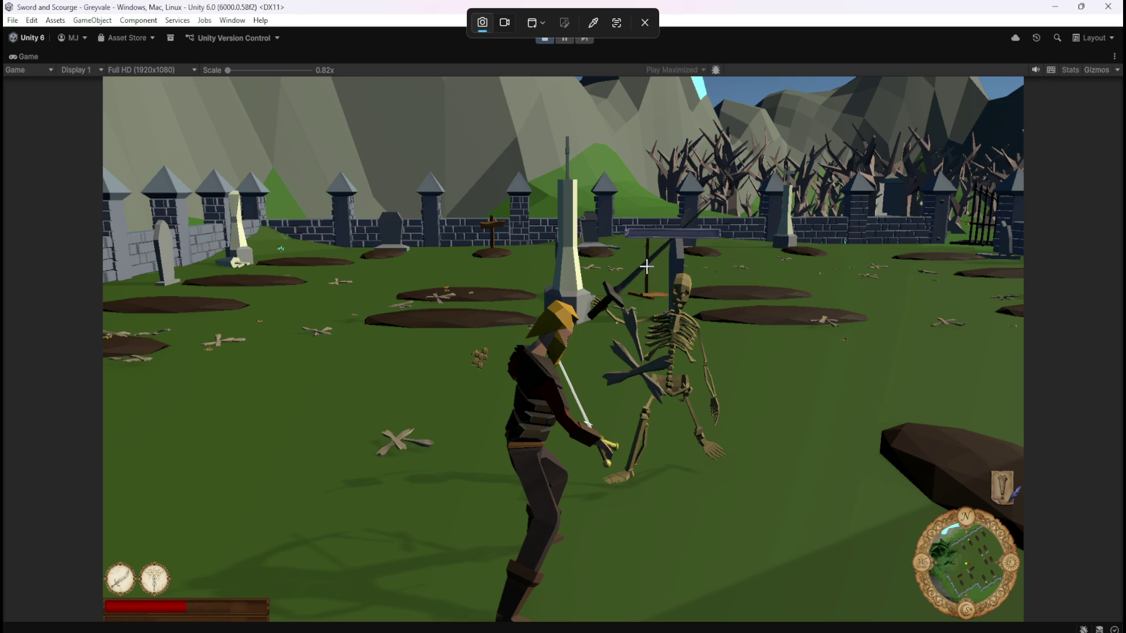
click(647, 266)
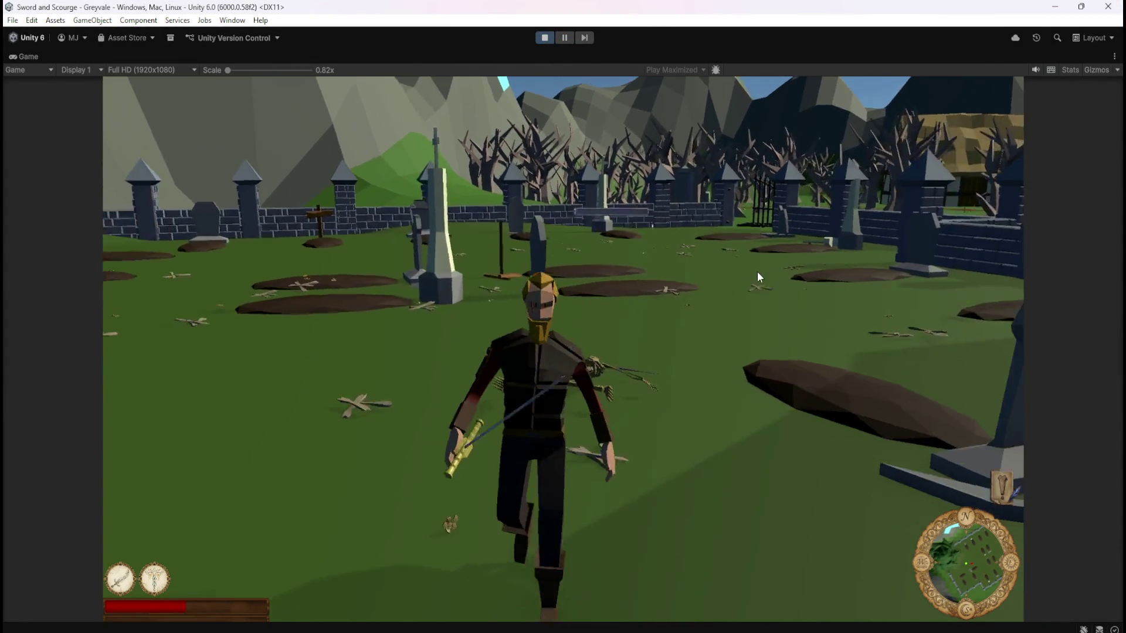
key(Escape)
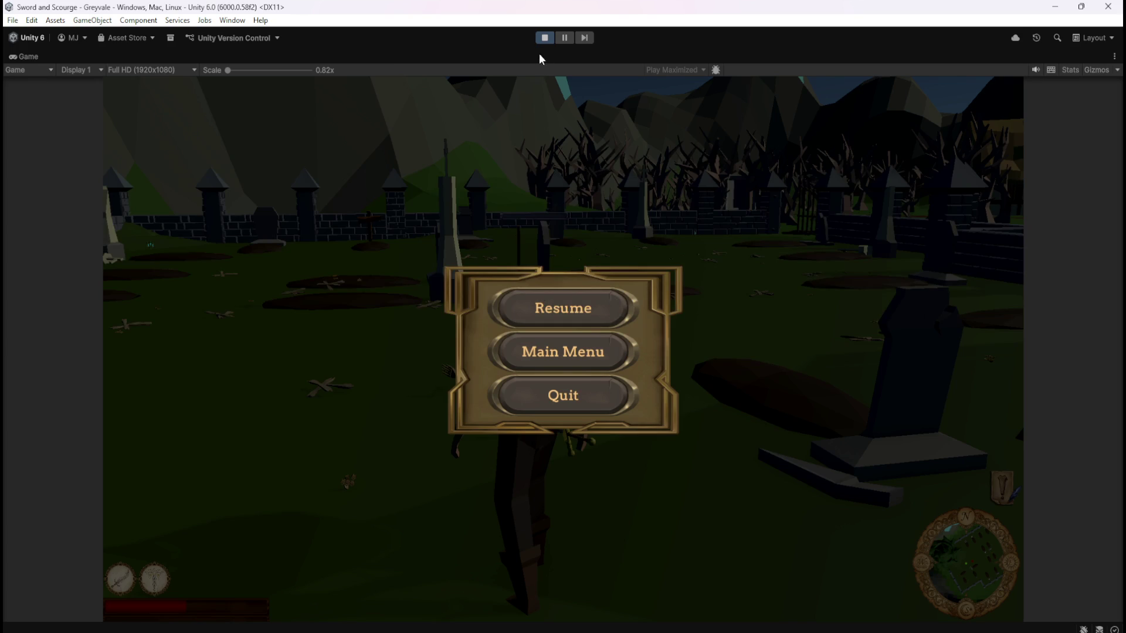
- Stop Play mode with the toolbar Play button to return to the Scene editor
click(544, 38)
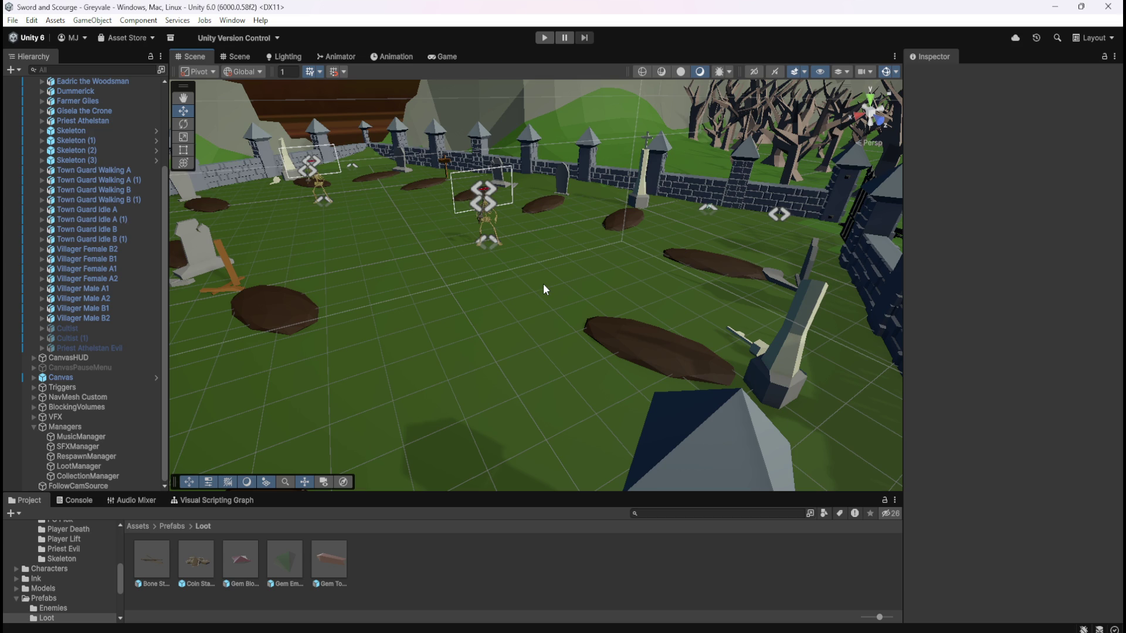
- Select CollectionManager and open its Script Graph maximised in an enlarged lower panel
click(93, 476)
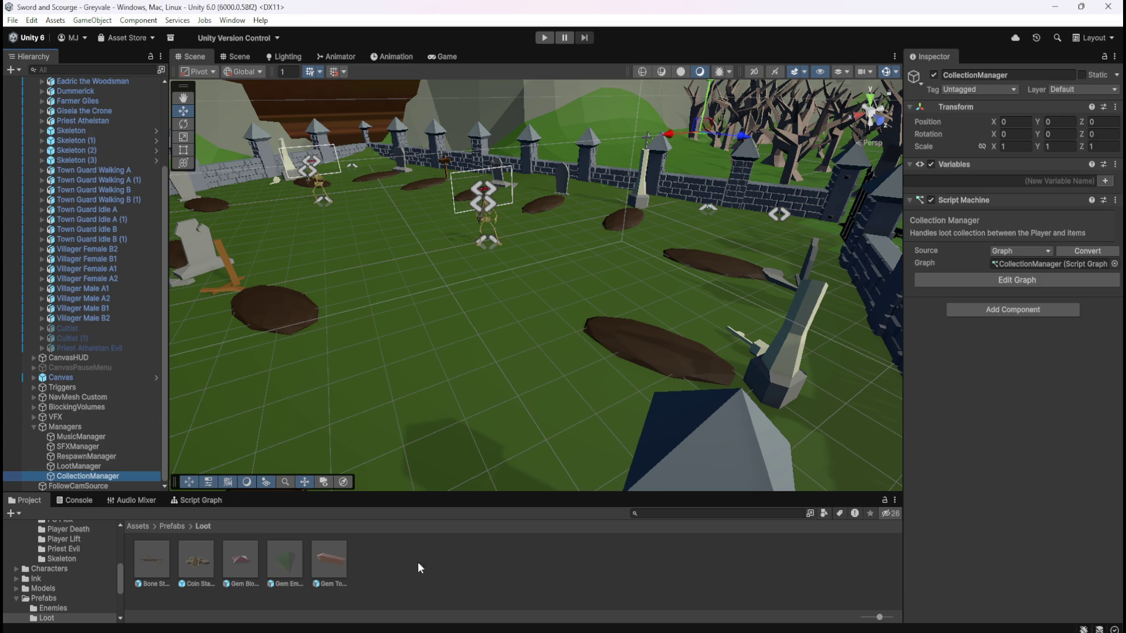
drag(401, 491, 402, 377)
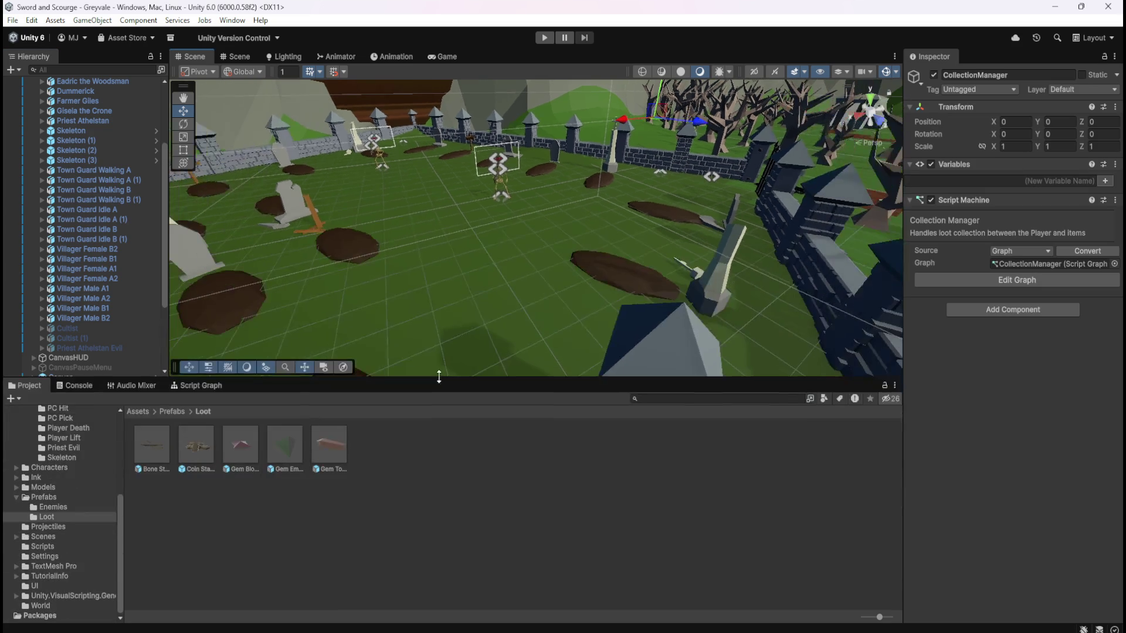
click(228, 390)
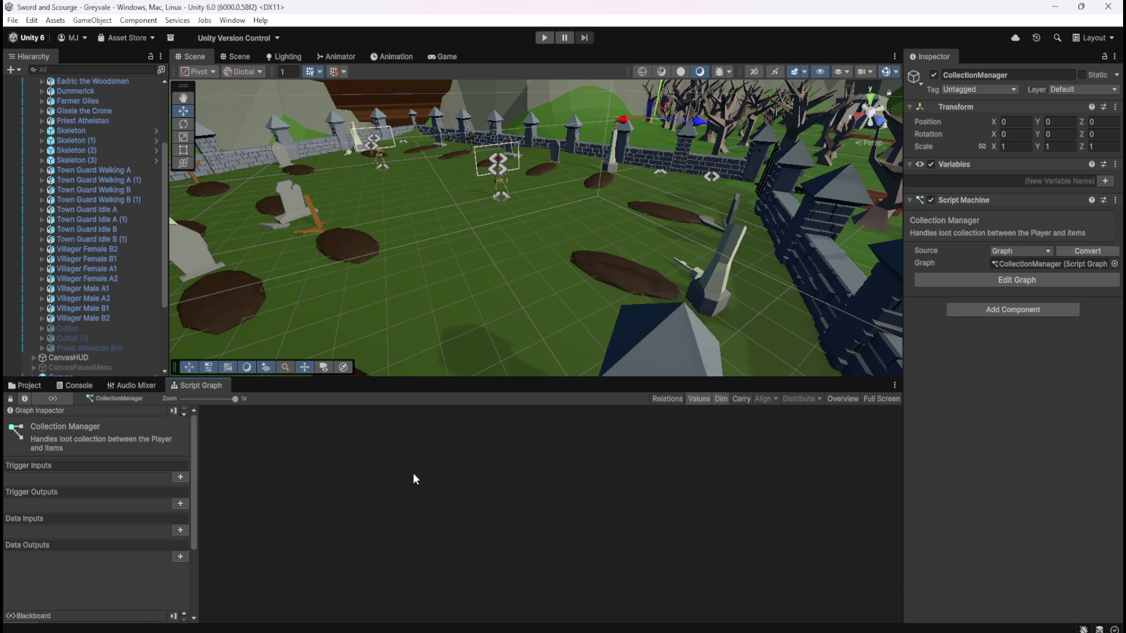
key(shift+space)
- Add an On Trigger Enter node via a 'trigger' node search and position it
right_click(492, 306)
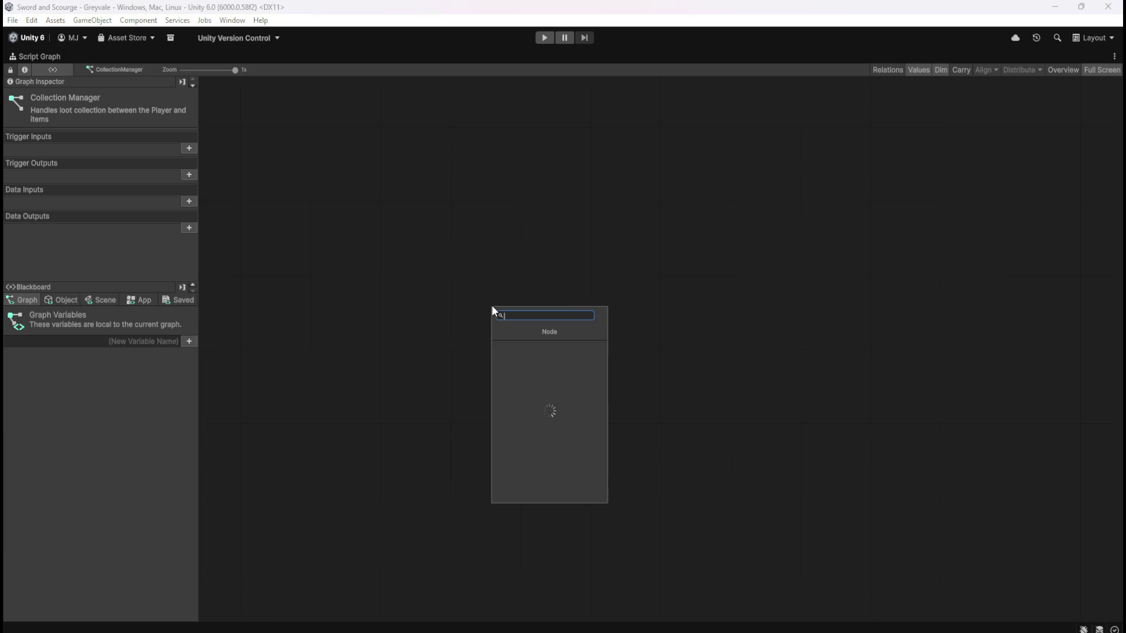
text(enter tr)
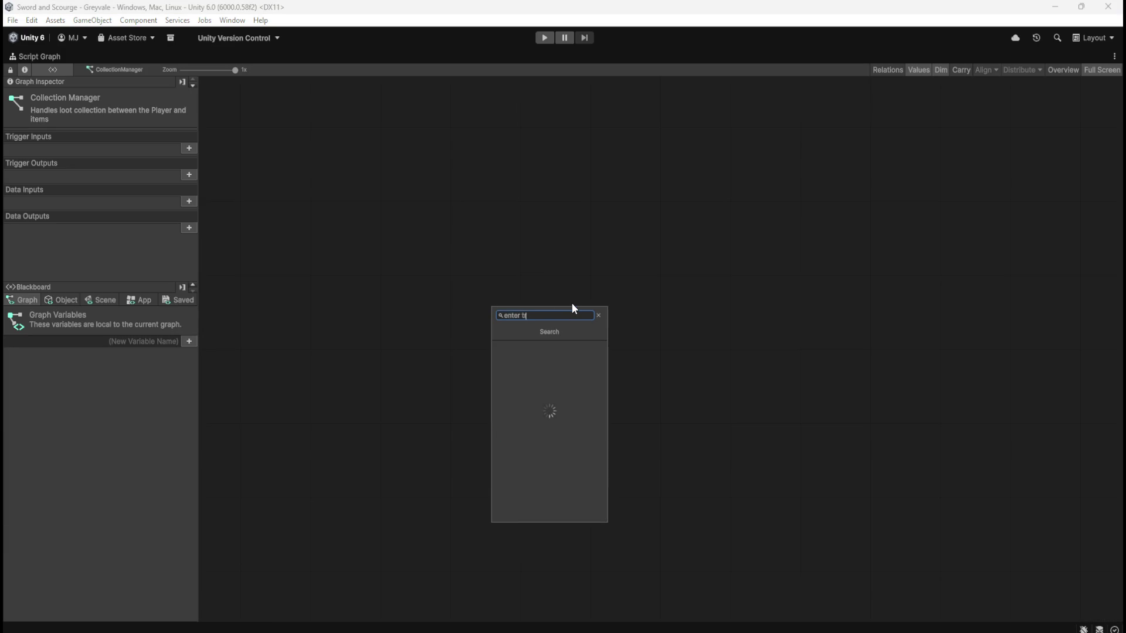
text(igger)
key(BackSpace)
key(BackSpace)
key(BackSpace)
key(BackSpace)
text(trigger)
key(Down)
key(Down)
key(Up)
key(Down)
key(Return)
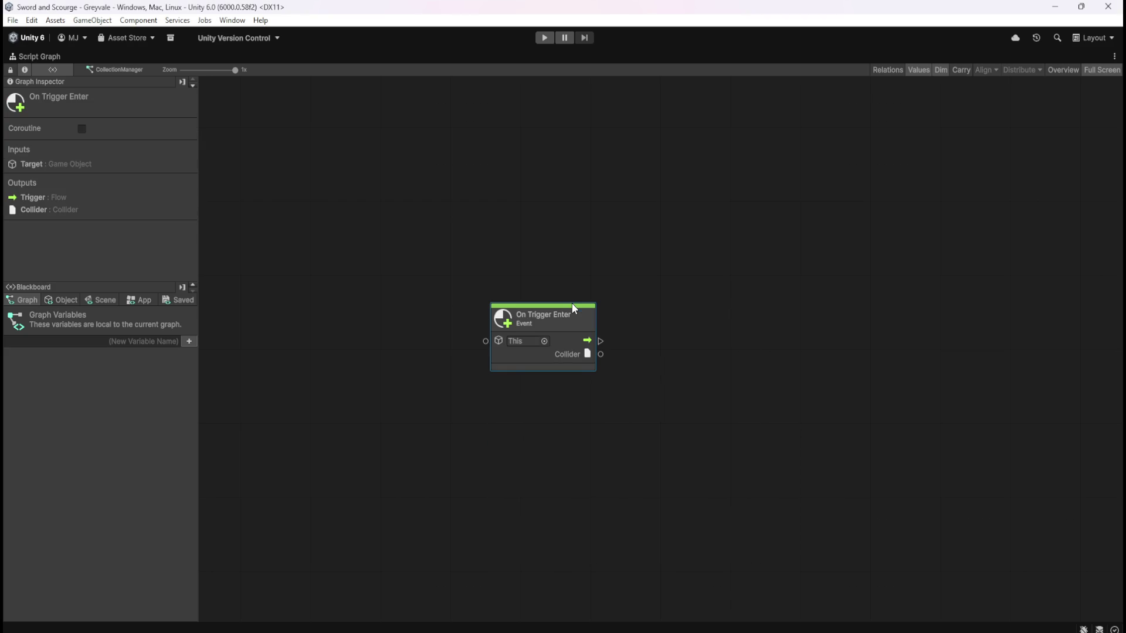
drag(573, 322, 533, 300)
click(573, 312)
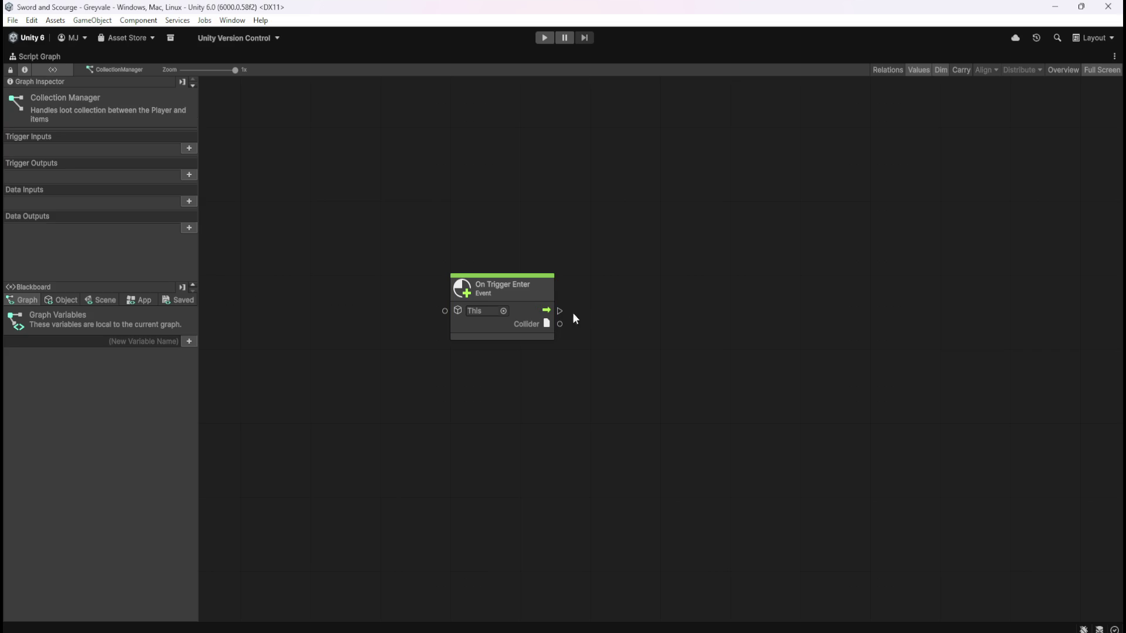
- Add a Game Object Get Name node and wire On Trigger Enter's Collider output into it
right_click(686, 308)
text(game object na)
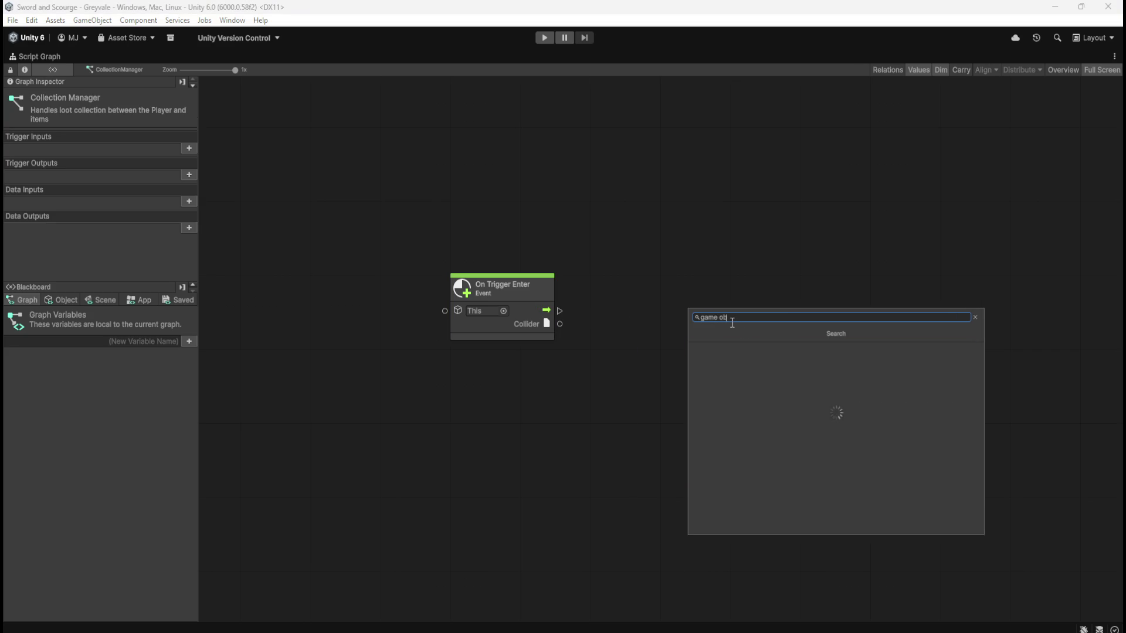
text(me)
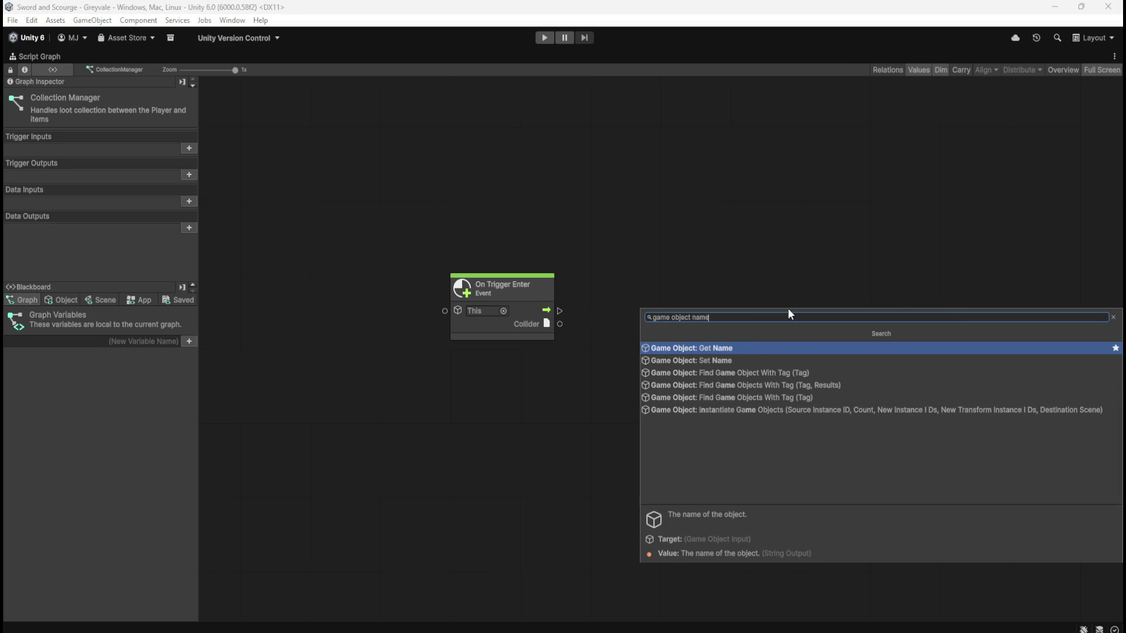
click(764, 350)
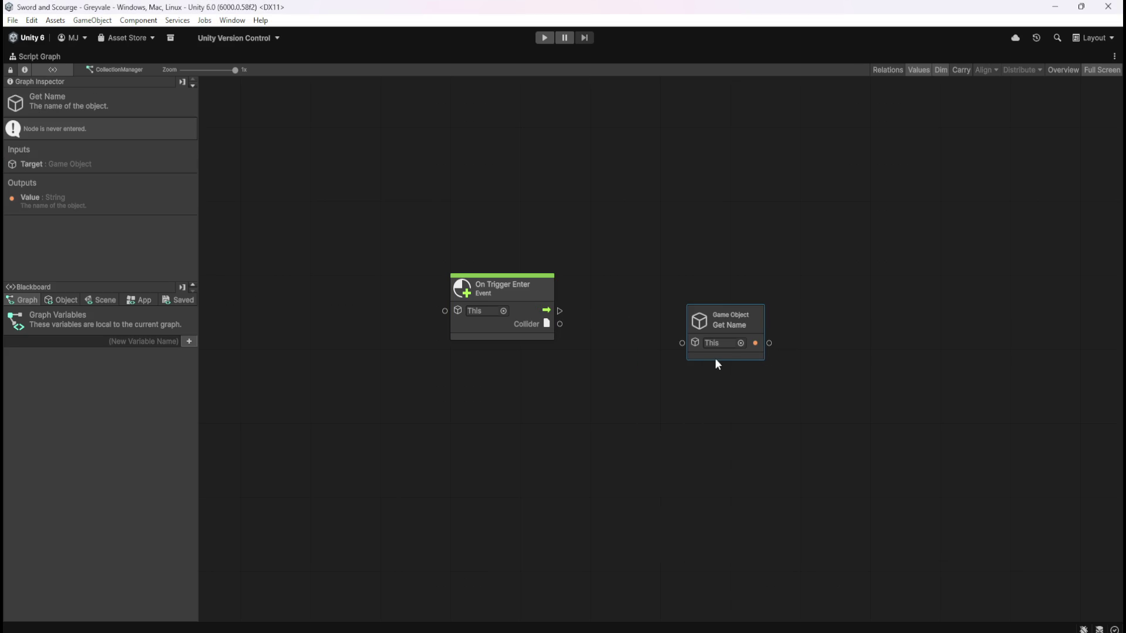
drag(722, 354, 669, 332)
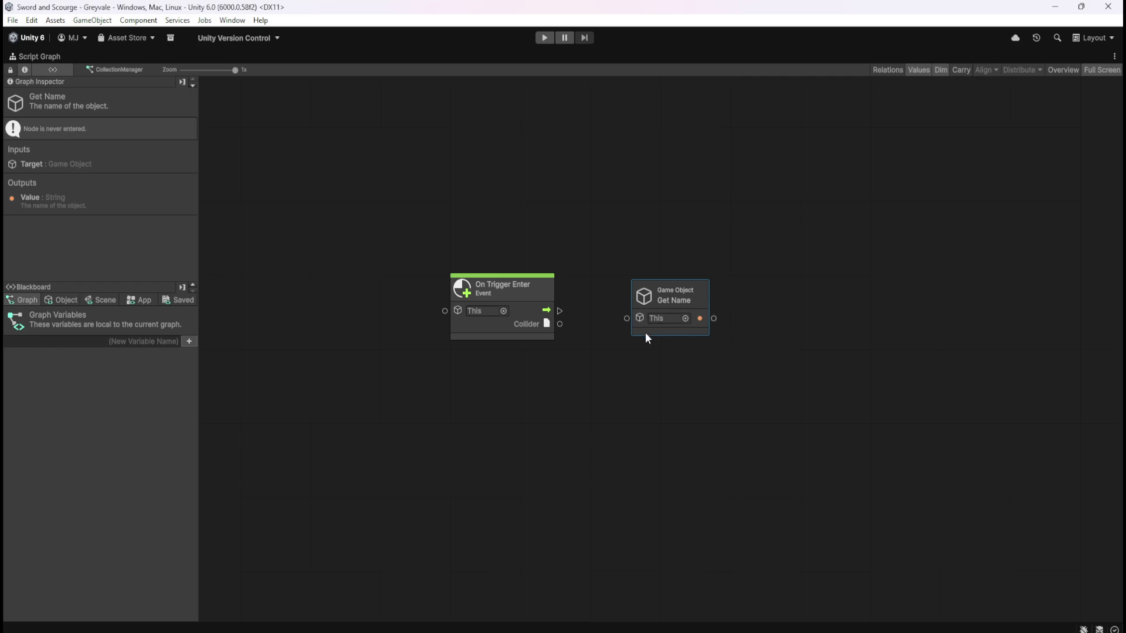
click(510, 331)
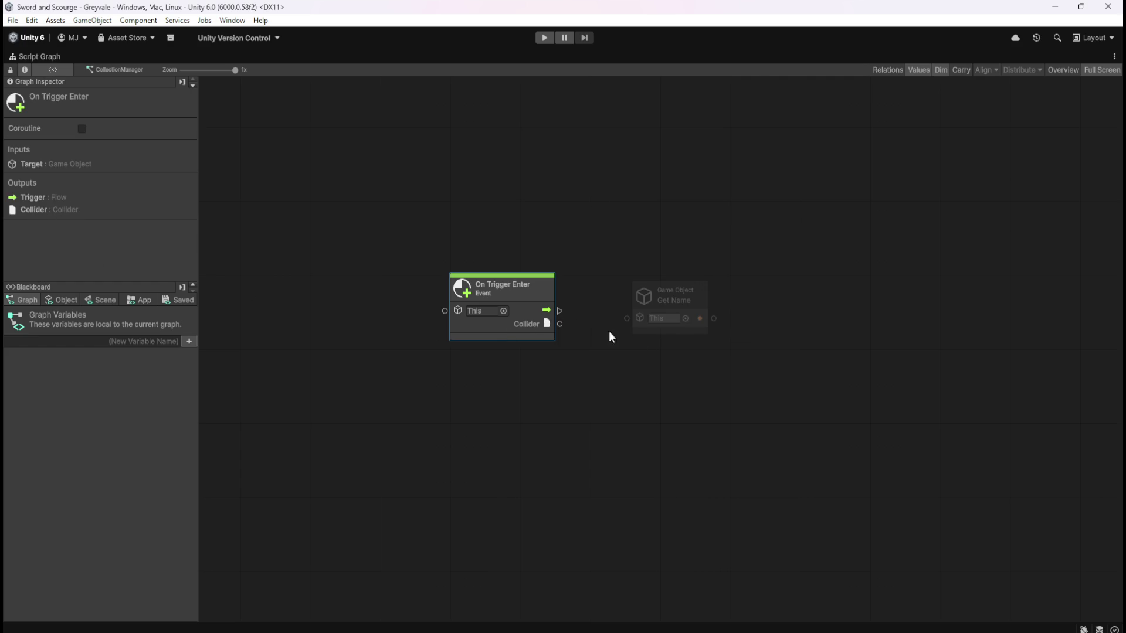
mouse_move(661, 330)
mouse_down()
mouse_move(643, 367)
mouse_move(662, 368)
mouse_up()
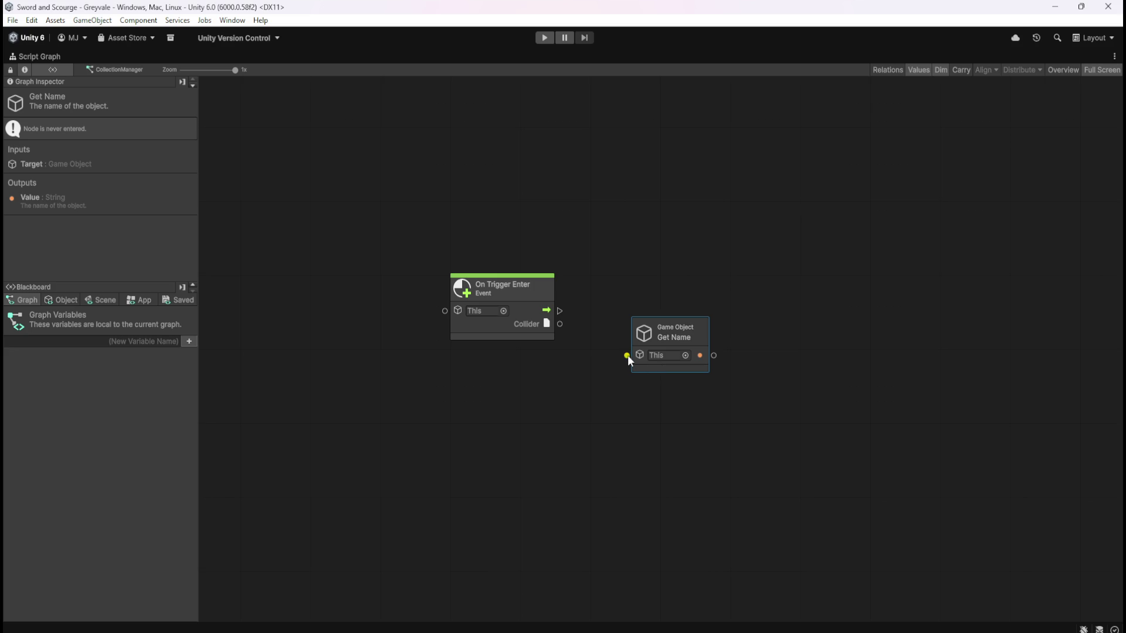
drag(627, 355, 560, 324)
drag(664, 363, 625, 360)
click(710, 378)
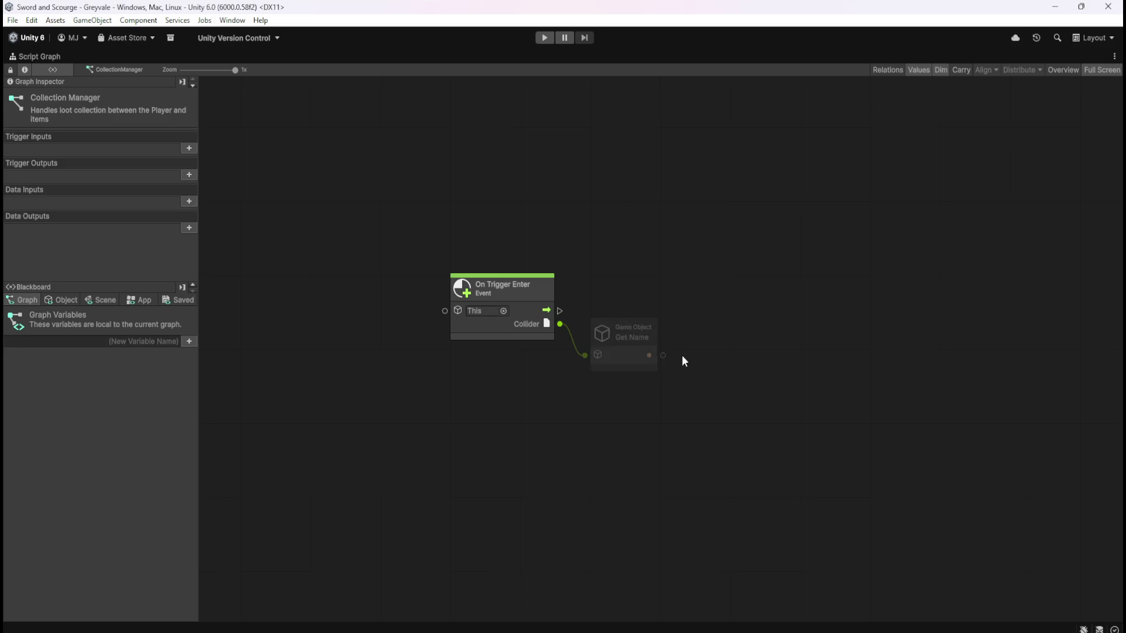
- Add an If node on On Trigger Enter's flow output and tidy the node layout
drag(560, 311, 698, 312)
text(if)
key(Return)
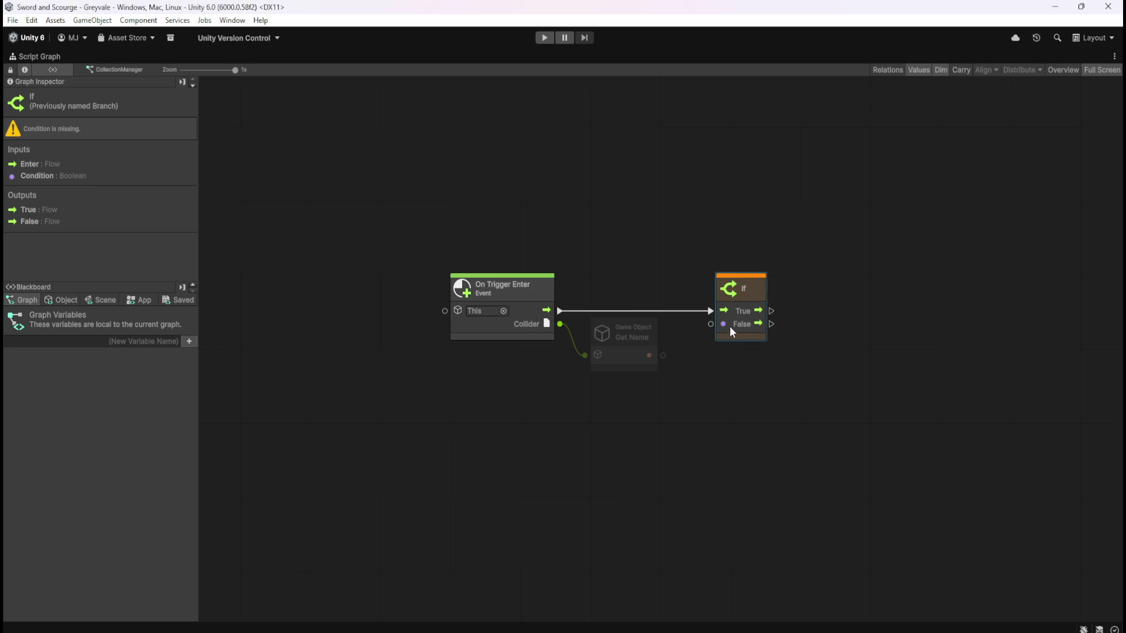
drag(734, 326, 734, 330)
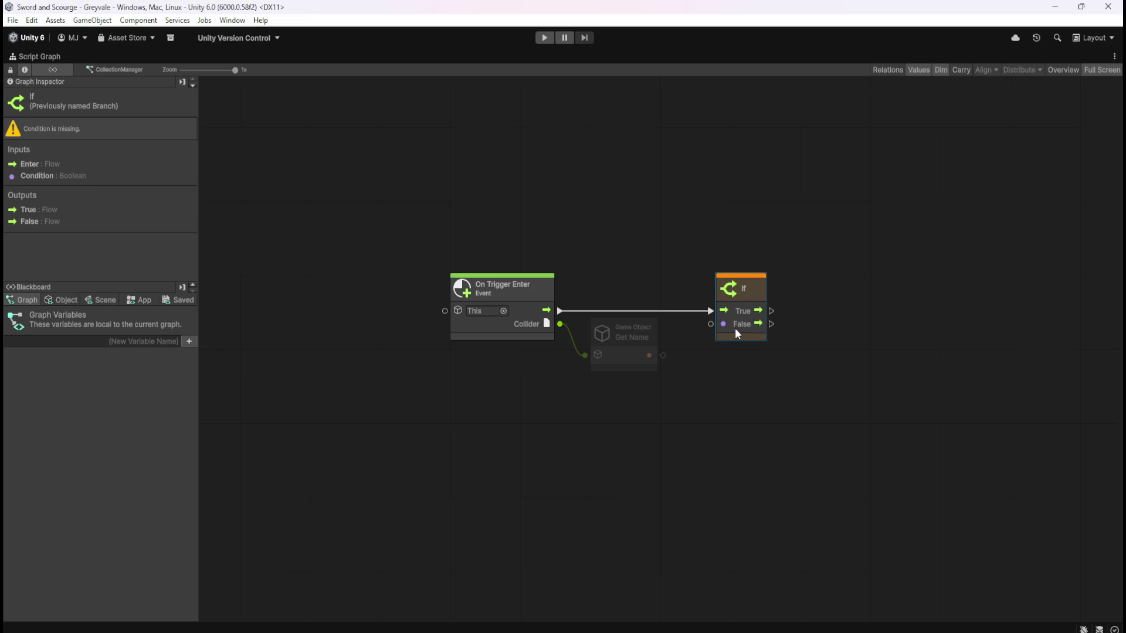
click(699, 415)
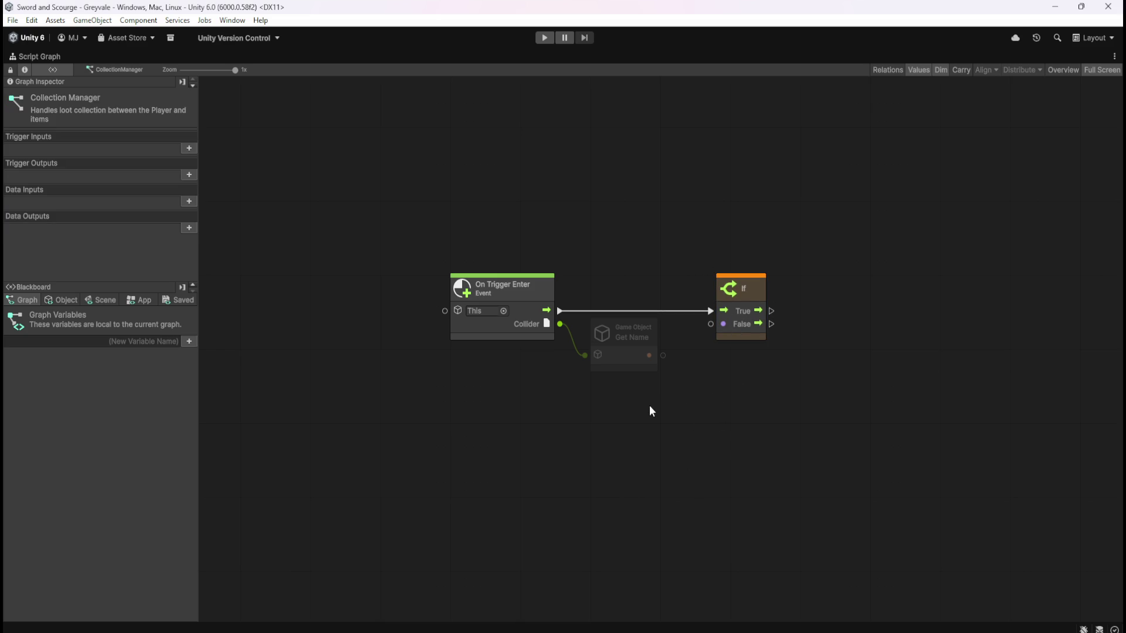
click(516, 330)
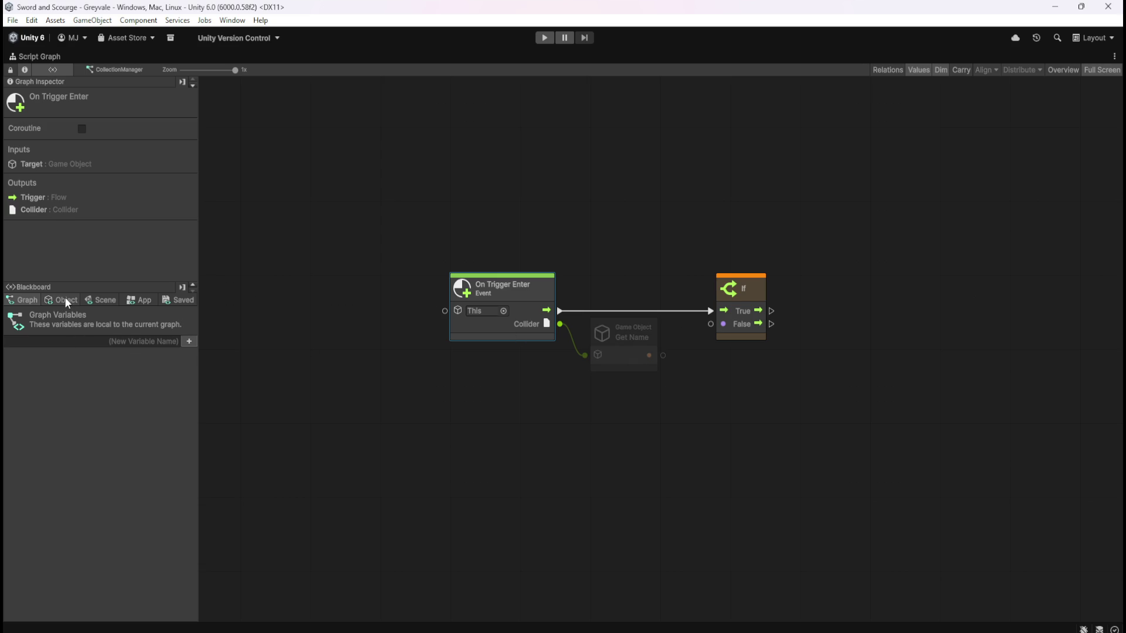
click(669, 438)
click(626, 365)
drag(629, 367, 613, 369)
click(683, 395)
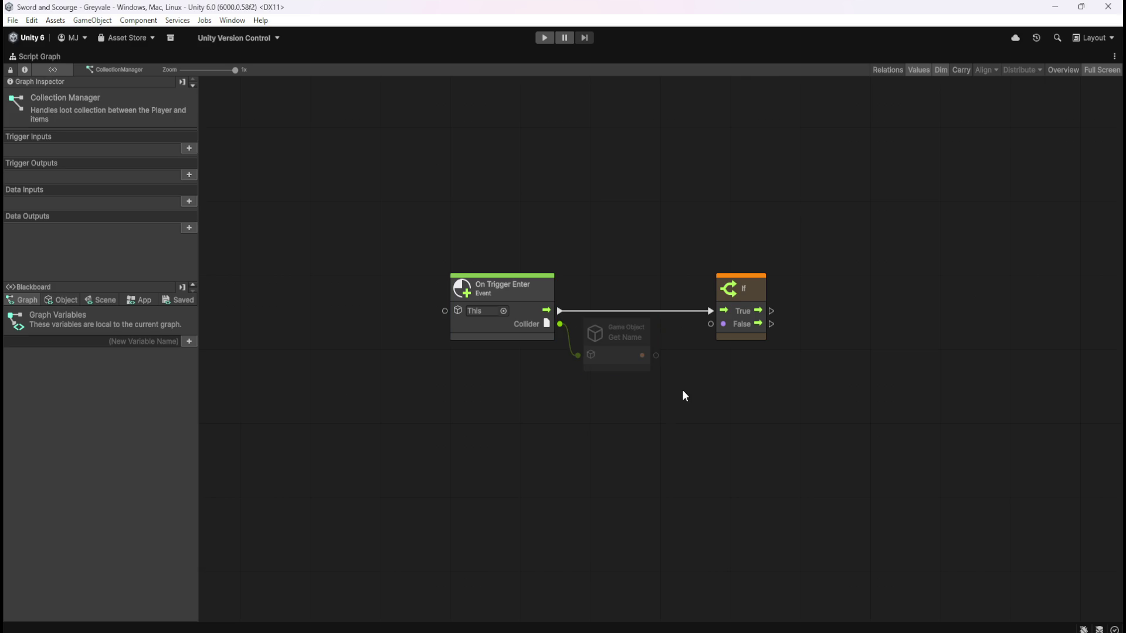
- Search 'collider' in the node finder, browse the Collider category, and close it without adding anything
right_click(591, 432)
text(collider)
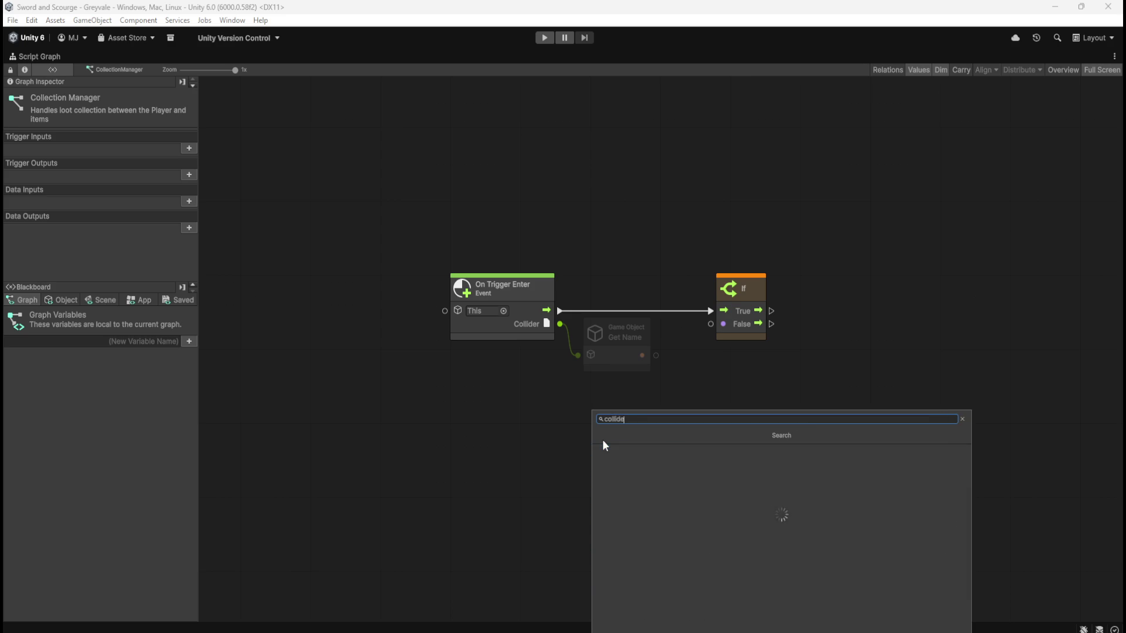
click(627, 449)
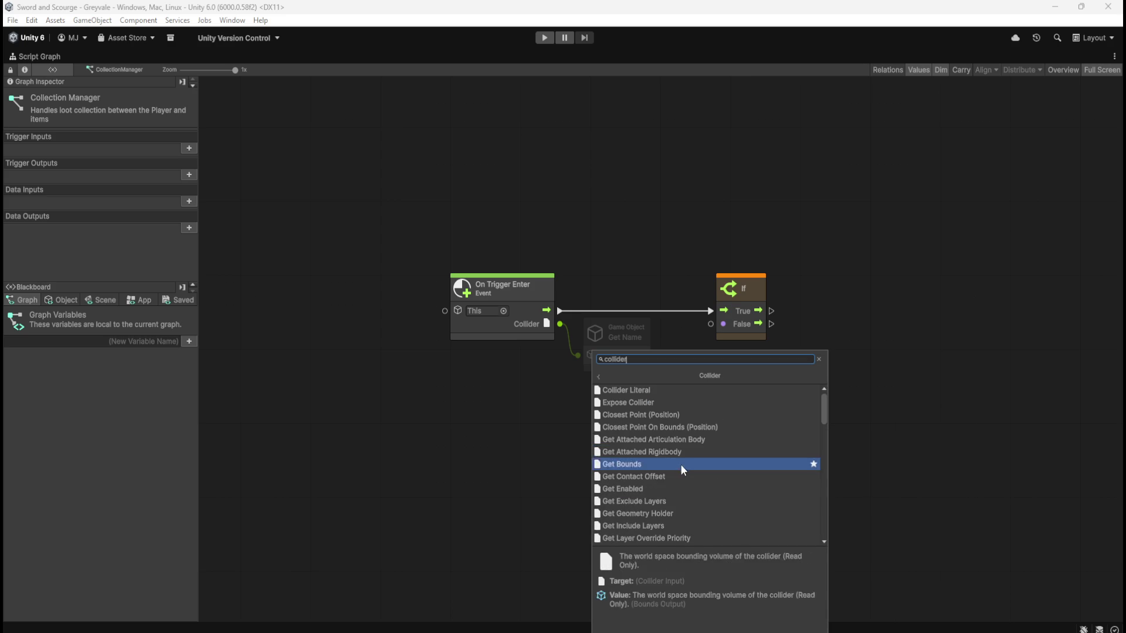
scroll(710, 492, down, 3)
scroll(710, 491, down, 3)
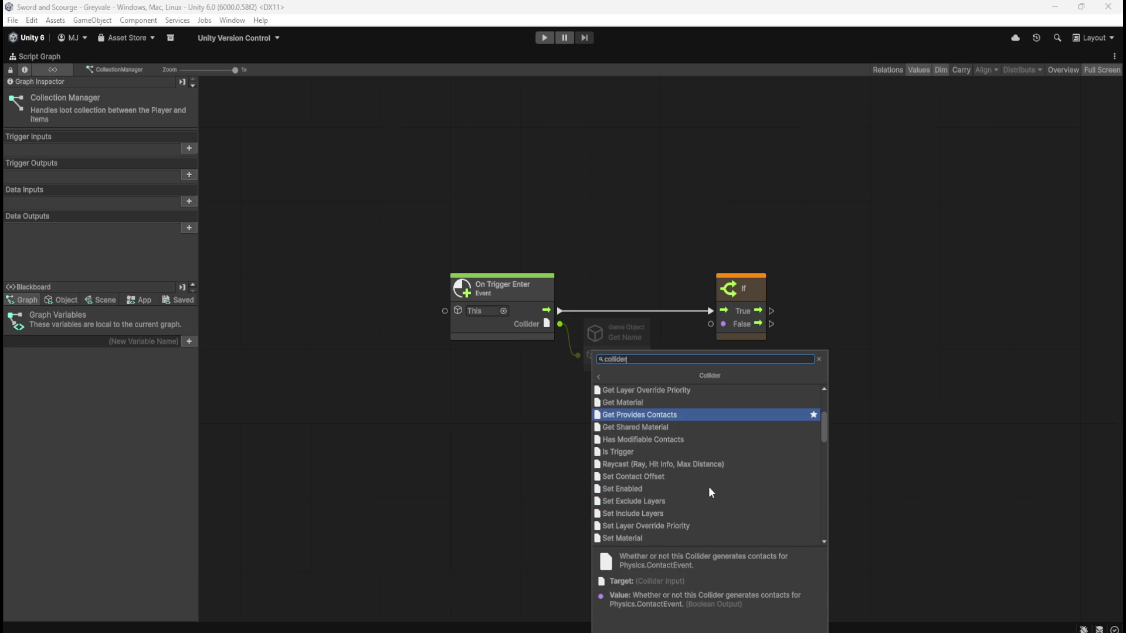
scroll(710, 490, down, 3)
scroll(710, 491, up, 9)
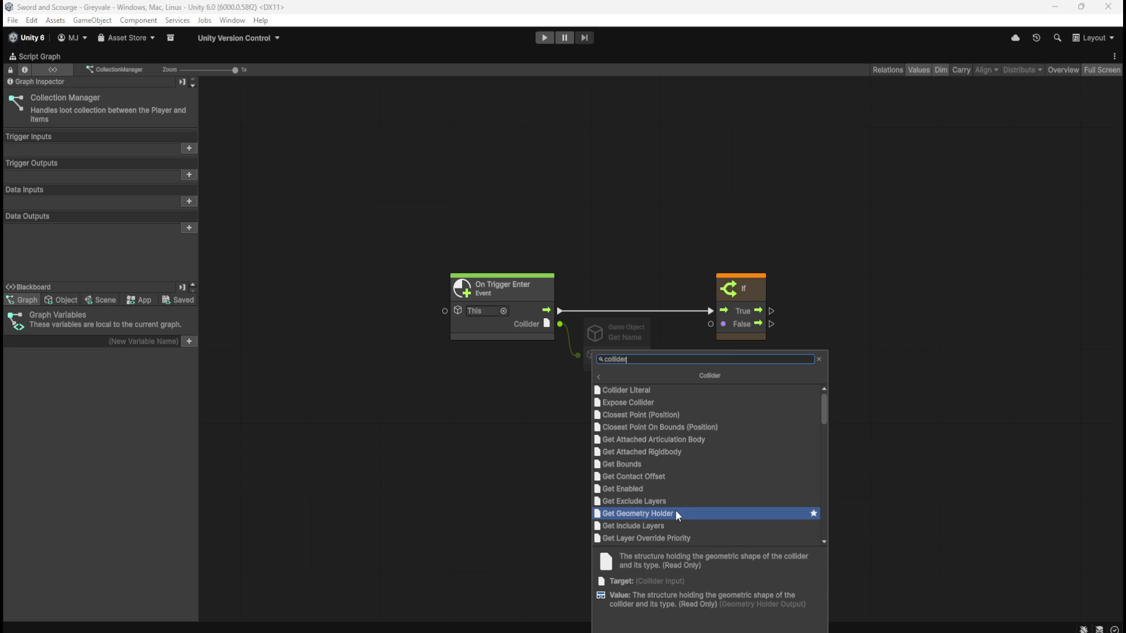
click(490, 446)
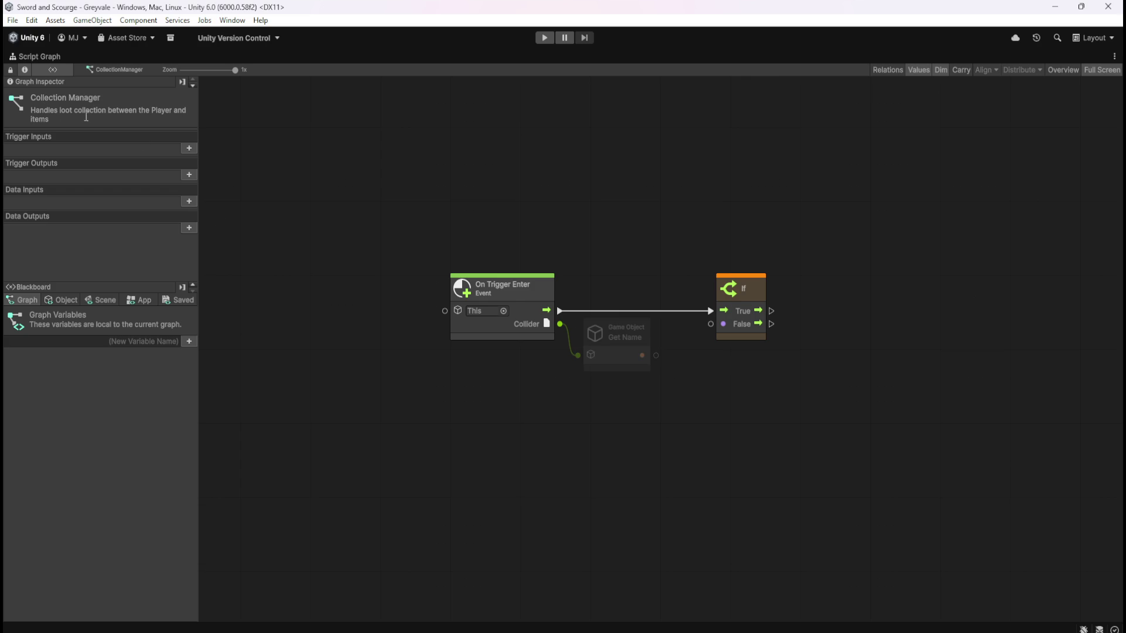
drag(400, 219, 803, 386)
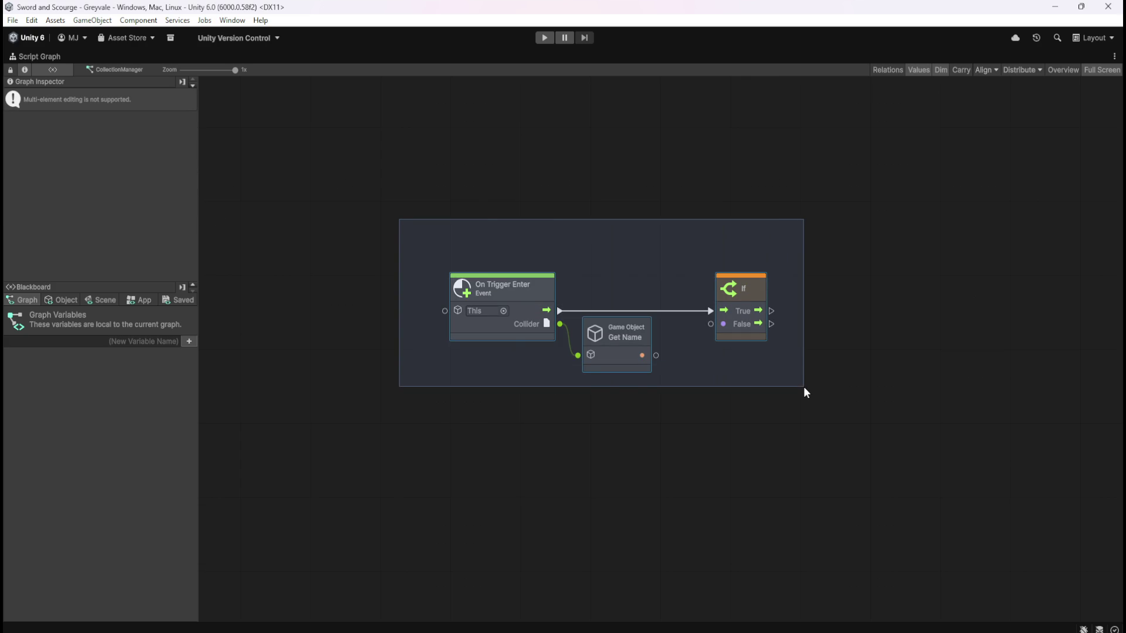
- Clear the node selection and switch the Blackboard to Object variables
drag(803, 386, 803, 386)
click(803, 386)
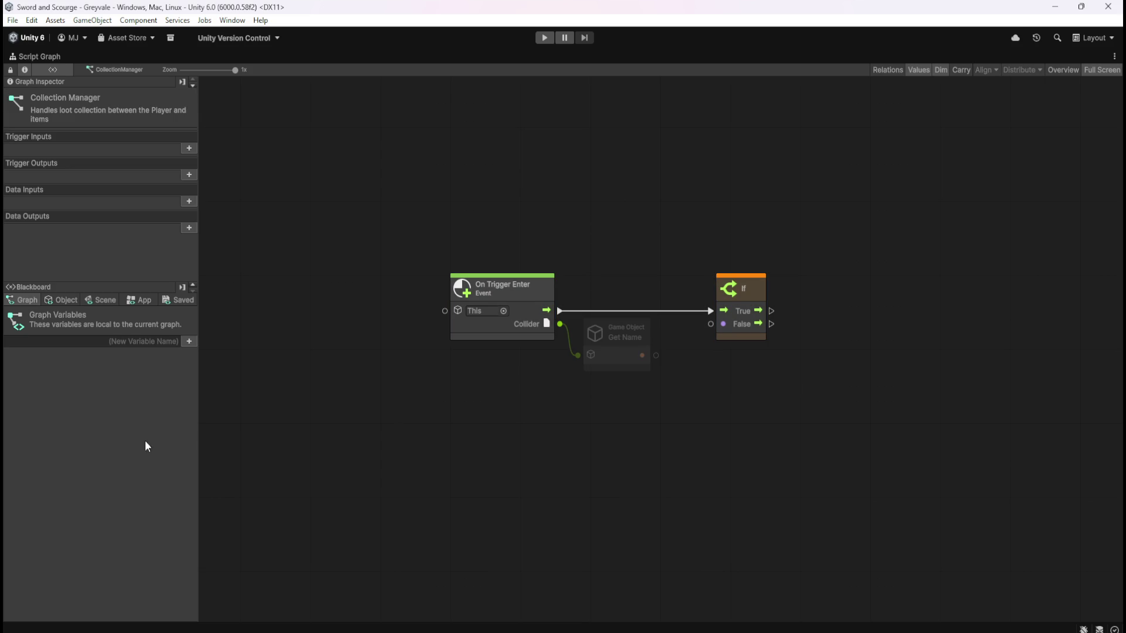
click(69, 304)
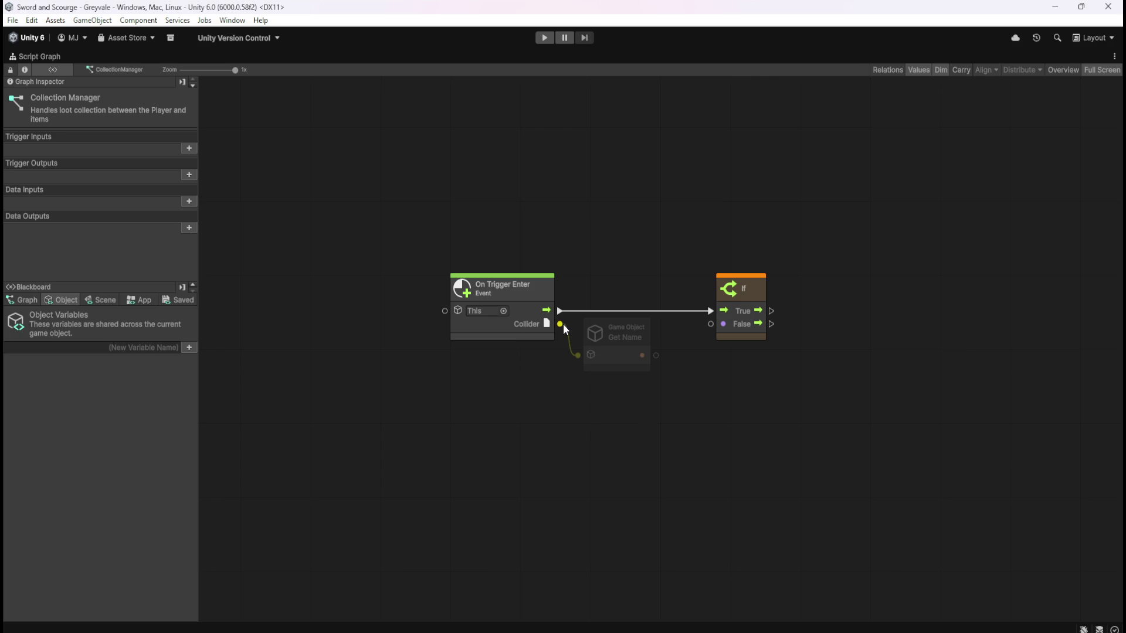
- Browse the nodes offered for the Collider output, then cancel, keeping Collider wired to Get Name
drag(560, 324, 589, 422)
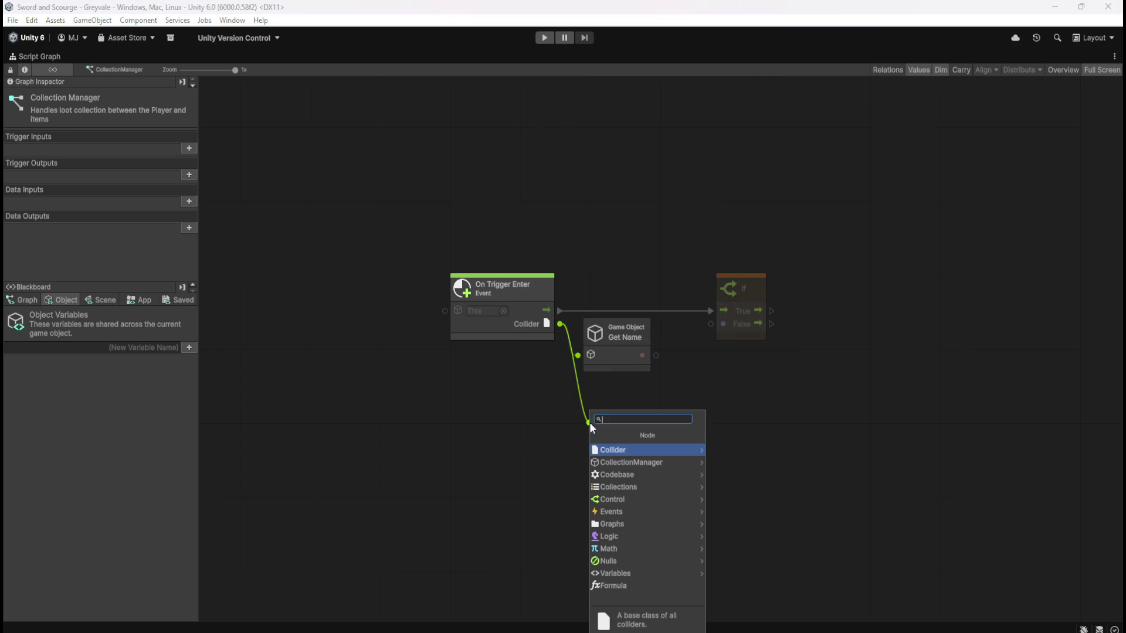
click(625, 447)
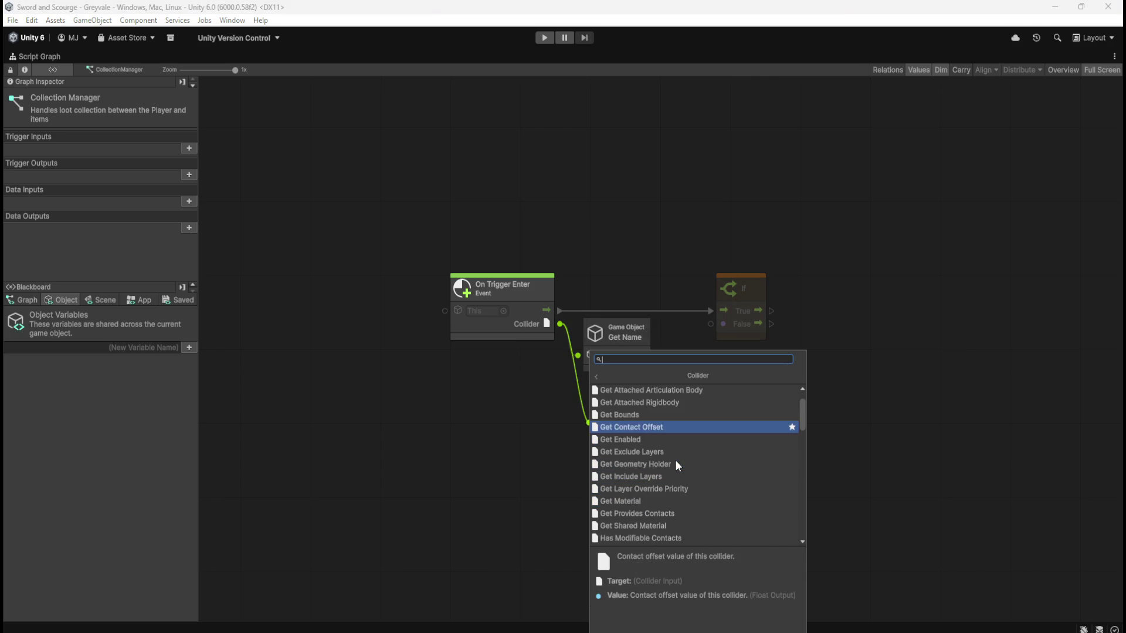
scroll(684, 456, down, 1)
scroll(683, 456, down, 1)
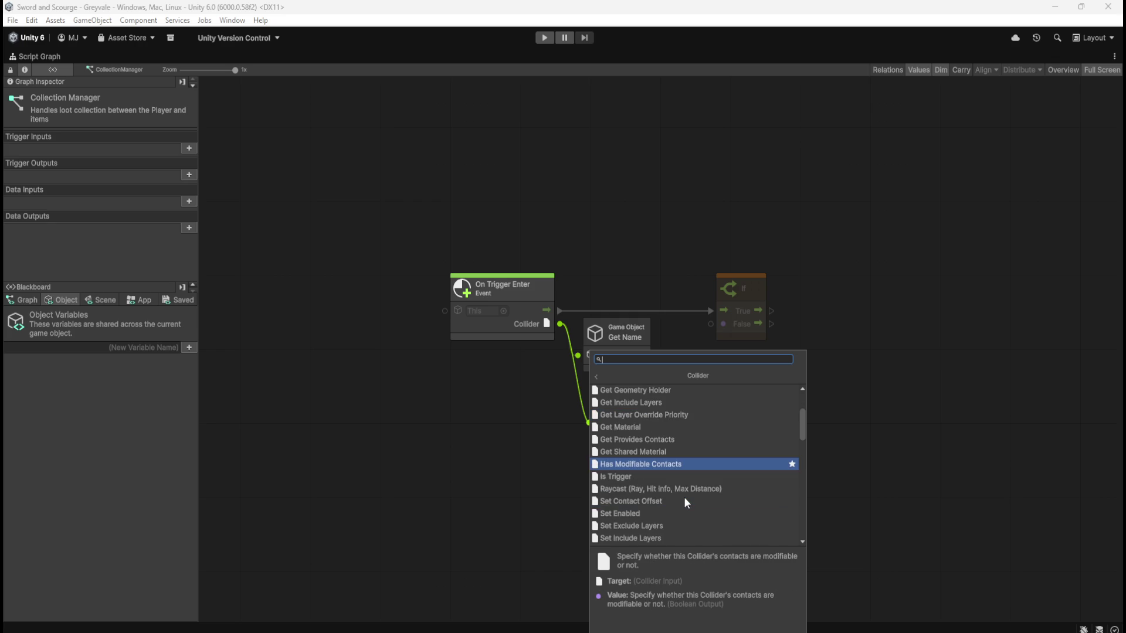
scroll(684, 497, down, 6)
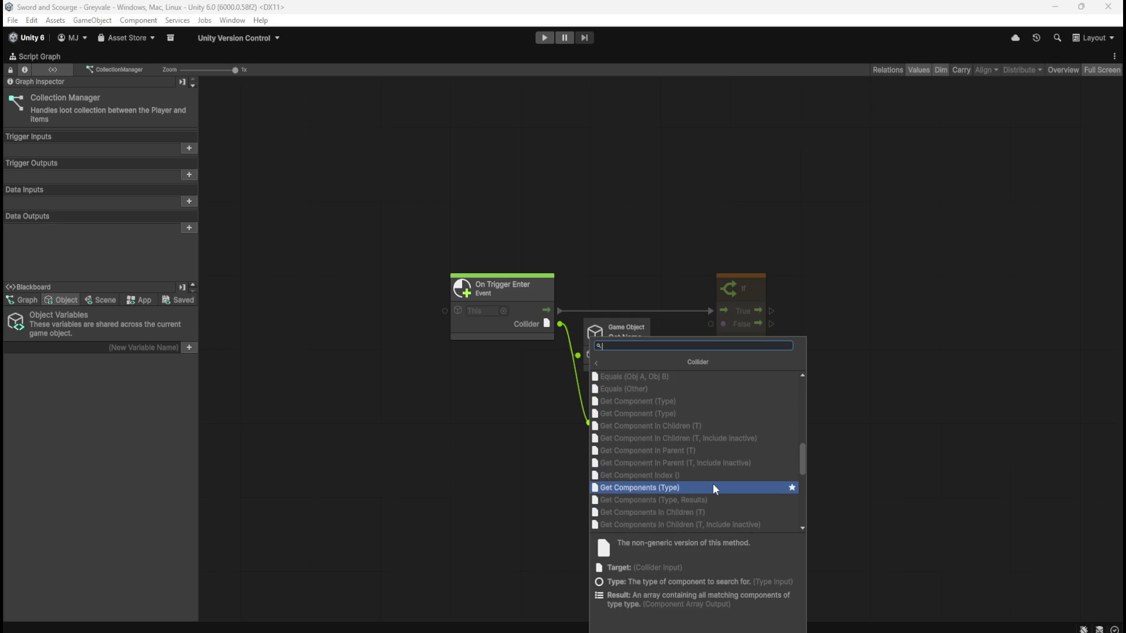
scroll(714, 487, down, 8)
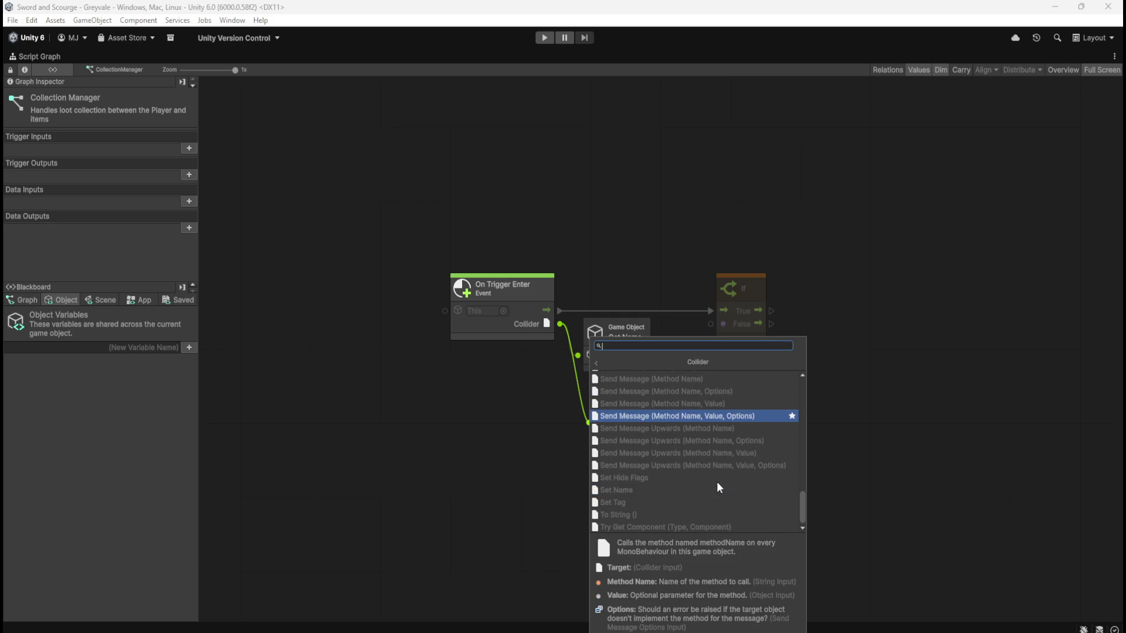
scroll(719, 488, up, 10)
scroll(718, 488, down, 7)
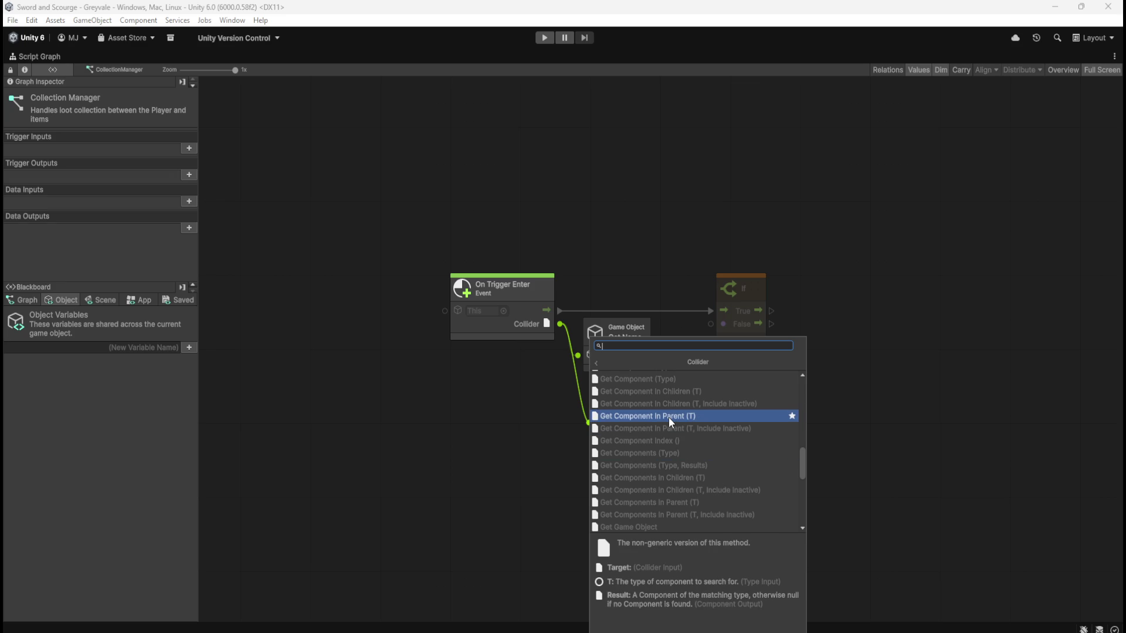
scroll(669, 417, down, 3)
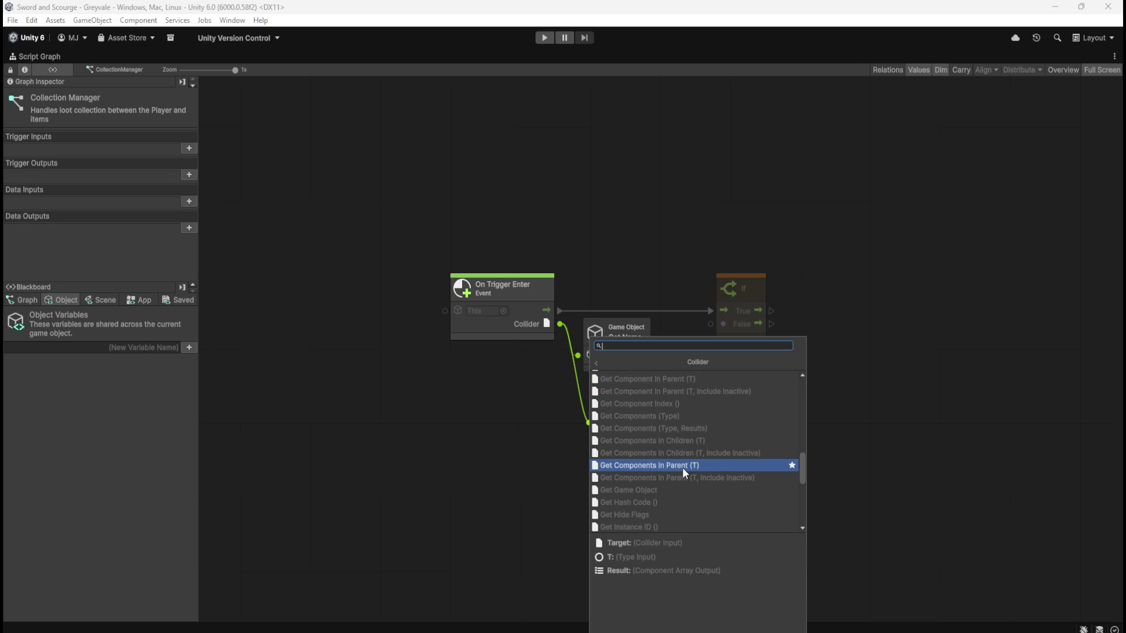
scroll(681, 466, up, 5)
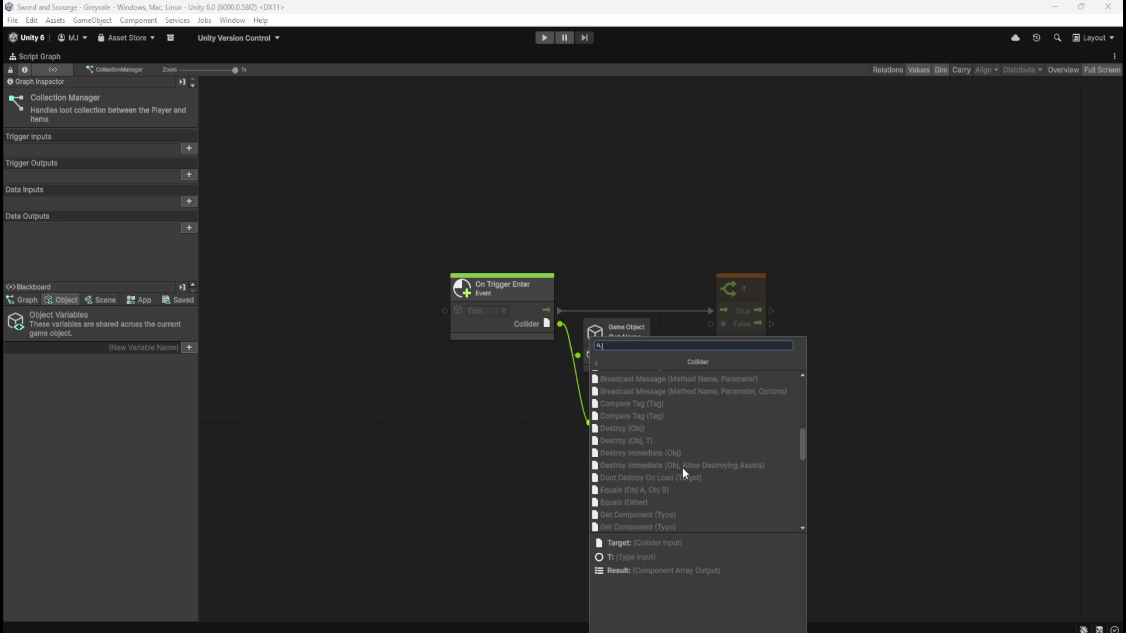
click(490, 446)
key(Escape)
click(577, 354)
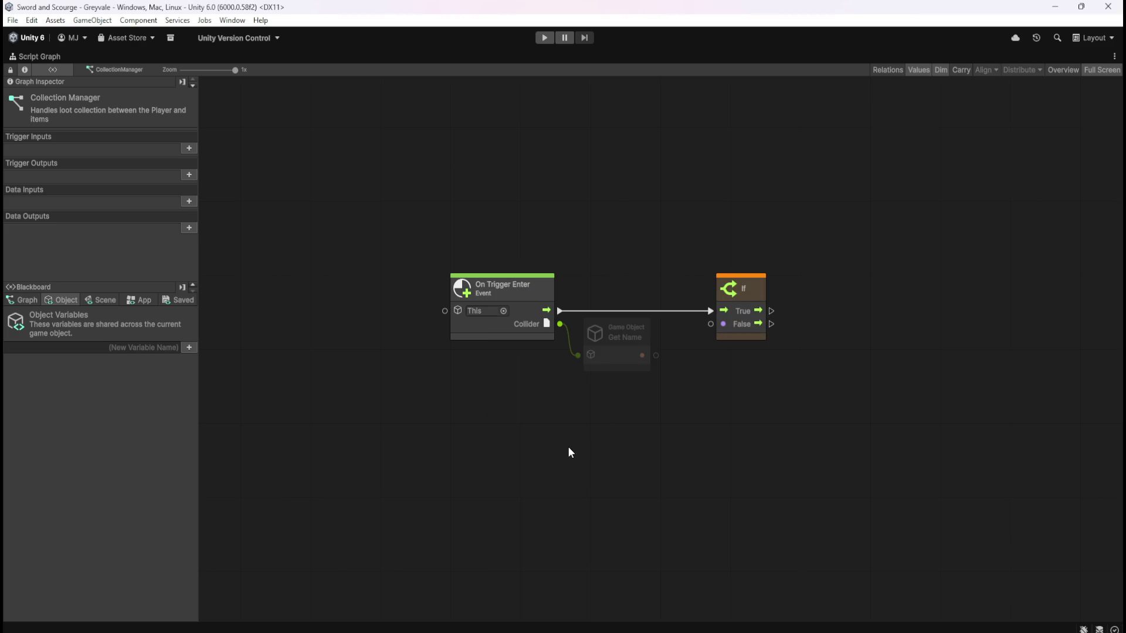
click(625, 357)
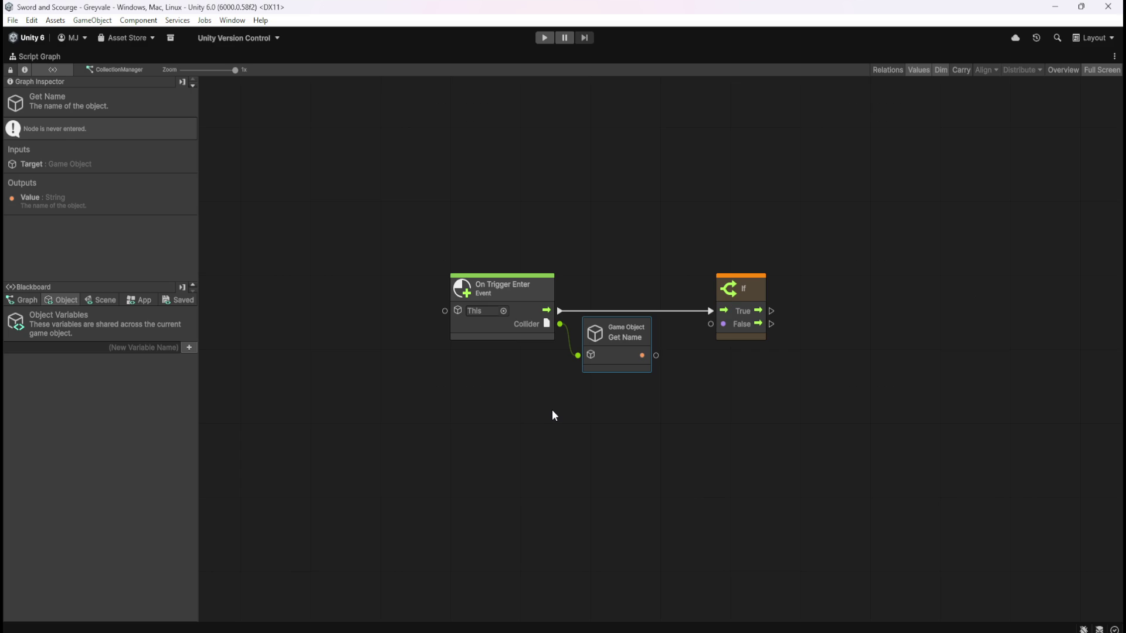
- Un-maximize the Script Graph with Shift+Space to return to the full editor layout
click(552, 411)
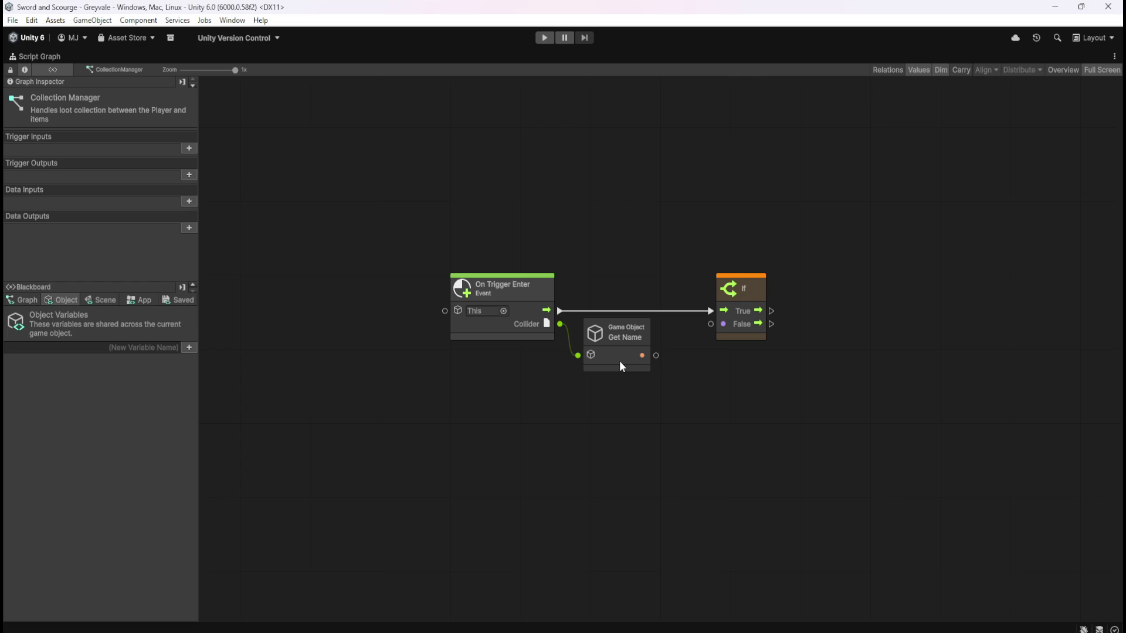
key(shift+space)
scroll(117, 226, up, 3)
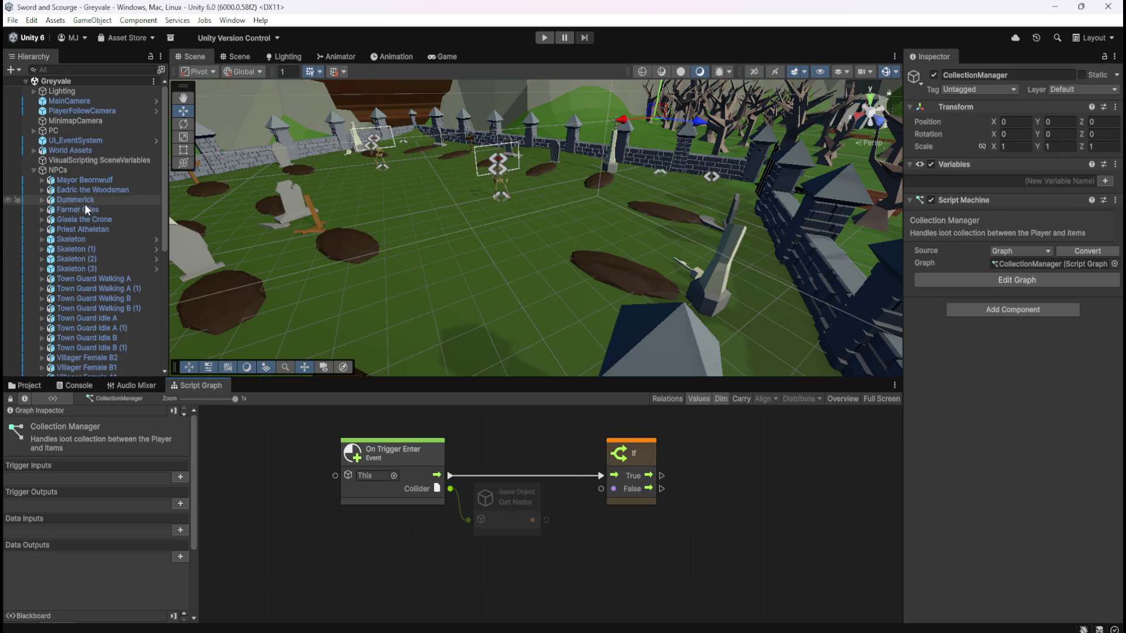
- Select Skeleton in the Hierarchy and briefly view its script graph maximized
click(95, 242)
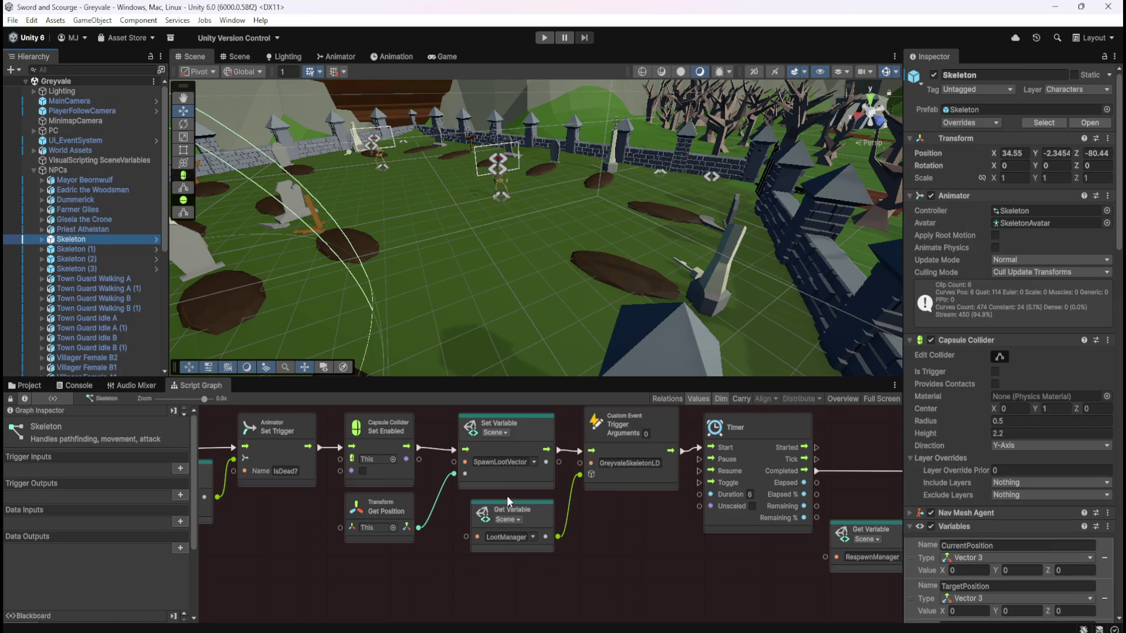
key(shift+space)
scroll(833, 392, down, 6)
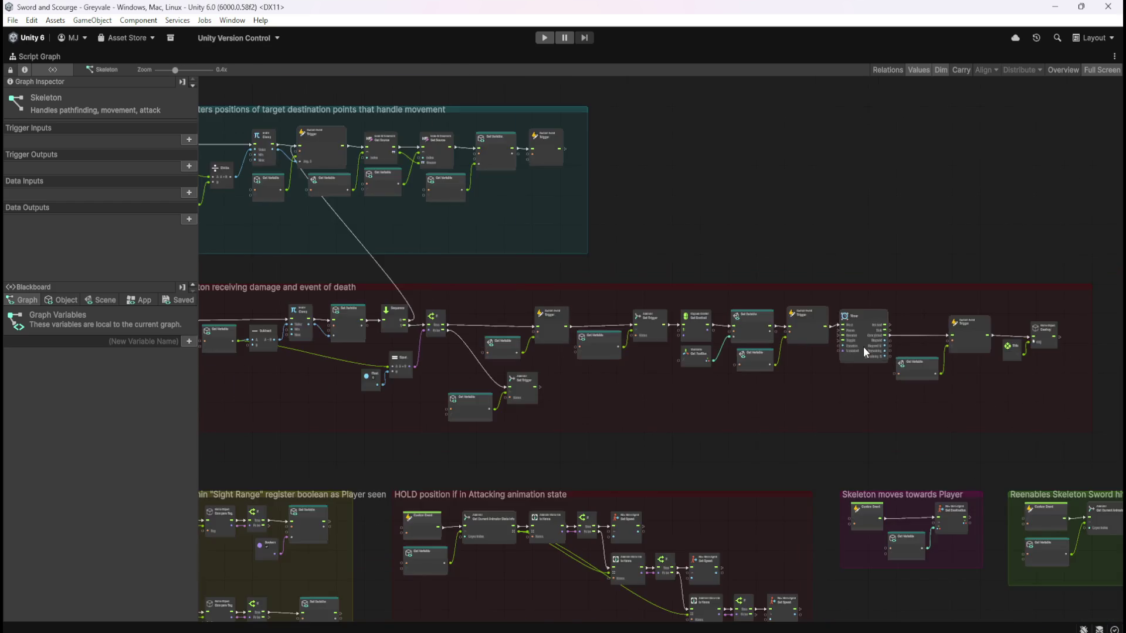
scroll(639, 365, up, 2)
scroll(712, 344, up, 4)
key(shift+space)
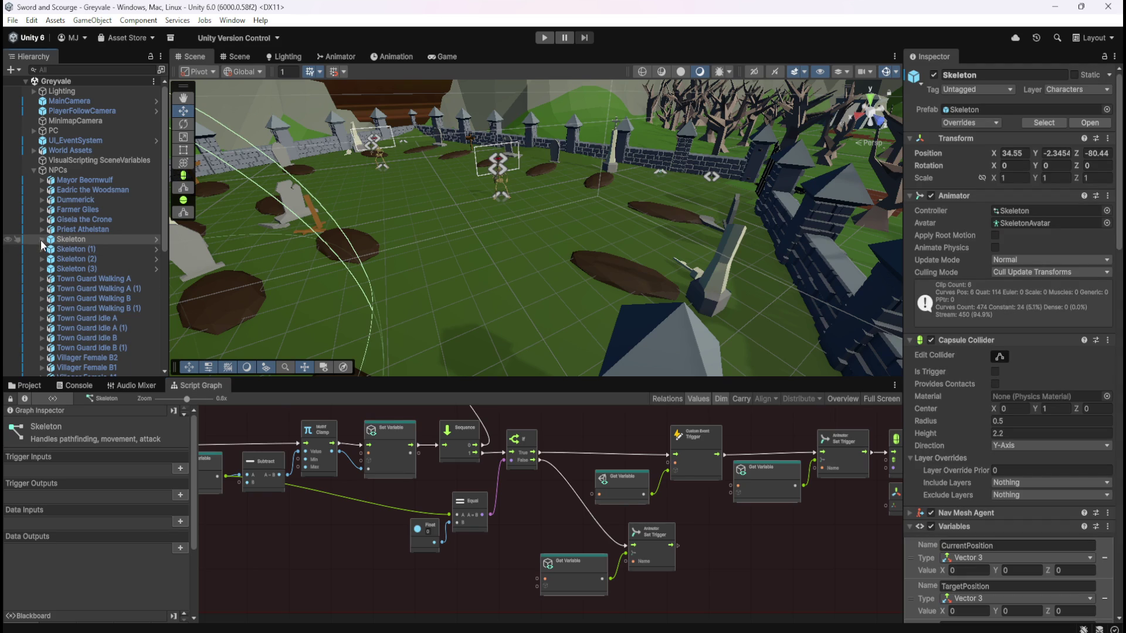
- Open TriggerHit's Skeleton Damaged graph maximized, showing On Trigger Enter and Compare Tag nodes
click(42, 245)
click(94, 292)
key(shift+space)
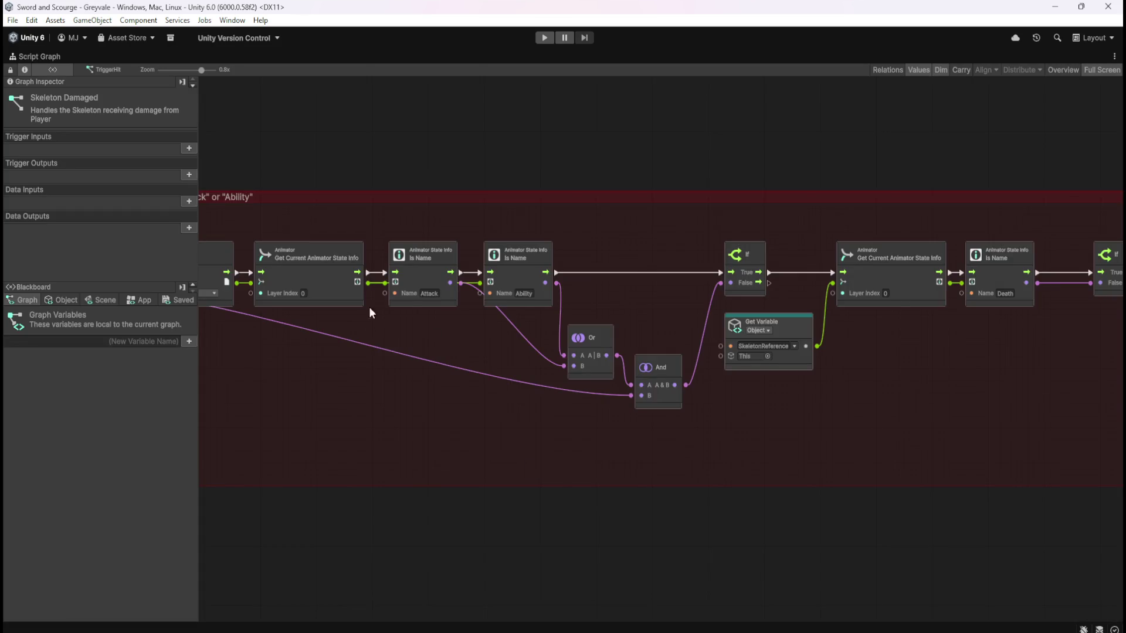
scroll(639, 430, left, 6)
scroll(572, 364, up, 2)
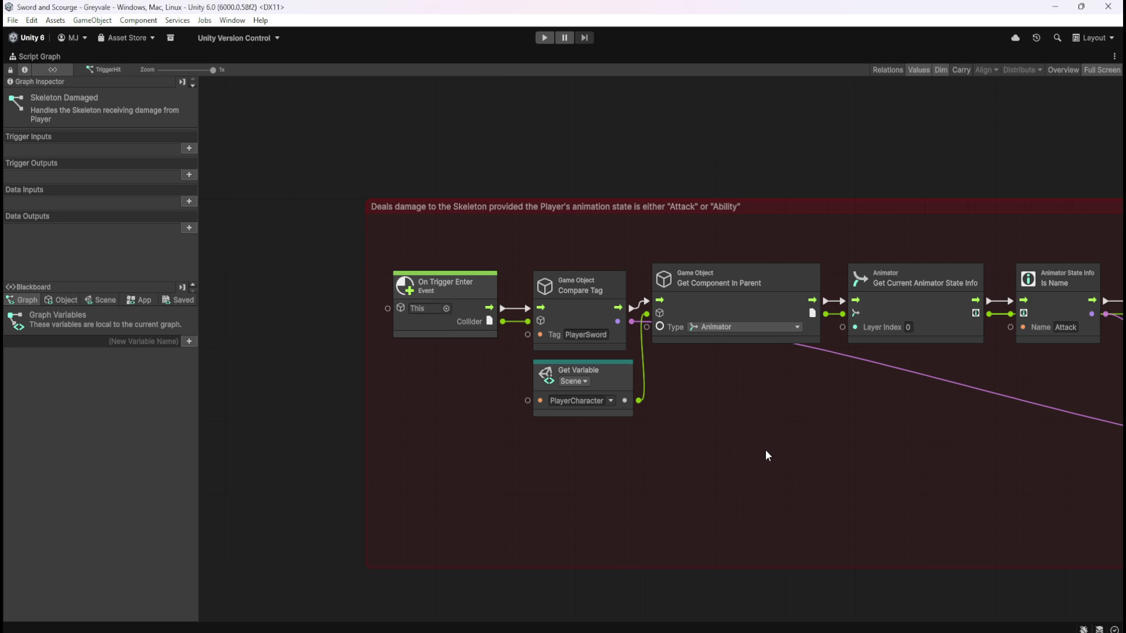
- Restore the normal editor layout and select CollectionManager under Managers to load its loot graph
key(shift+space)
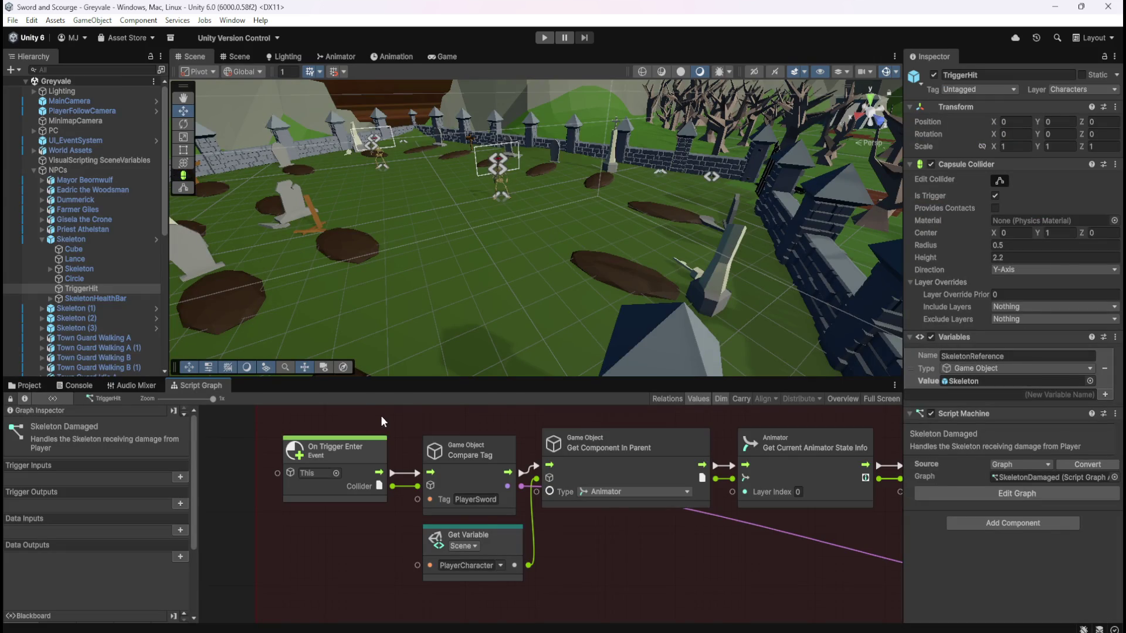
scroll(84, 284, down, 10)
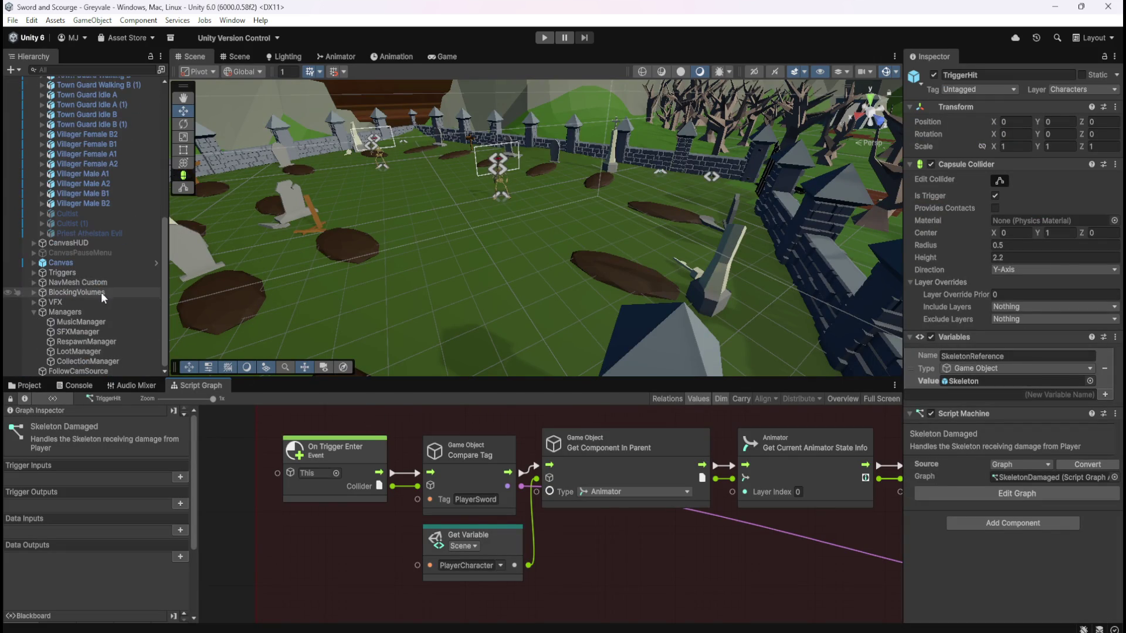
click(74, 359)
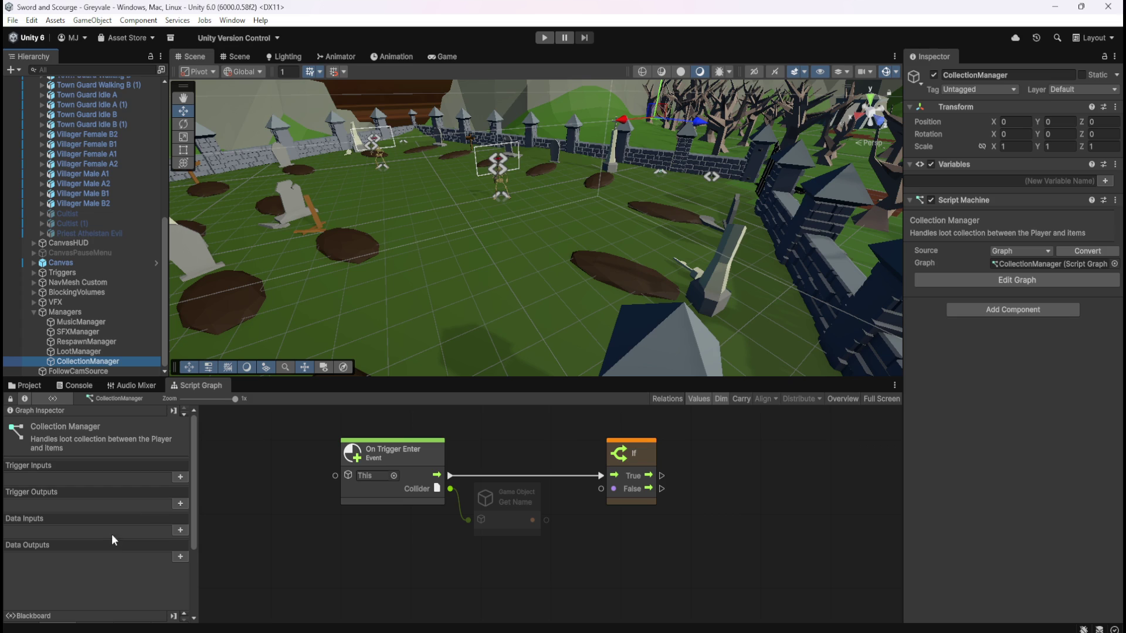
- Switch the Blackboard to the empty Object variables list and pan the canvas right
scroll(124, 549, down, 3)
click(56, 520)
mouse_move(296, 469)
mouse_down()
mouse_move(326, 516)
mouse_move(423, 490)
mouse_move(391, 479)
mouse_up()
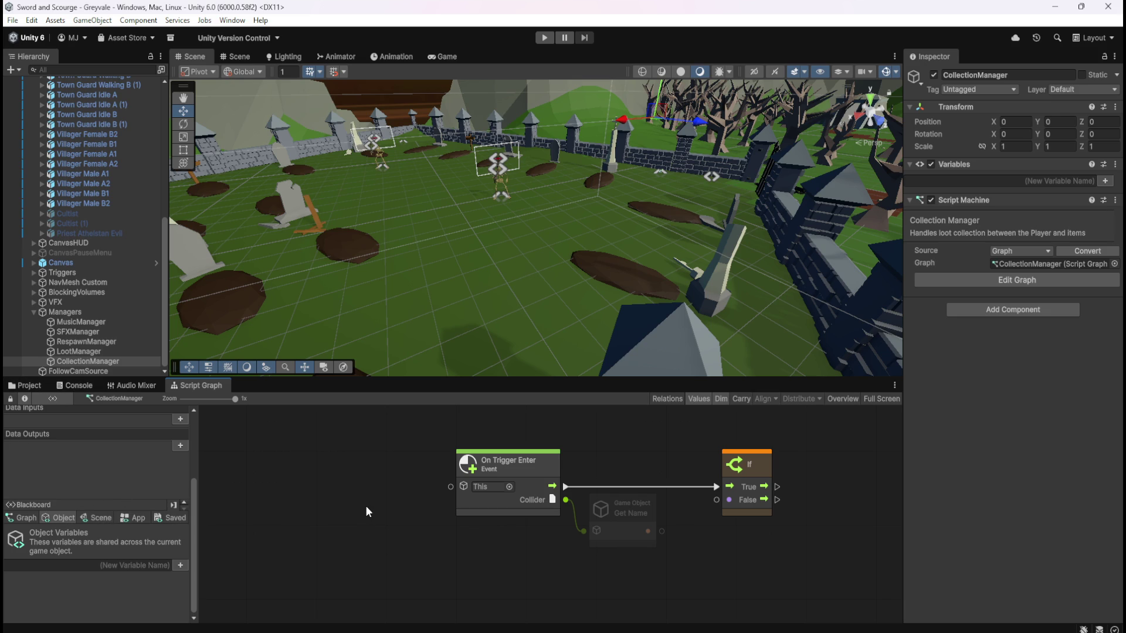
- Try a node search for 'coinstack' from On Trigger Enter's This input, then cancel it
right_click(341, 489)
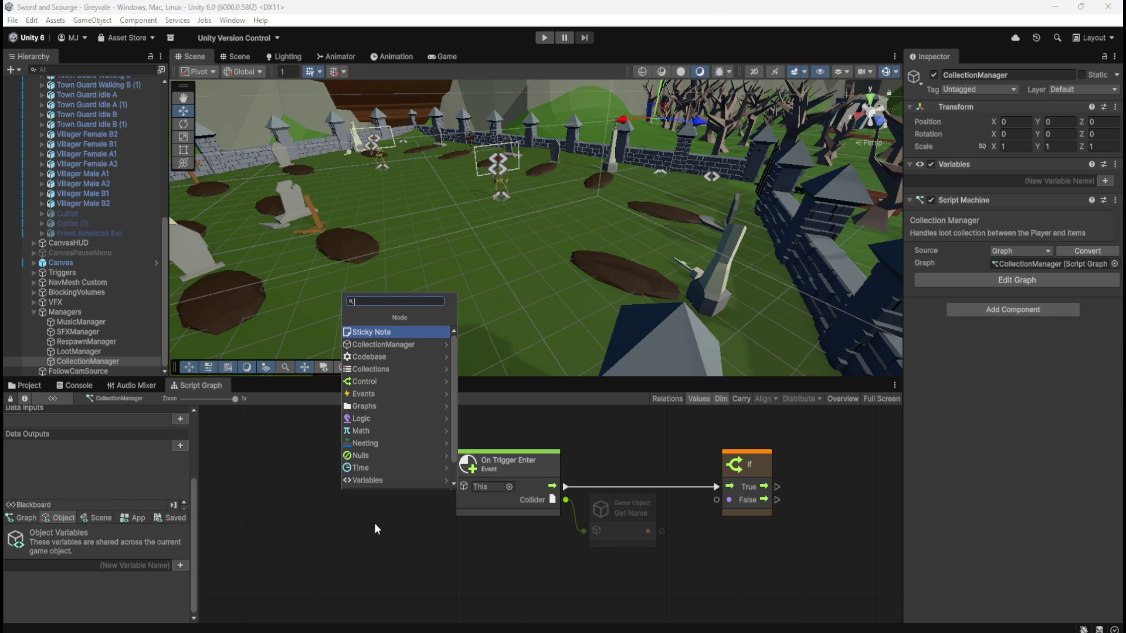
click(293, 528)
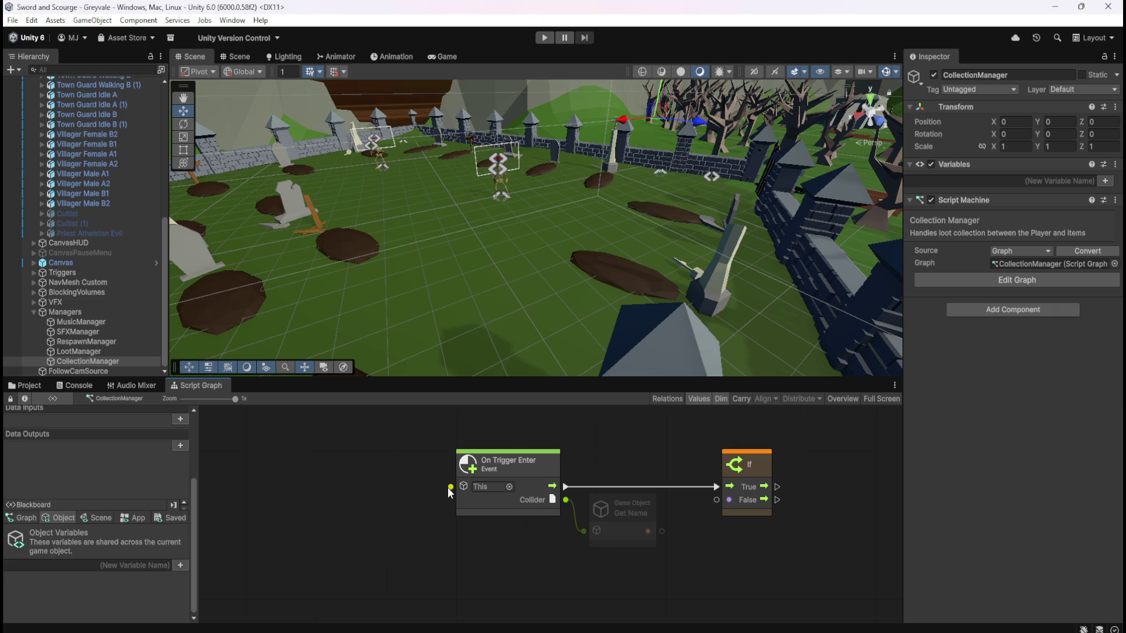
drag(449, 487, 396, 517)
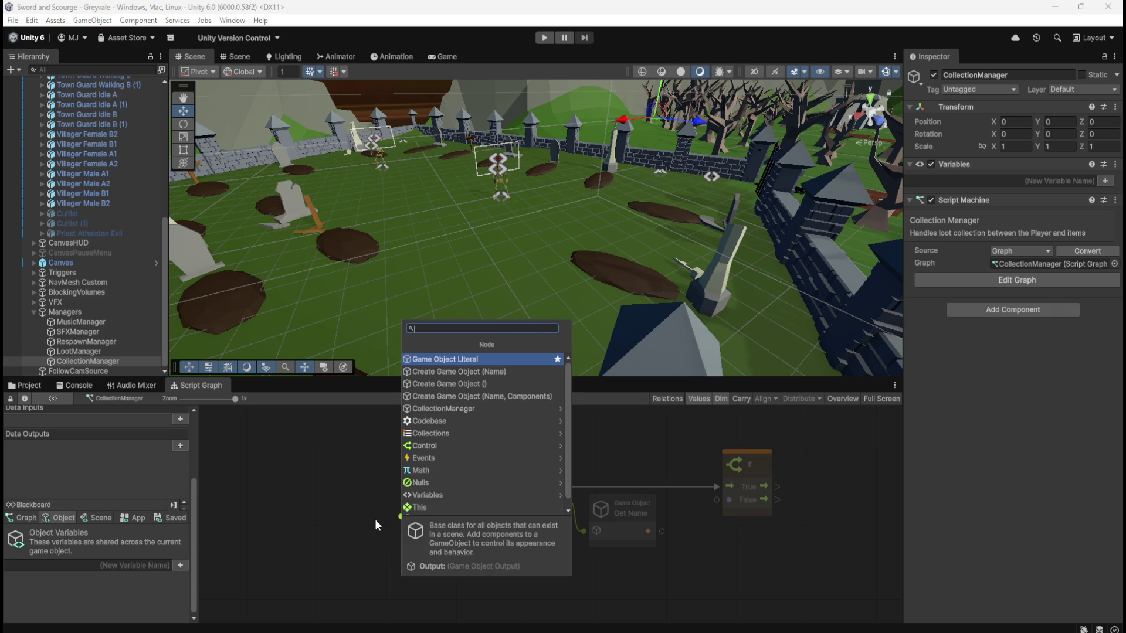
text(coinstack)
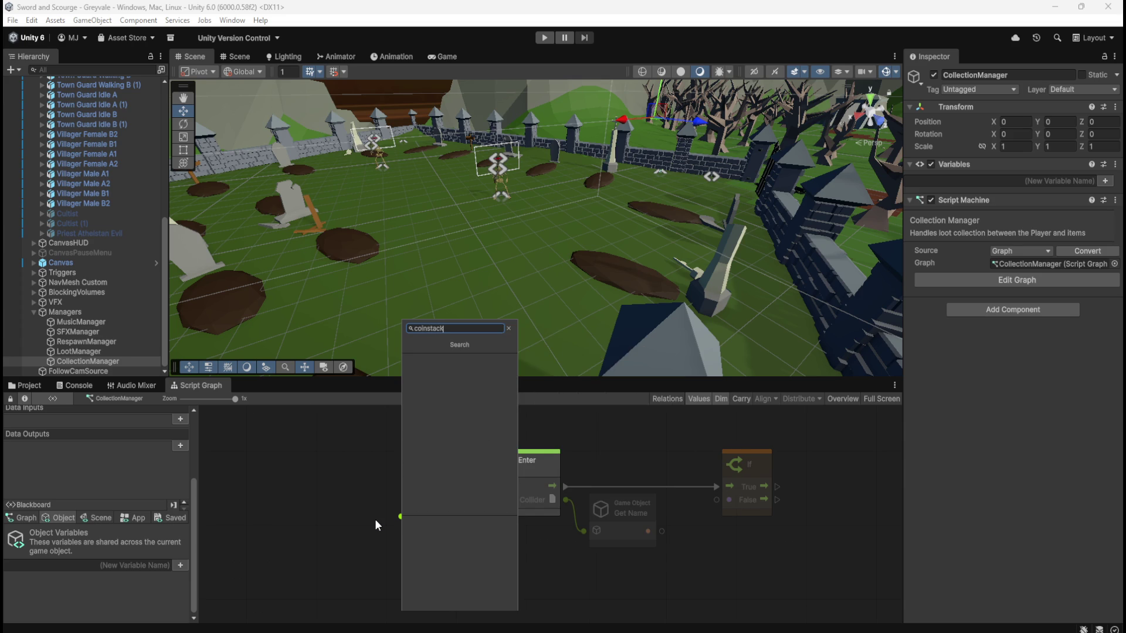
key(Escape)
key(Escape)
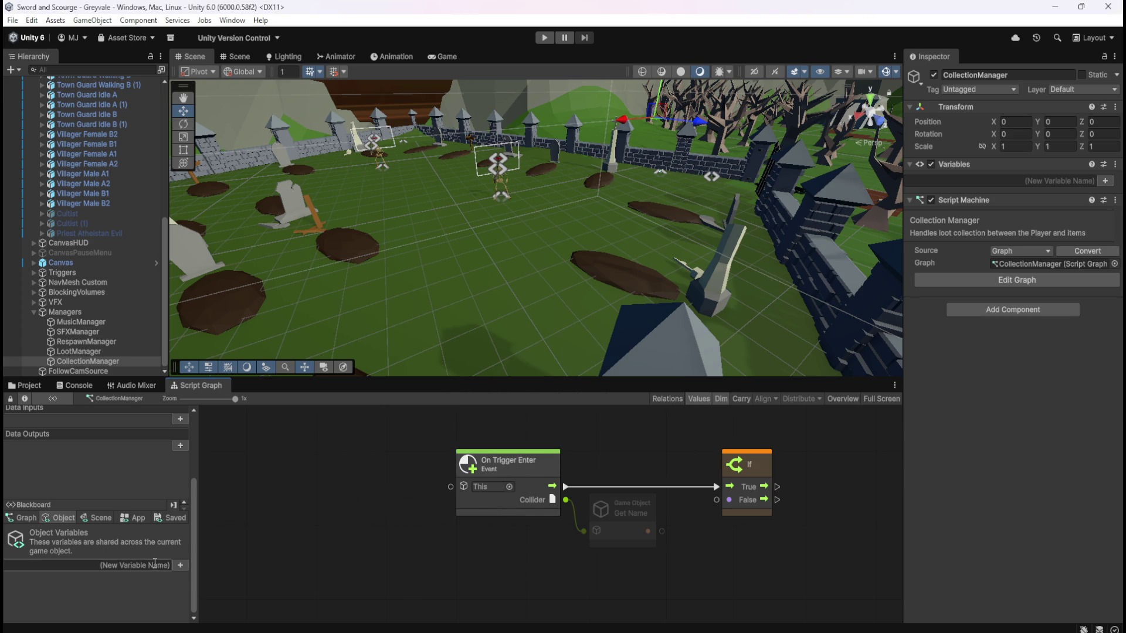
- Create an object variable named Loot_CoinStack with type Game Object
click(180, 565)
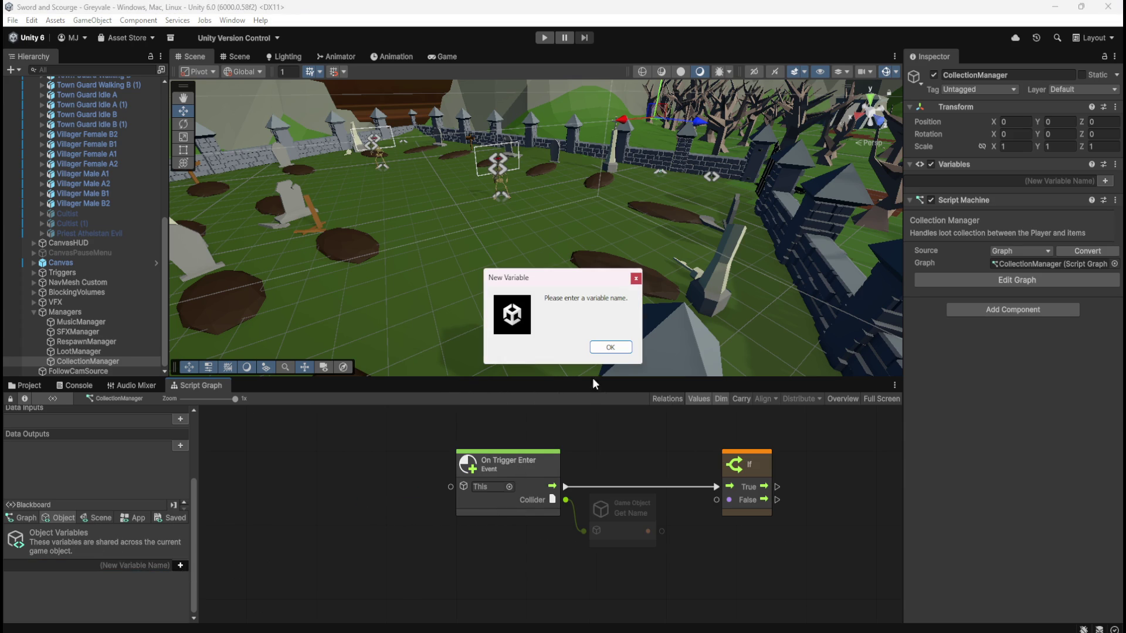
click(610, 347)
click(129, 565)
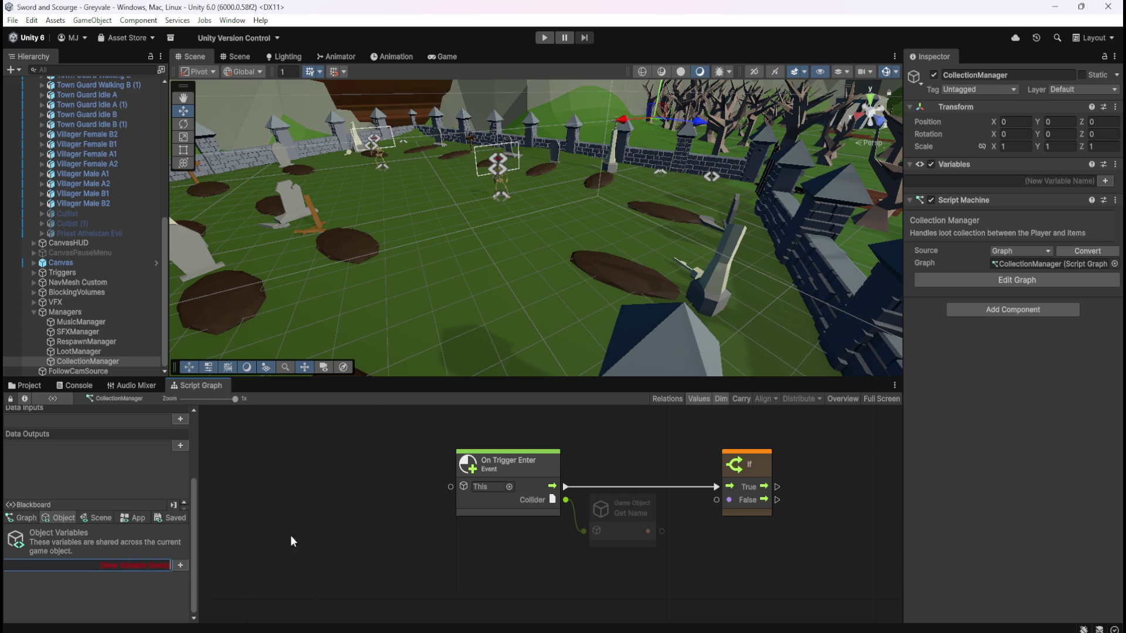
text(Loot_C)
text(oinStack)
key(Return)
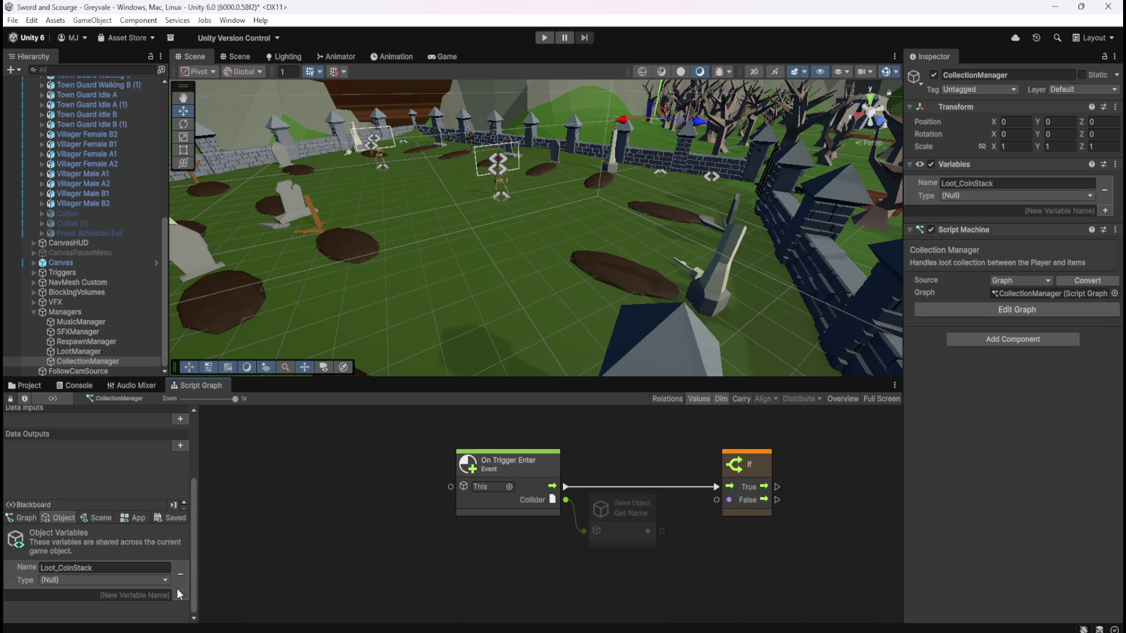
click(145, 579)
click(100, 473)
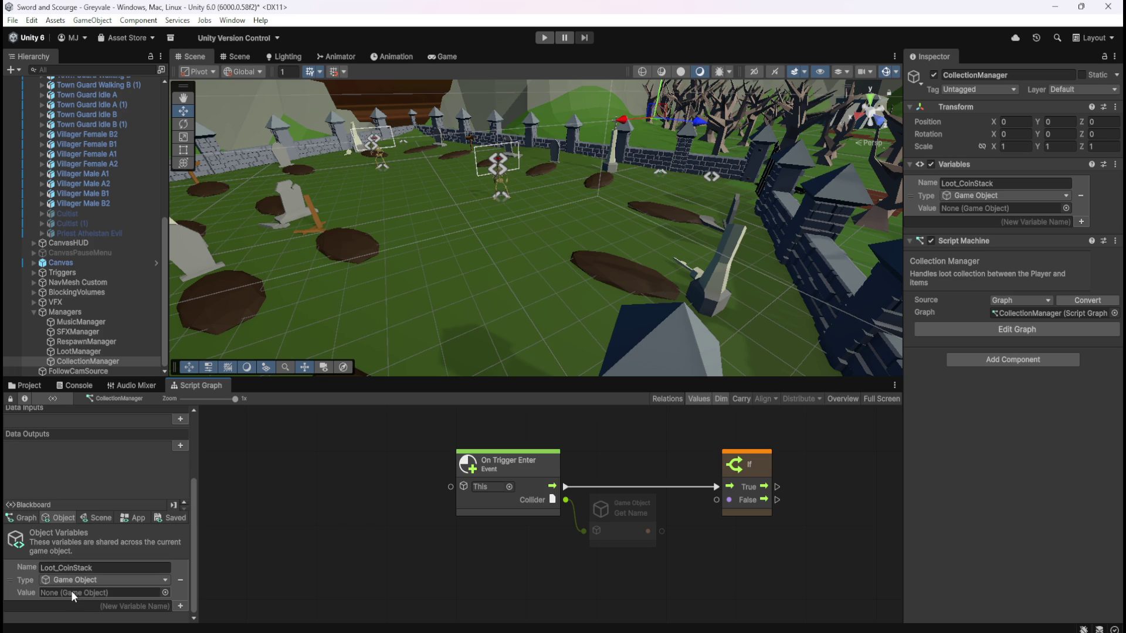
- Assign the Coin Stack prefab from Prefabs/Loot as Loot_CoinStack's value
click(165, 592)
text(coins)
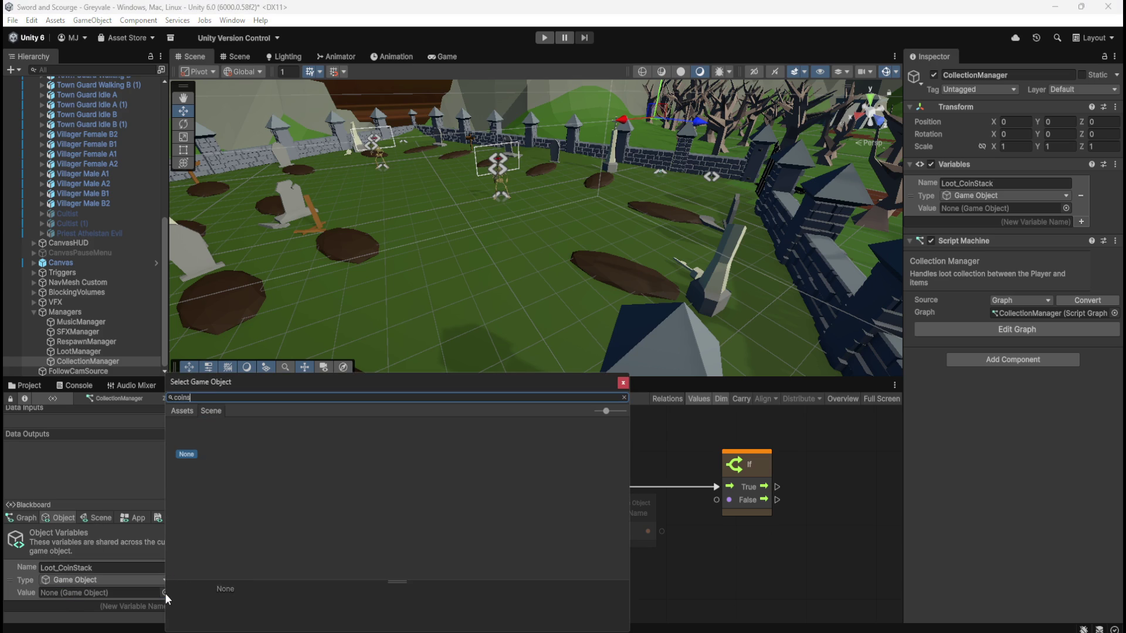
key(Escape)
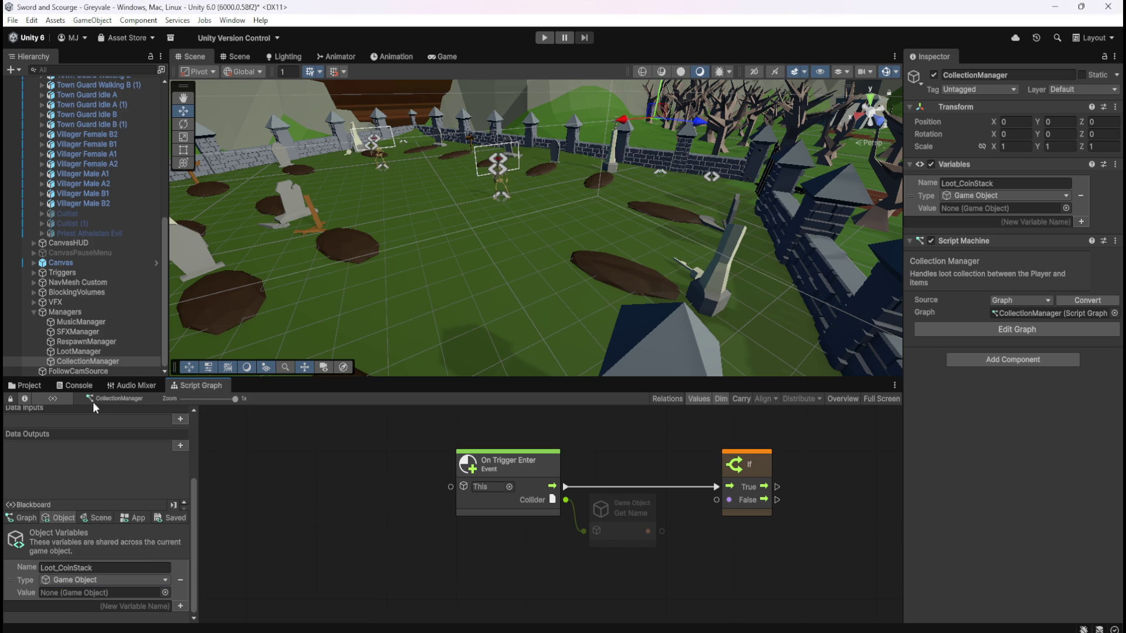
click(30, 384)
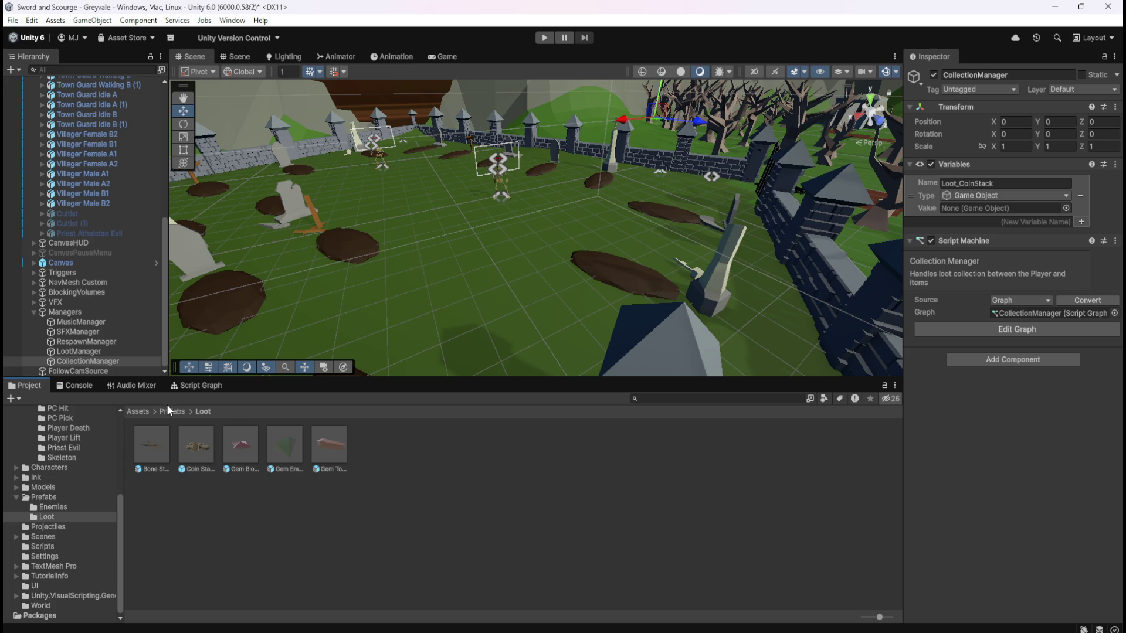
click(110, 352)
click(106, 361)
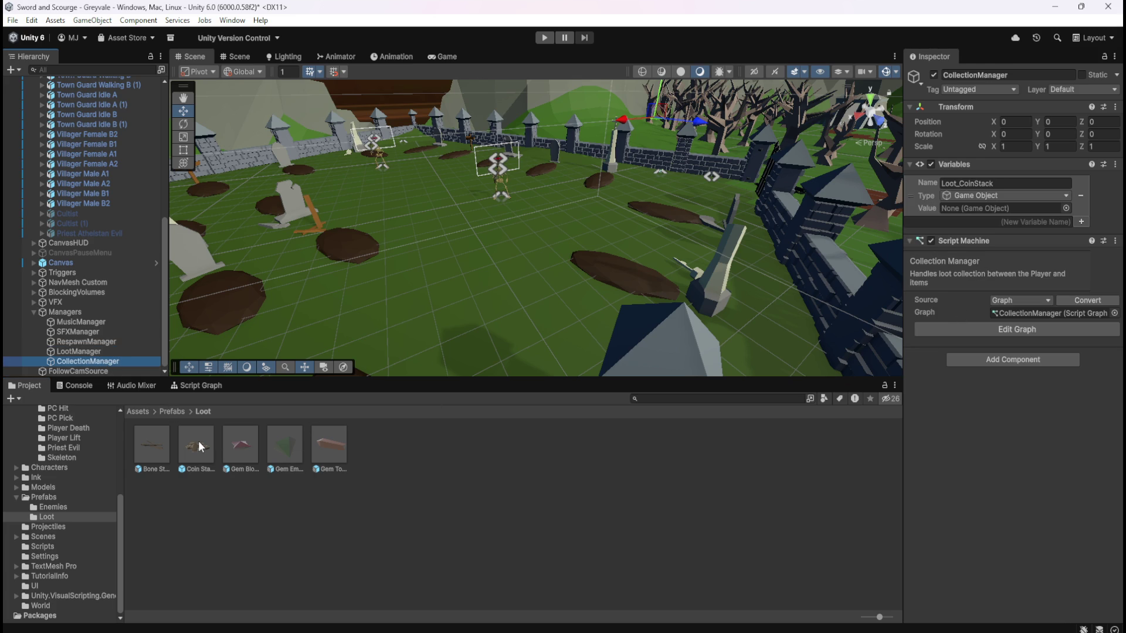
mouse_move(201, 445)
mouse_down()
mouse_move(209, 457)
mouse_move(645, 304)
mouse_move(990, 201)
mouse_up()
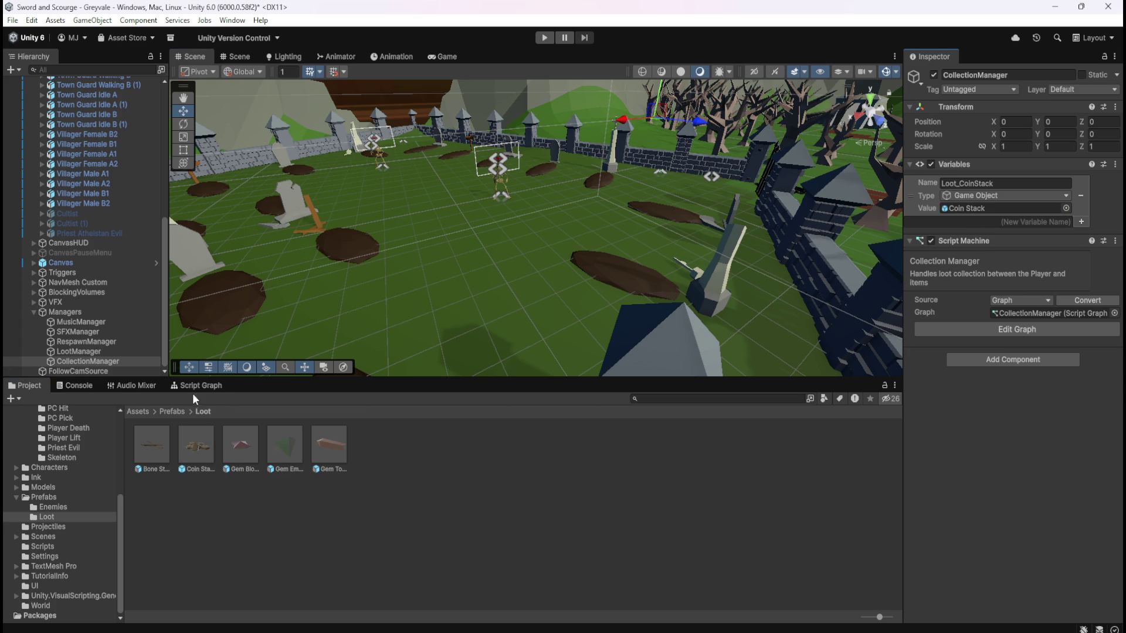
click(198, 386)
- Add a Loot_CoinStack Get Variable node and wire it into On Trigger Enter's This input
click(114, 360)
click(480, 541)
mouse_move(20, 582)
mouse_down()
mouse_move(439, 492)
mouse_move(320, 525)
mouse_move(330, 521)
mouse_up()
mouse_move(412, 551)
mouse_down()
mouse_move(411, 514)
mouse_move(414, 535)
mouse_move(451, 487)
mouse_up()
click(458, 537)
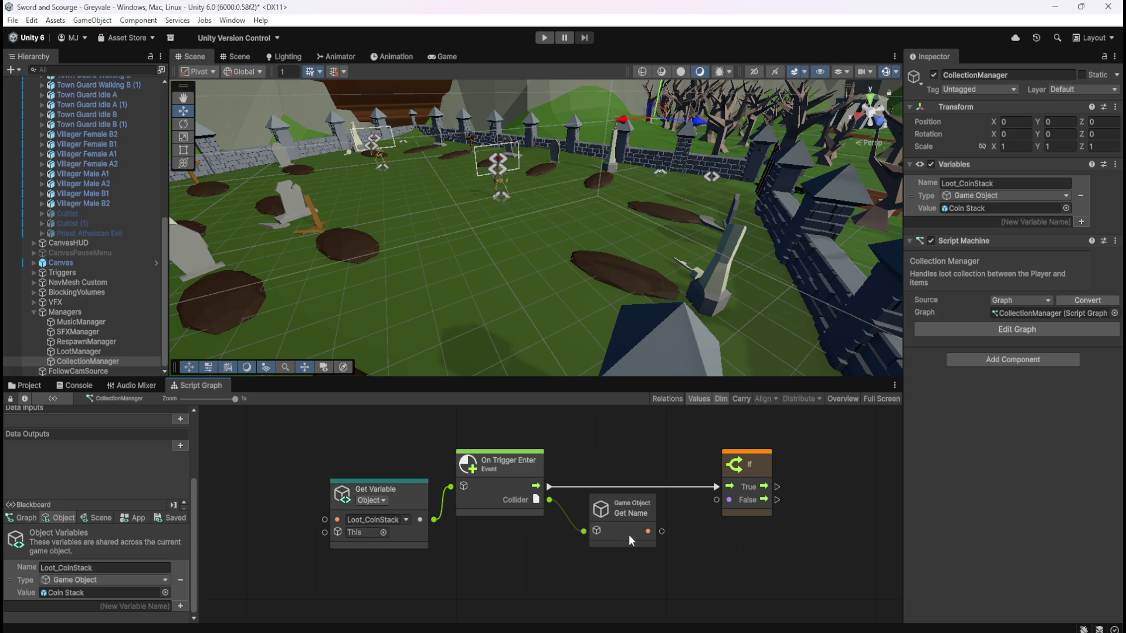
- Delete the Get Name node from the graph
click(615, 546)
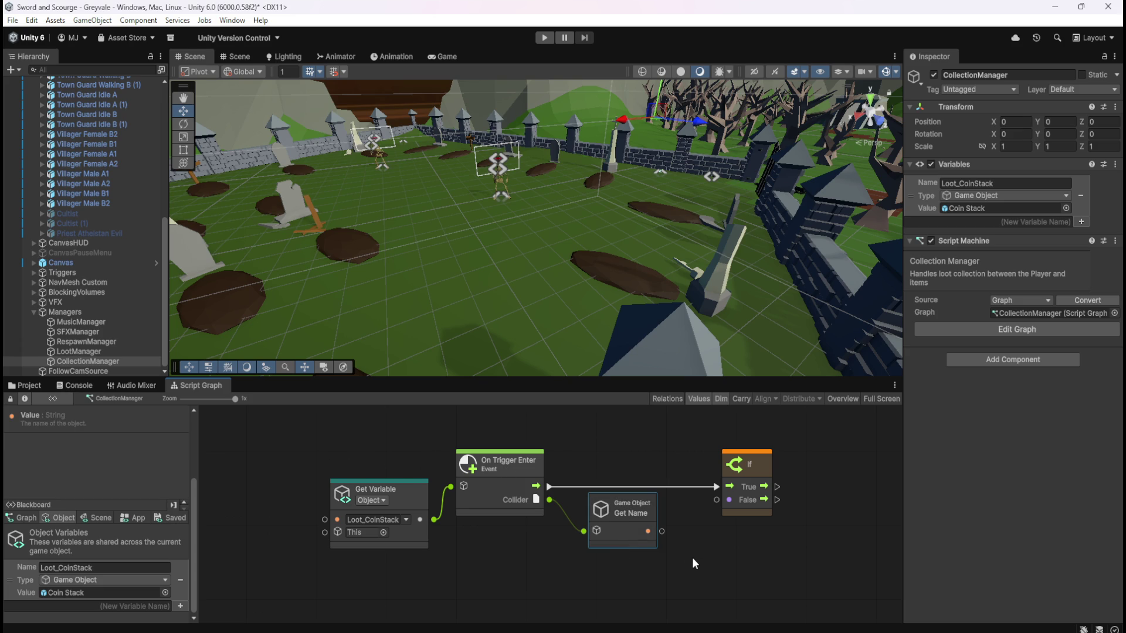
key(Delete)
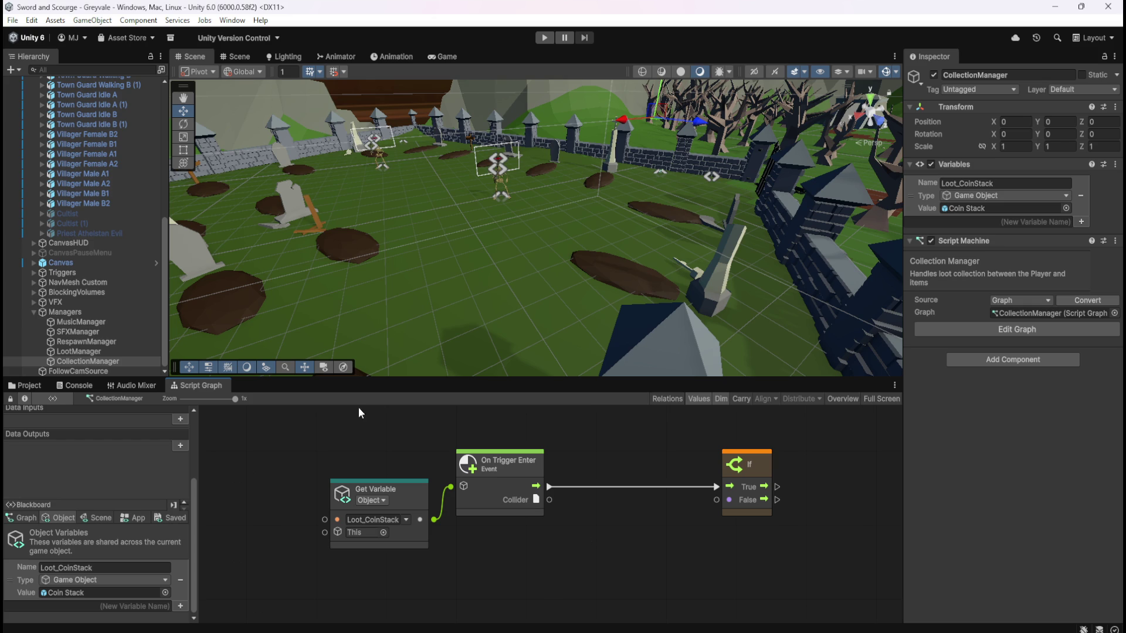
scroll(114, 279, up, 10)
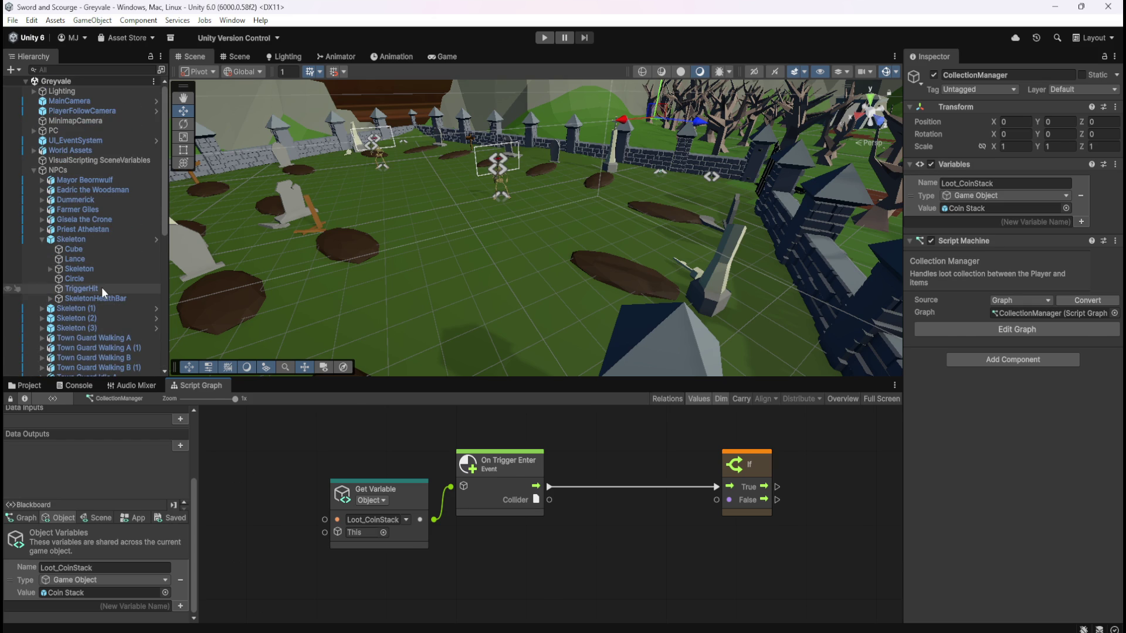
- Take the Compare Tag node from TriggerHit's SkeletonDamaged graph for reuse
click(100, 286)
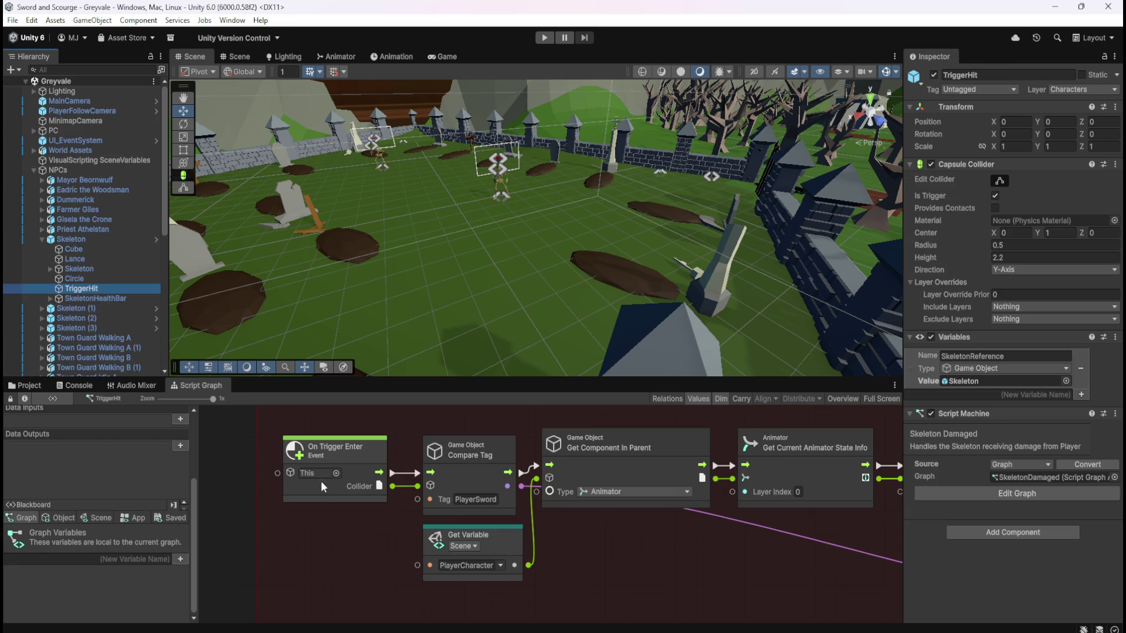
click(499, 448)
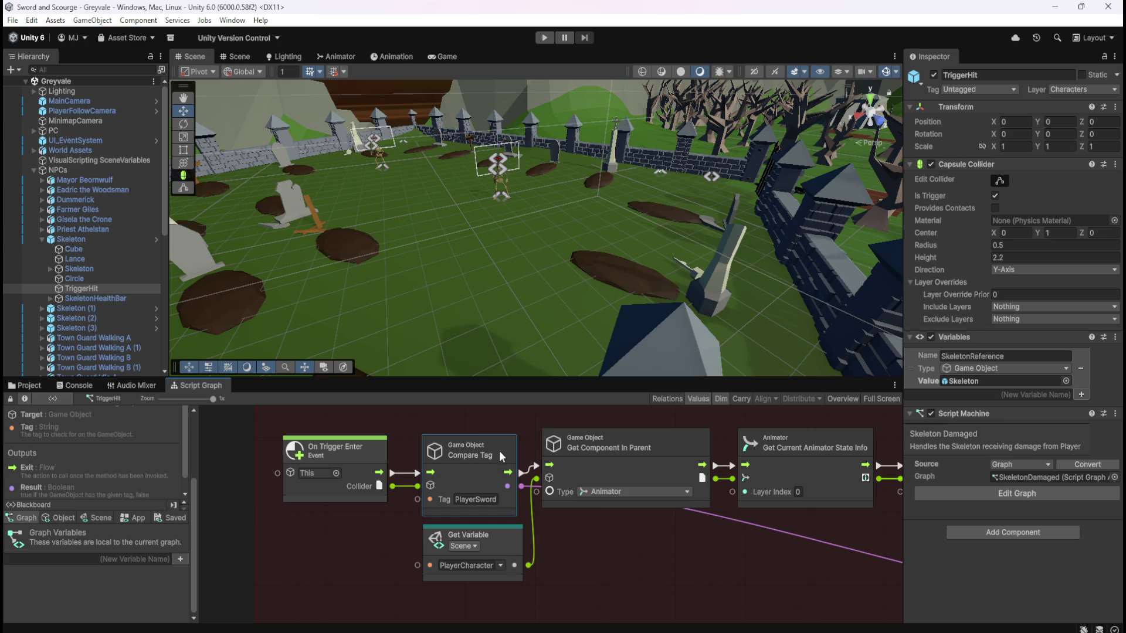
mouse_move(705, 555)
mouse_down()
mouse_move(575, 553)
mouse_move(381, 512)
mouse_move(292, 519)
mouse_move(453, 547)
mouse_move(715, 562)
mouse_up()
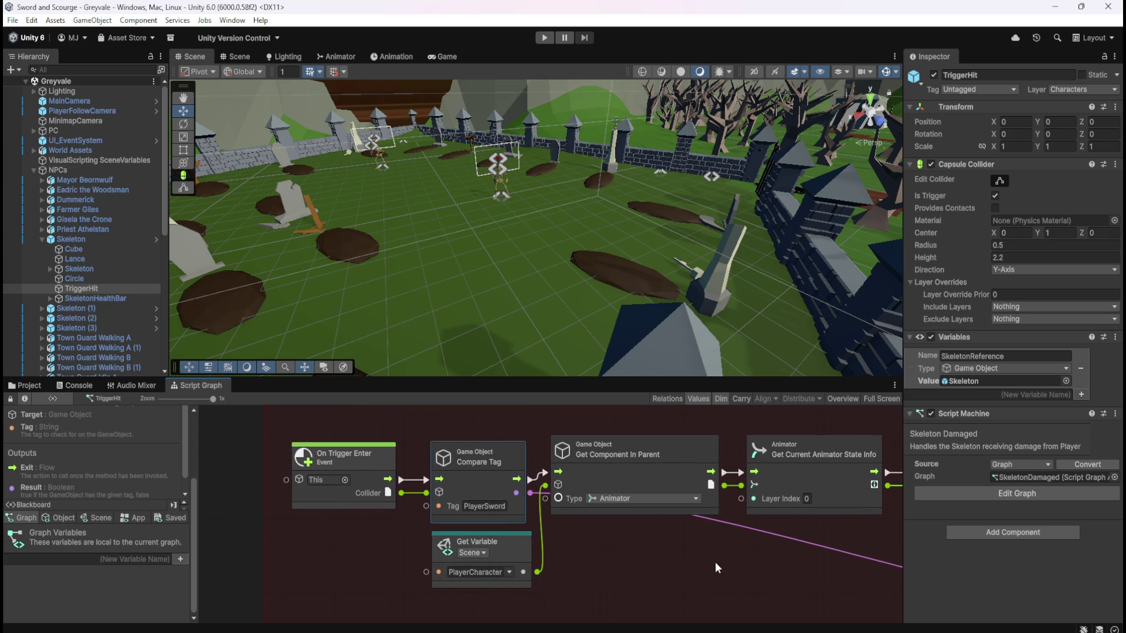
click(610, 550)
scroll(90, 343, down, 5)
scroll(96, 339, down, 5)
- Paste the Compare Tag node into CollectionManager's graph below the event line
click(88, 362)
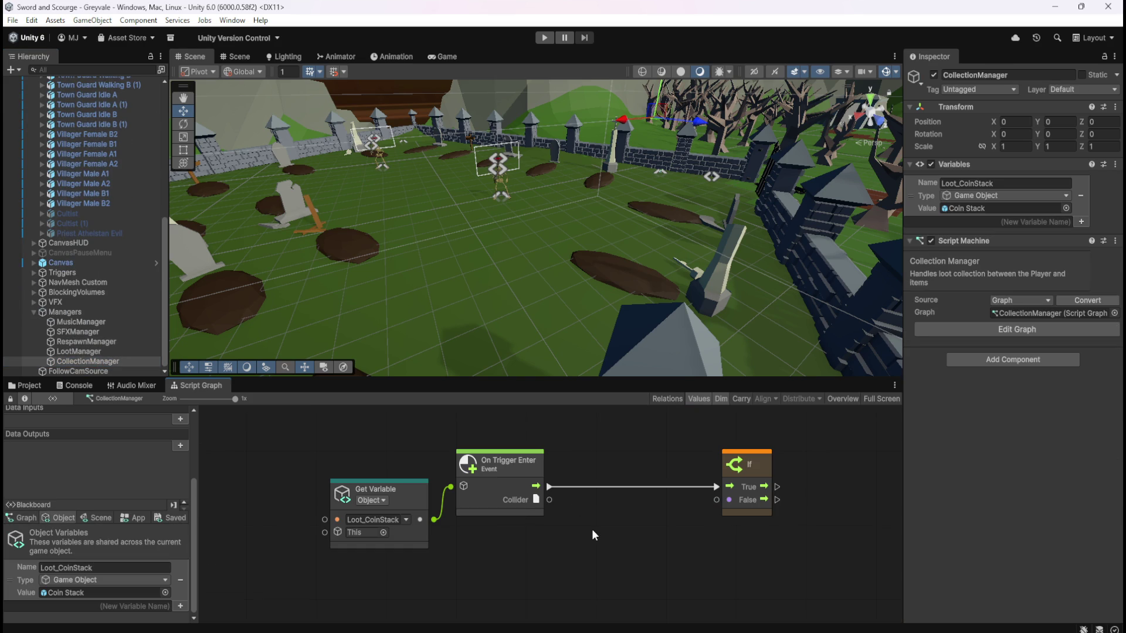
key(ctrl+v)
drag(591, 536, 667, 554)
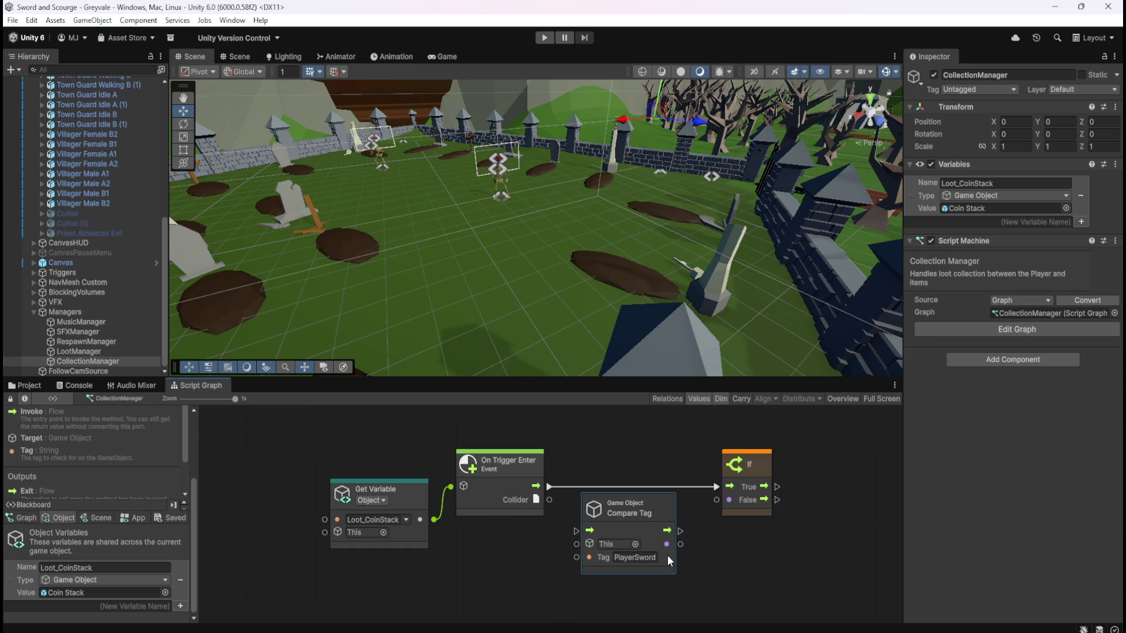
click(526, 558)
scroll(111, 226, up, 10)
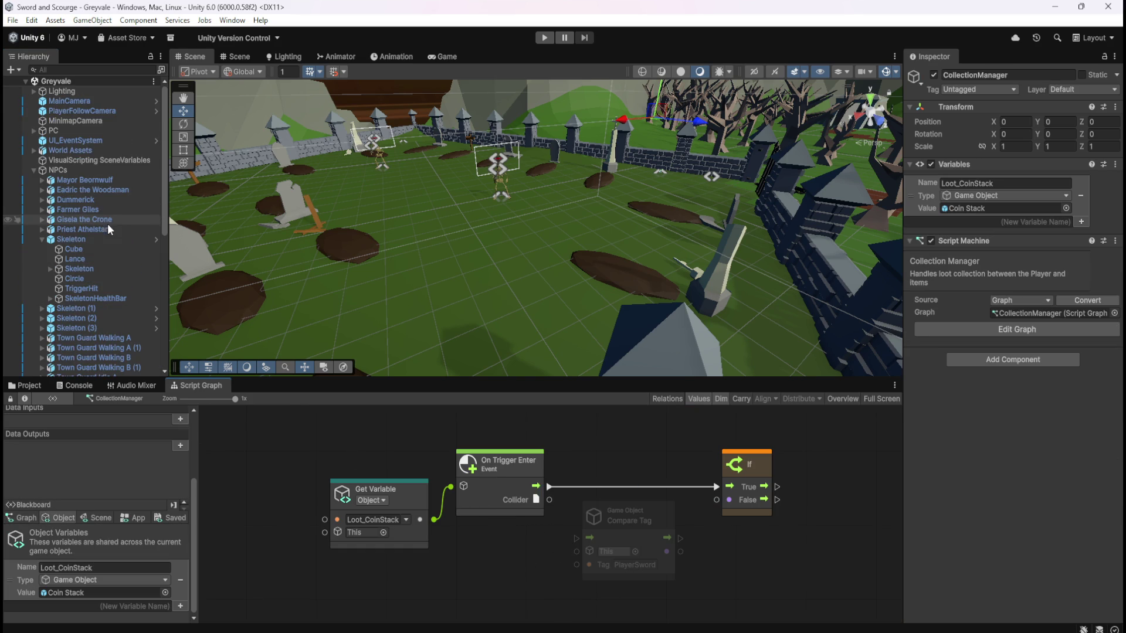
- Check PlayerArmature under PC, then change Compare Tag's tag from PlayerSword to Player
click(73, 132)
click(34, 130)
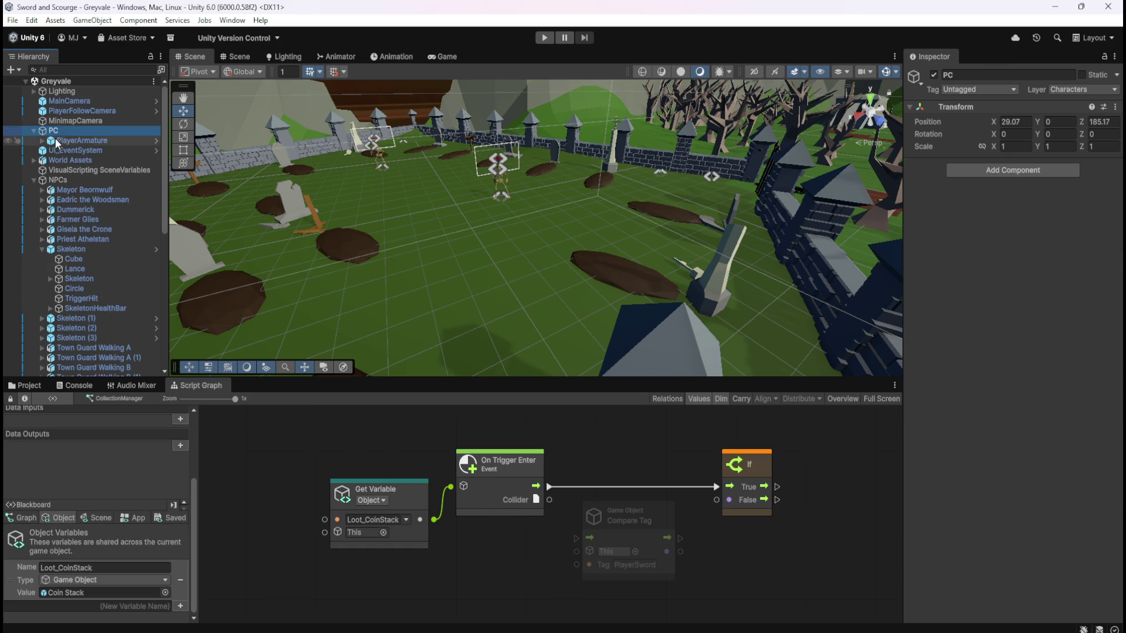
click(68, 140)
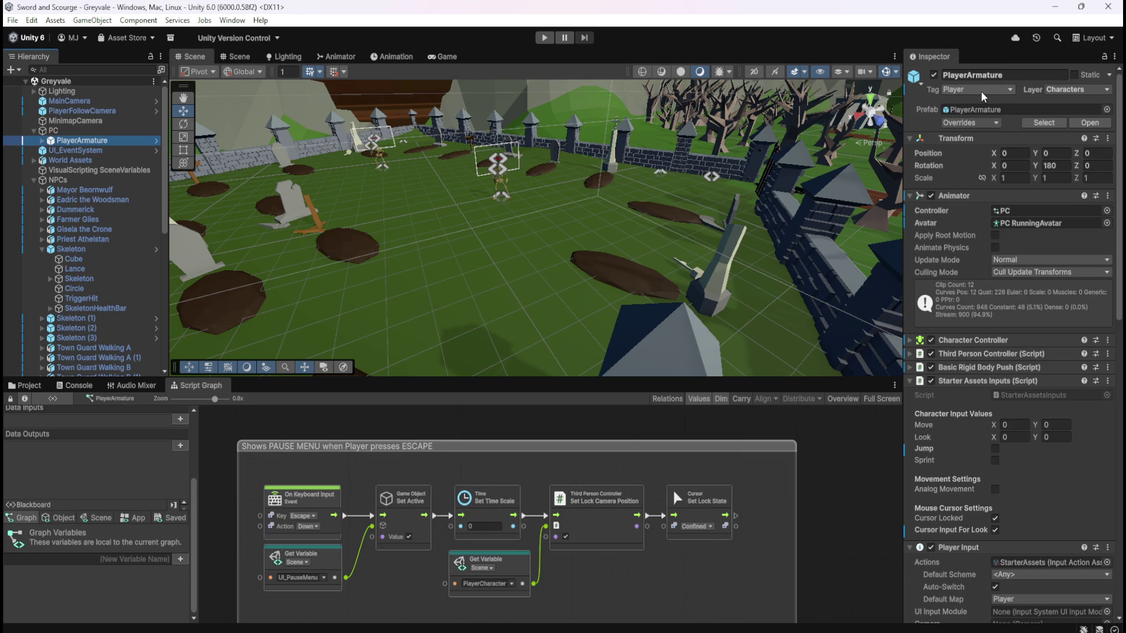
scroll(85, 305, down, 6)
scroll(85, 306, down, 3)
click(88, 361)
click(644, 563)
text(PlayerSword)
click(719, 572)
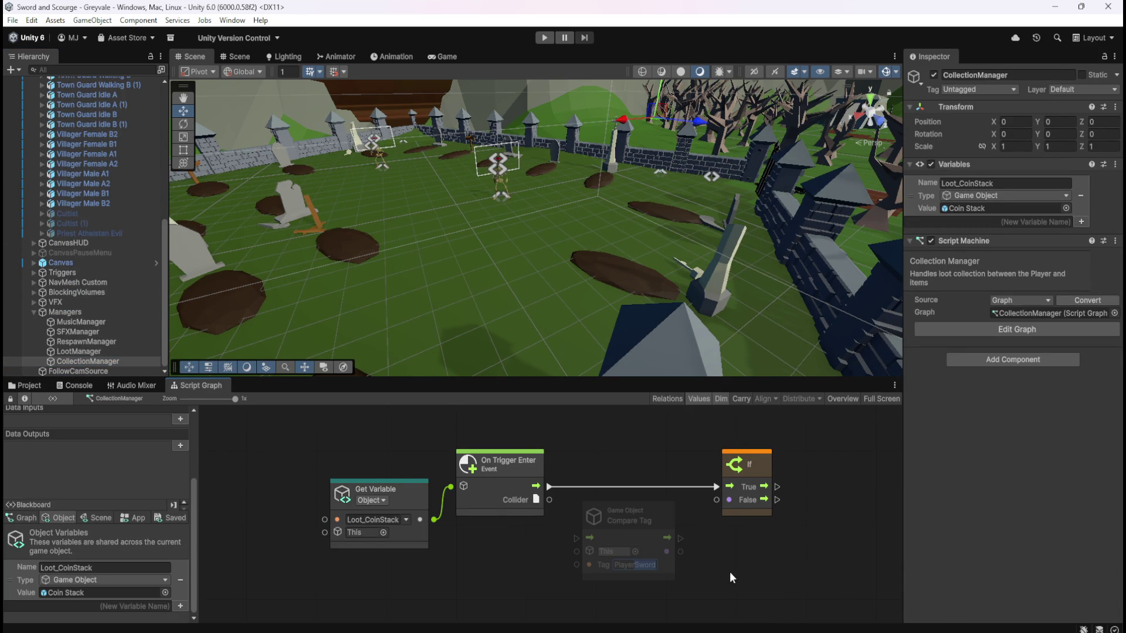
- Route the flow from On Trigger Enter through Compare Tag into If, aligning the nodes
drag(577, 538, 550, 486)
drag(664, 538, 716, 489)
drag(642, 511, 633, 458)
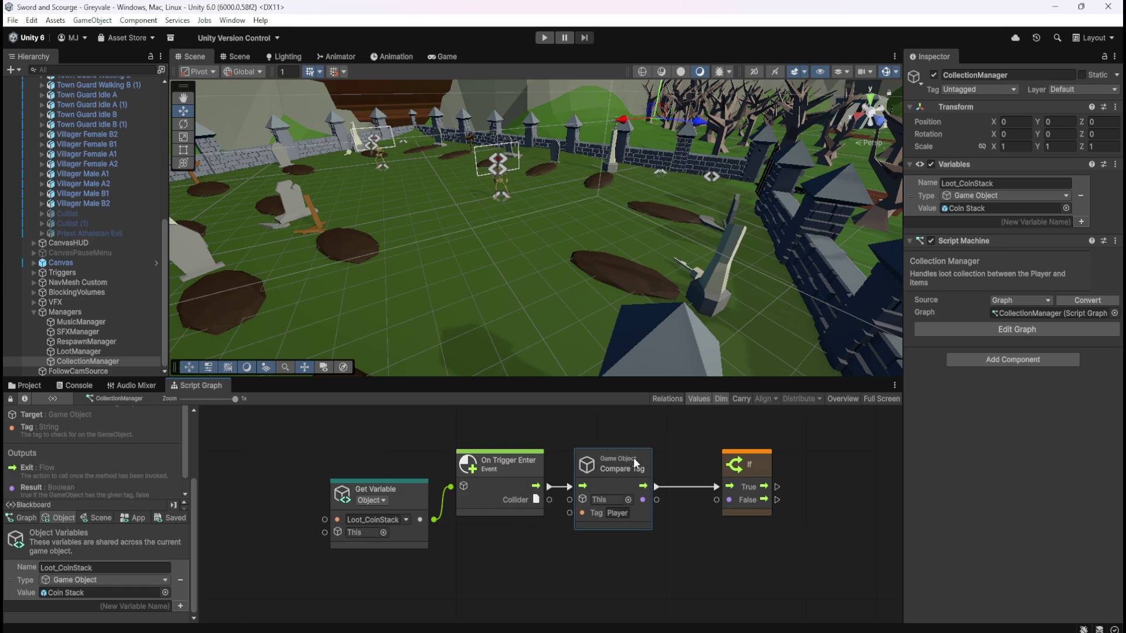
- Wire Collider into Compare Tag's This input and its Result into If's condition
click(684, 435)
drag(550, 500, 714, 504)
click(753, 464)
drag(751, 465, 712, 465)
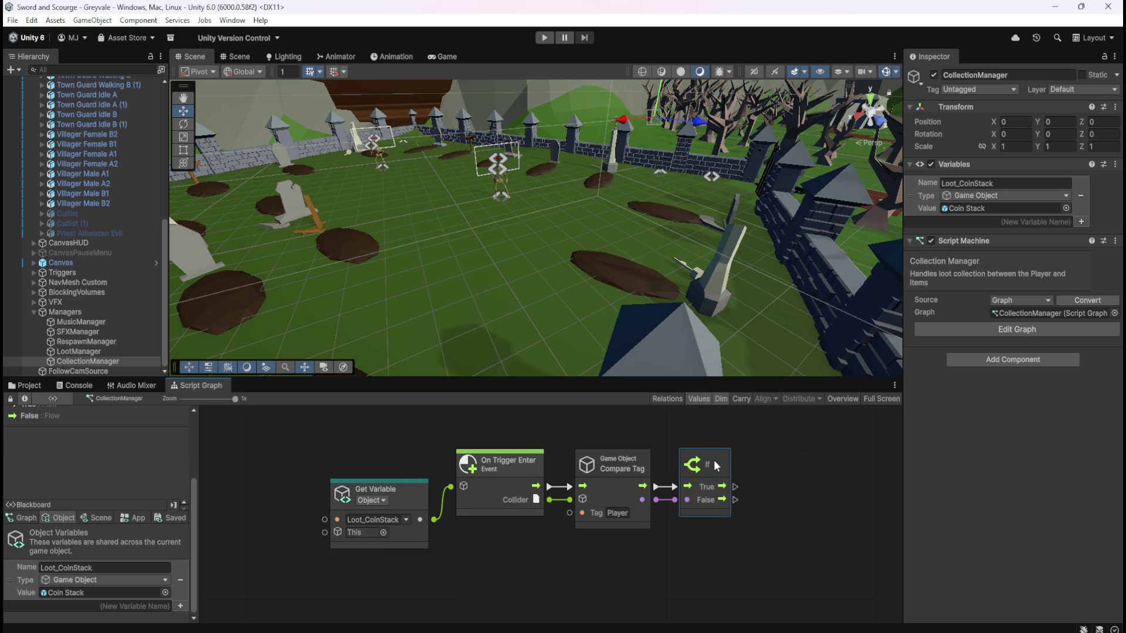
click(632, 537)
scroll(669, 562, right, 3)
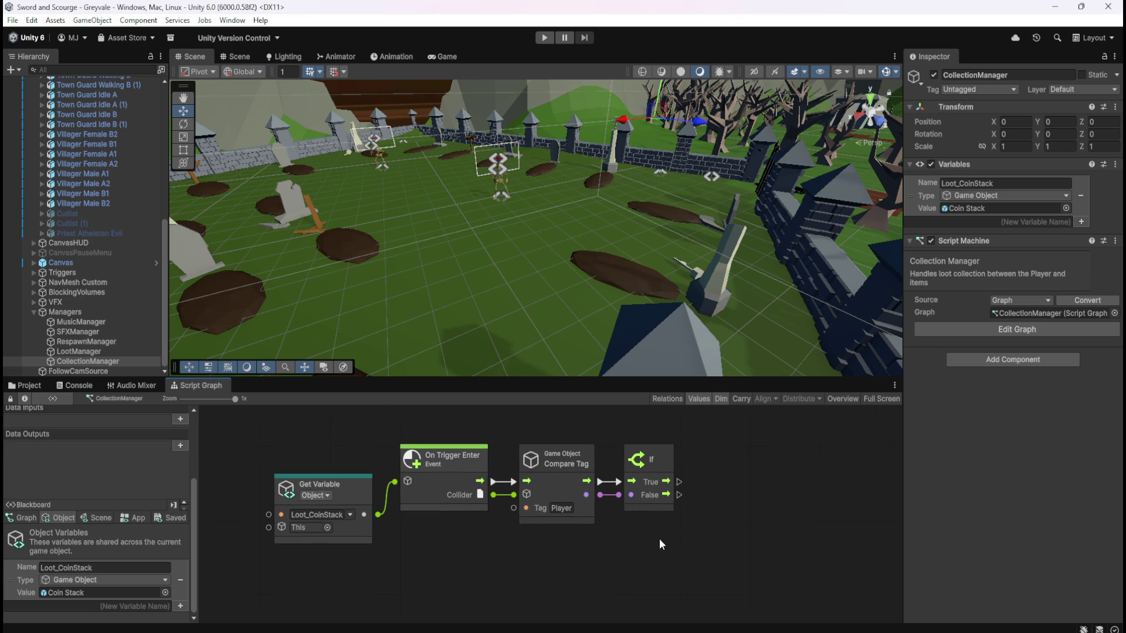
key(shift+space)
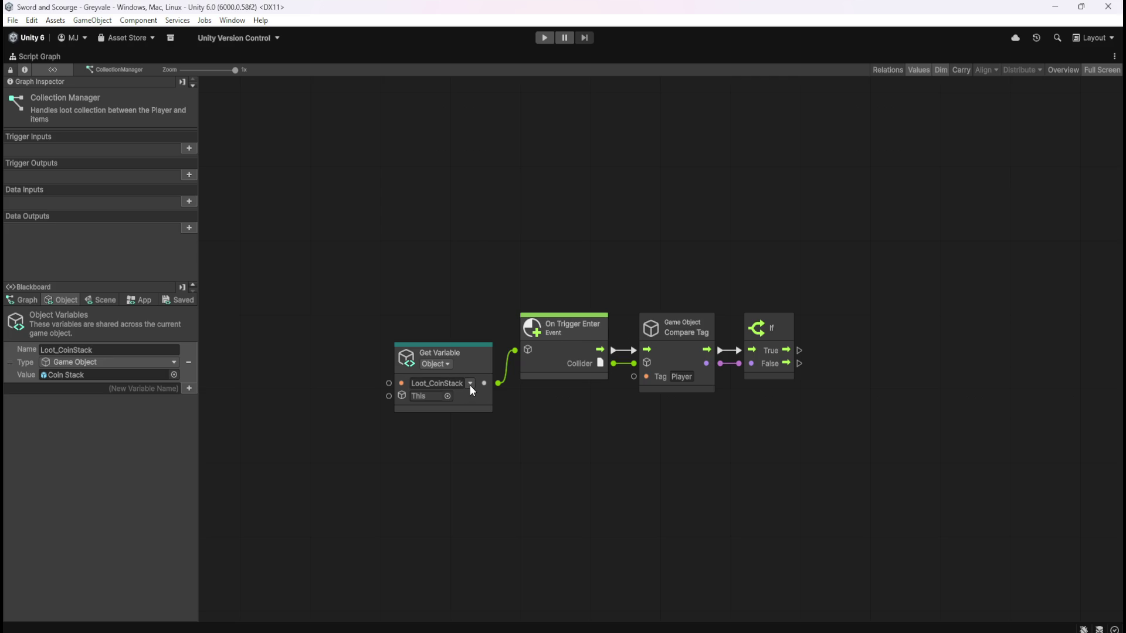
- Add Get PlayerGold and Set PlayerGold nodes from the Scene variables
drag(597, 421, 519, 414)
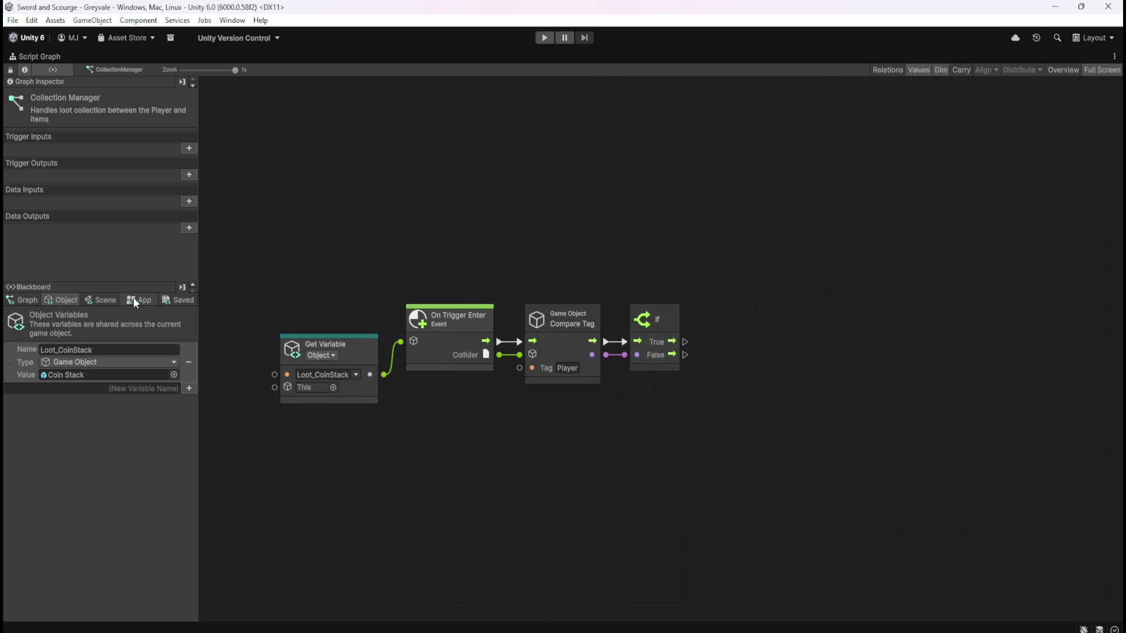
click(100, 300)
scroll(156, 489, down, 5)
drag(195, 368, 206, 312)
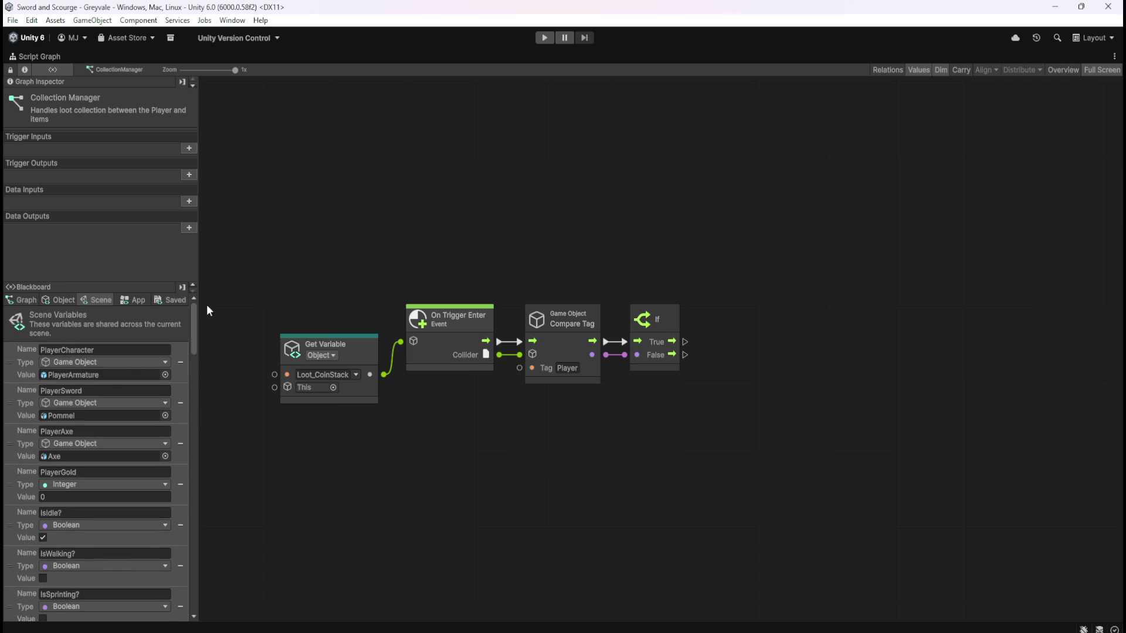
mouse_move(18, 488)
mouse_down()
mouse_move(575, 482)
mouse_move(664, 415)
mouse_move(742, 414)
mouse_up()
mouse_move(9, 484)
mouse_down()
mouse_move(528, 457)
mouse_move(885, 385)
mouse_up()
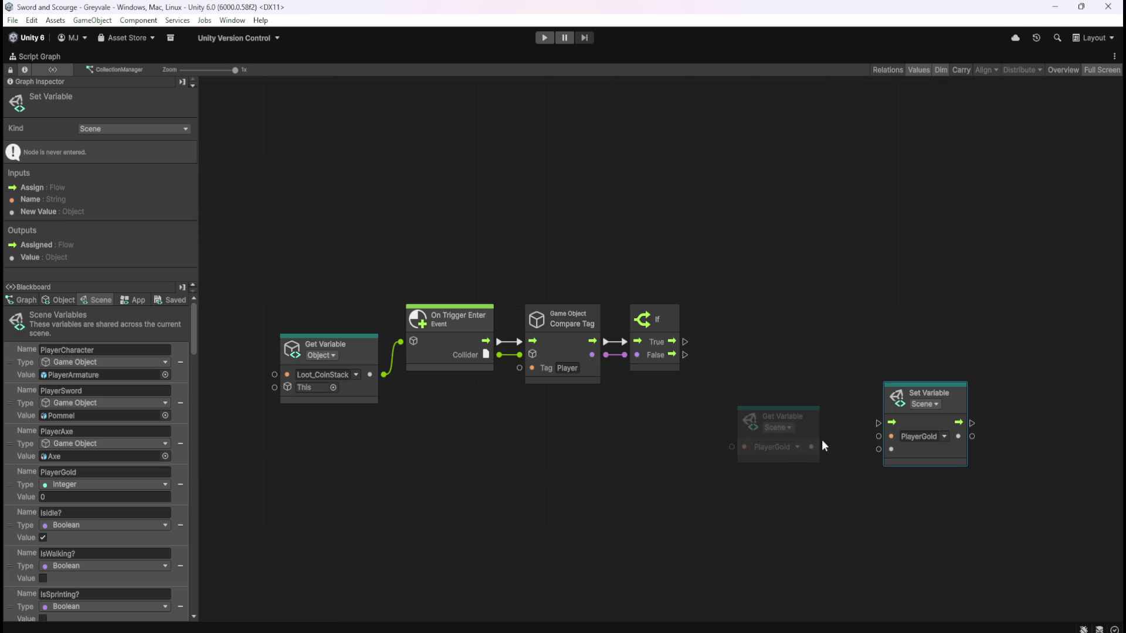
click(375, 448)
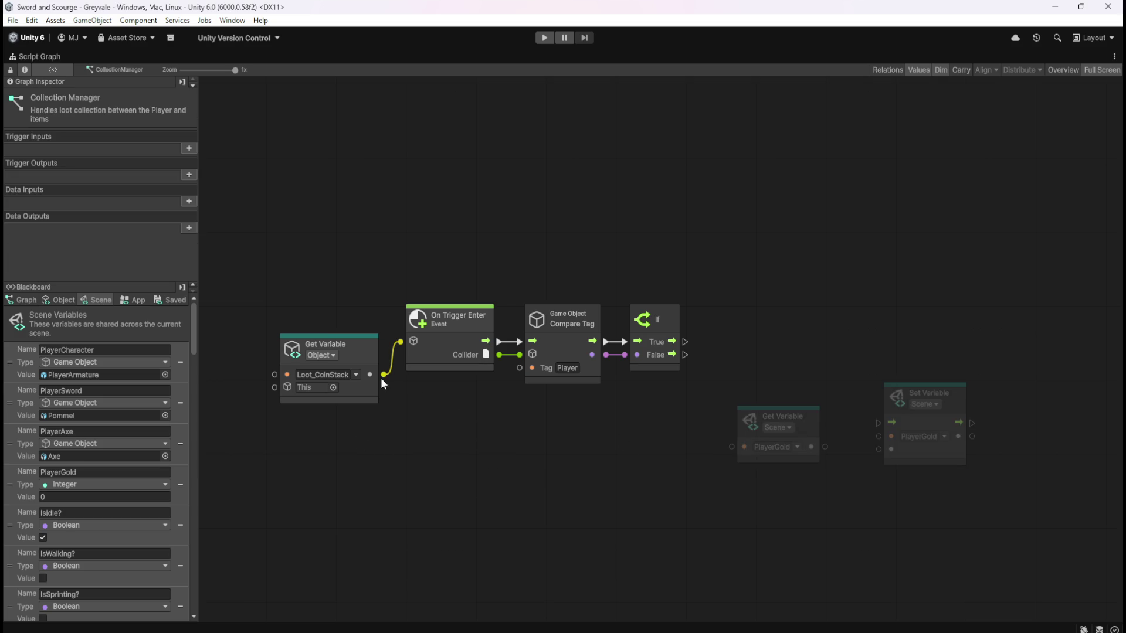
- Add a second Get Variable node fed by Loot_CoinStack, leaving its name blank
drag(382, 375, 429, 421)
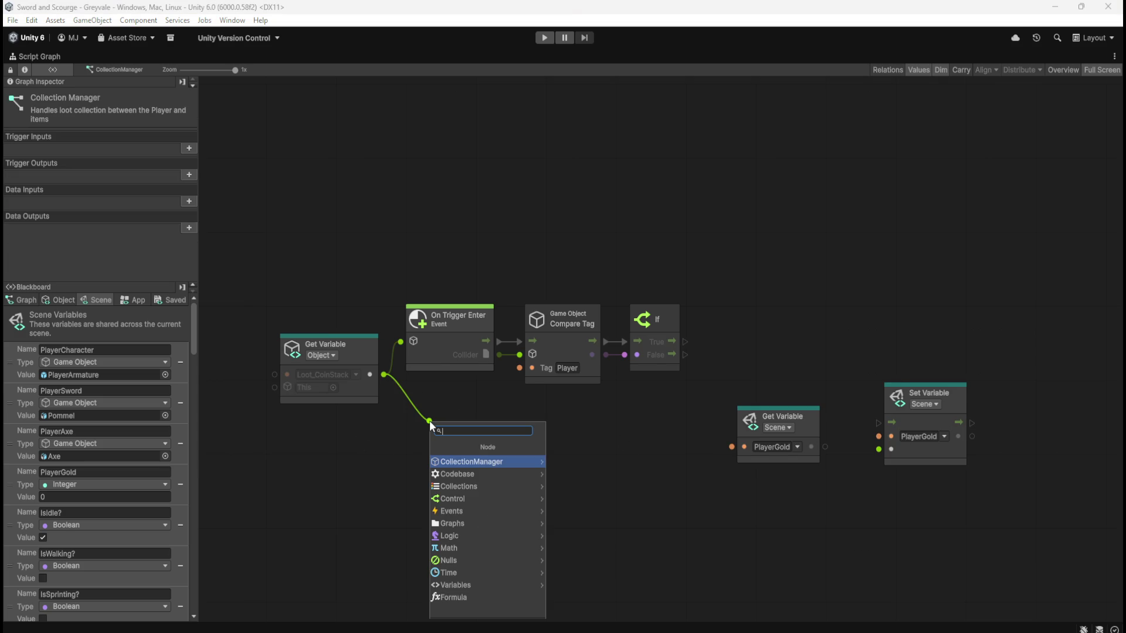
text(get variable)
key(Return)
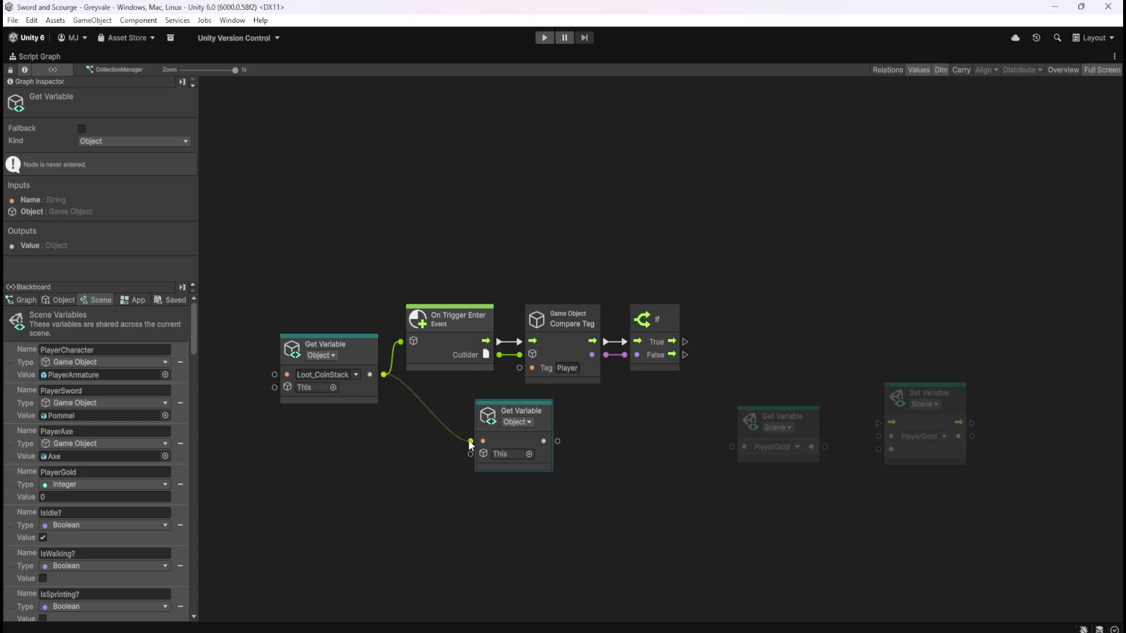
drag(470, 454, 384, 374)
click(530, 441)
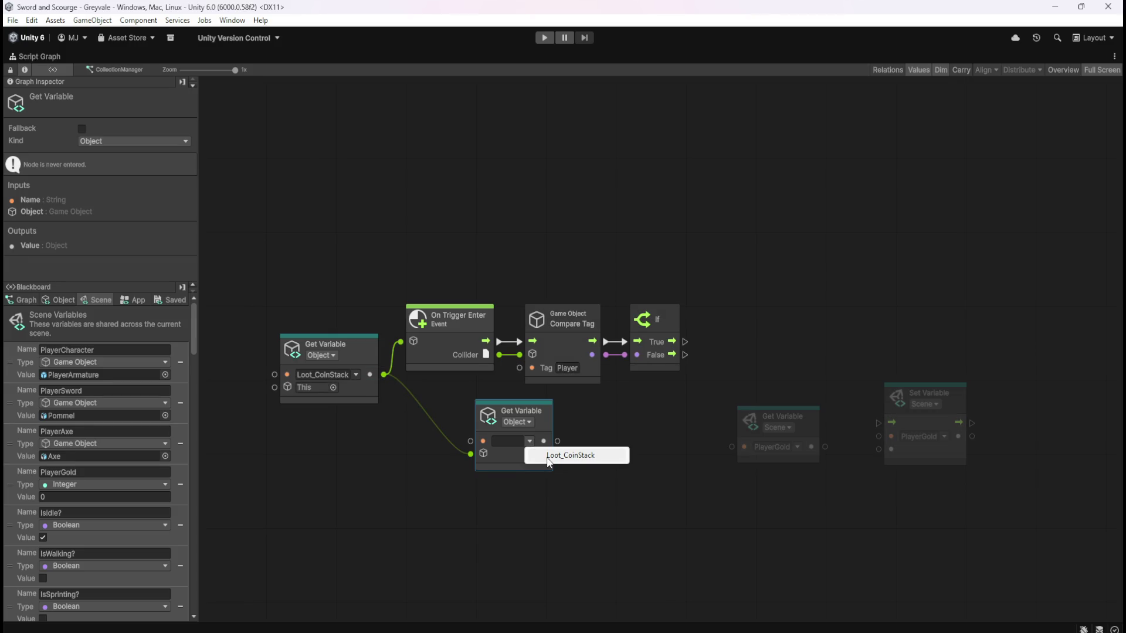
click(536, 505)
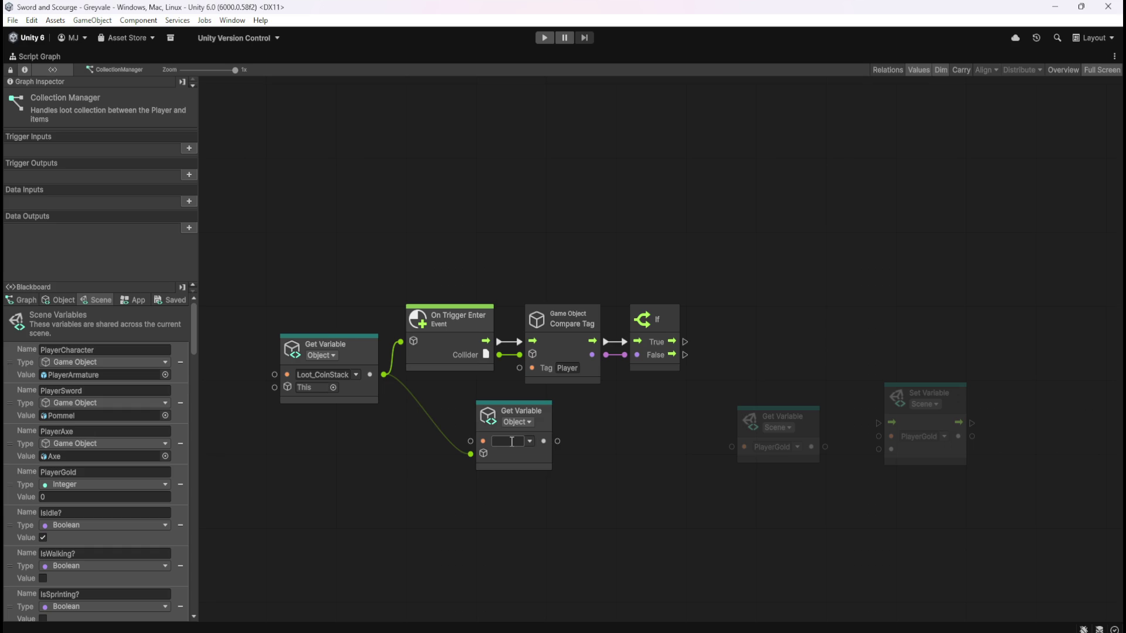
key(shift+space)
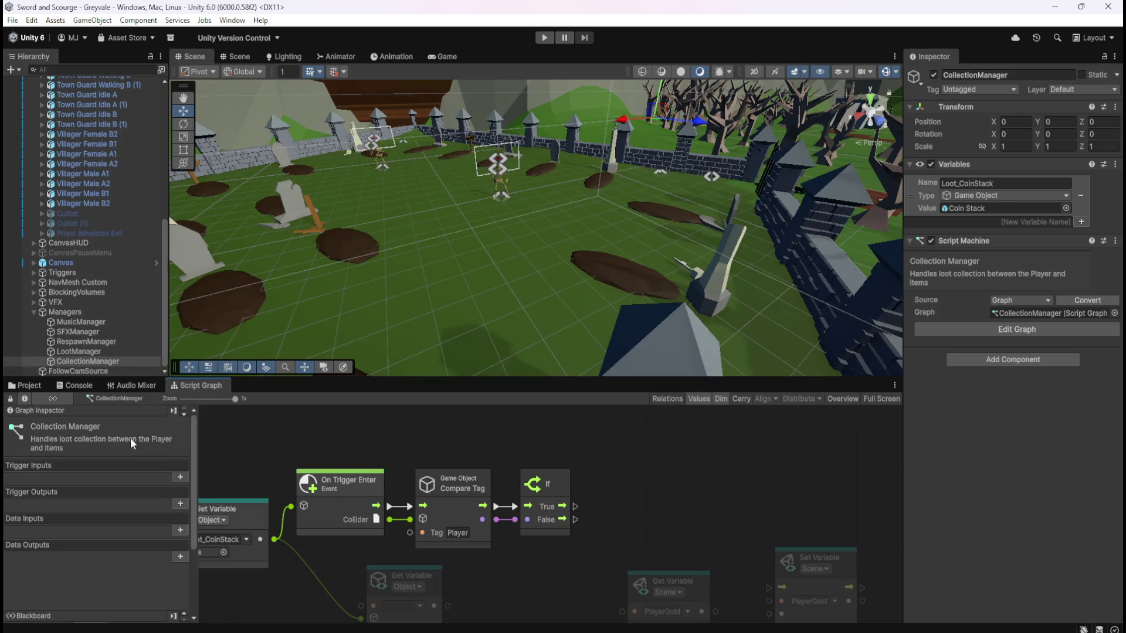
- Open the Coin Stack prefab from Prefabs > Loot and check its Integer variable Value (0)
click(23, 385)
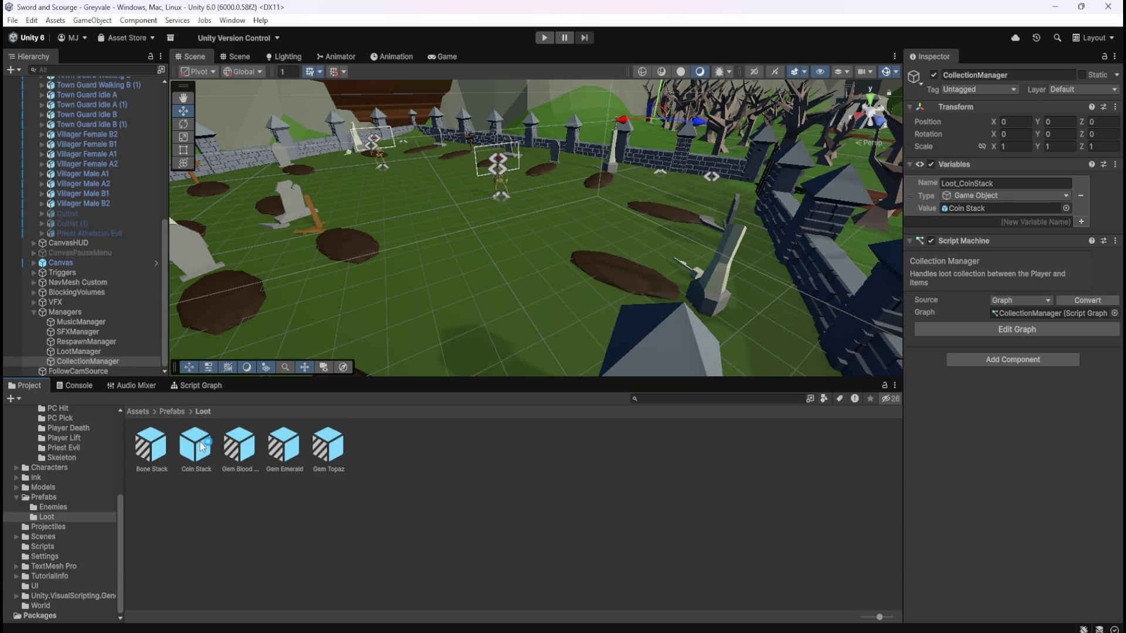
double_click(201, 446)
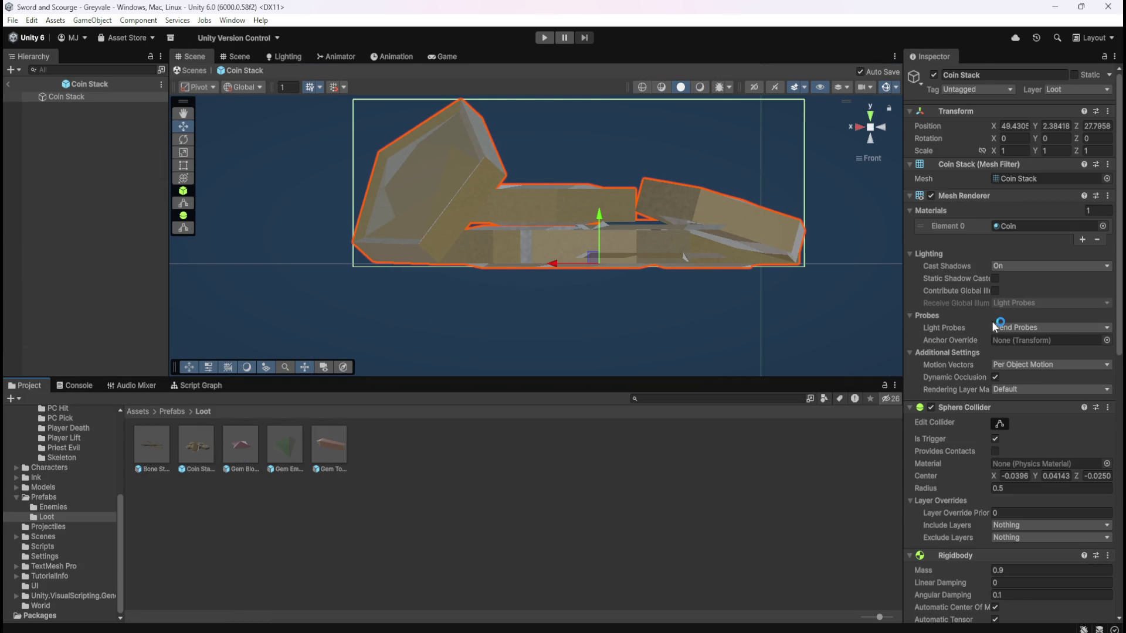
scroll(995, 326, down, 12)
click(976, 321)
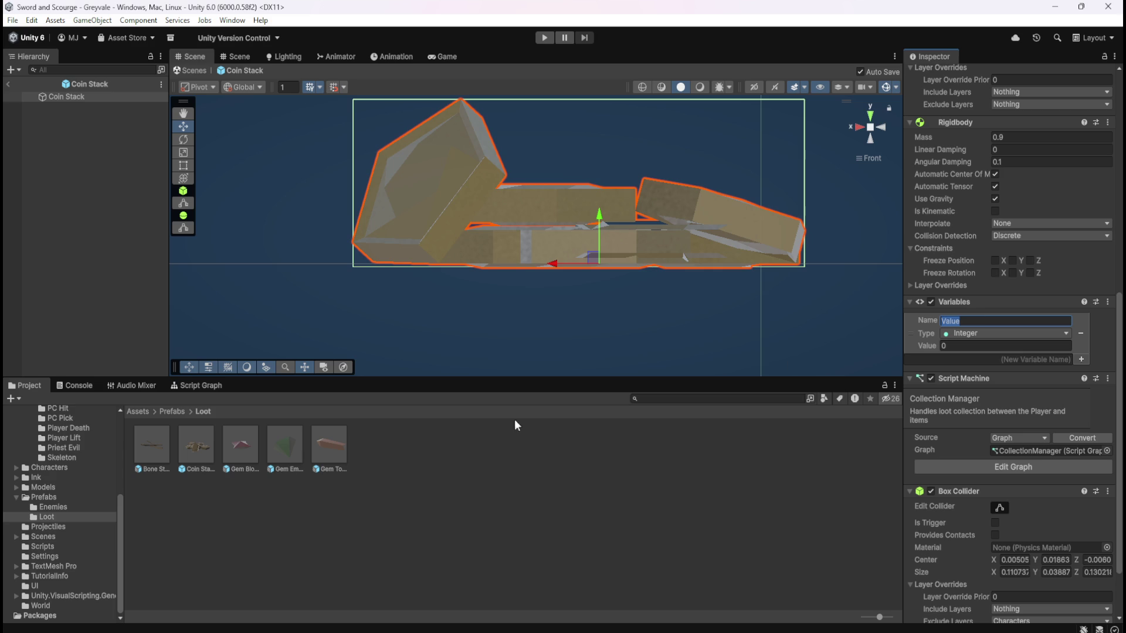
- Return to CollectionManager's graph and set the second Get Variable node's name to Value
click(8, 85)
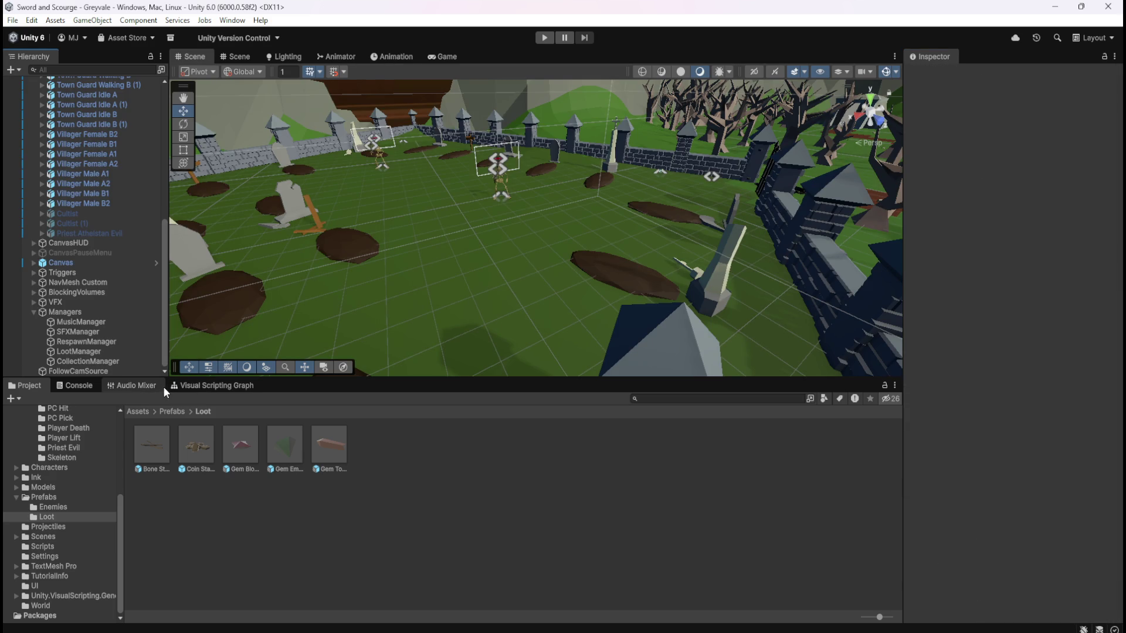
click(198, 385)
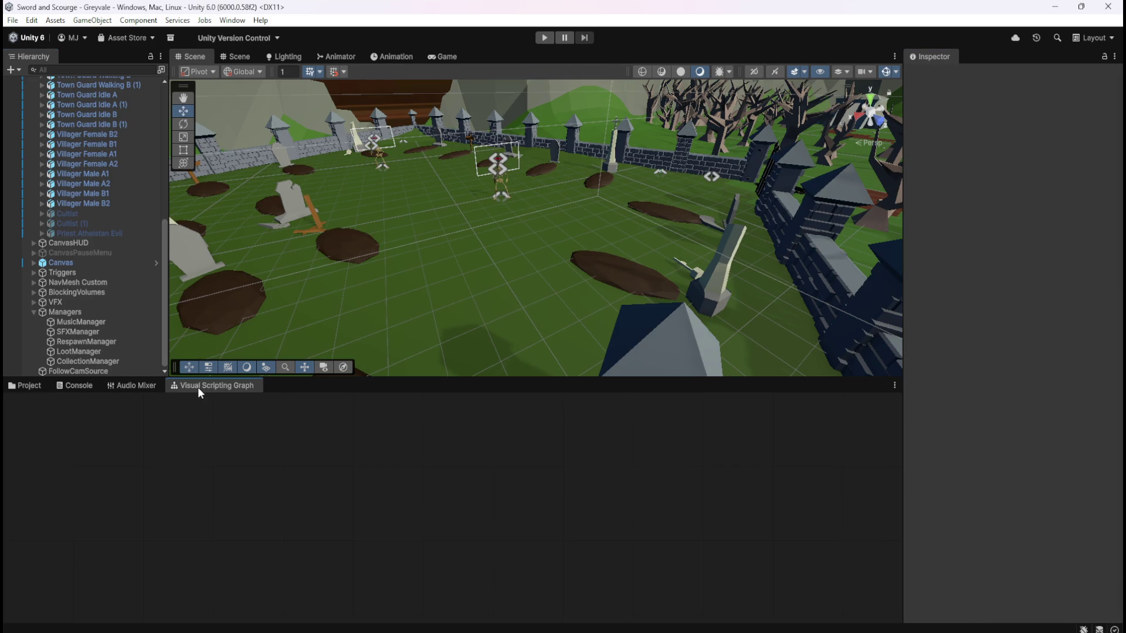
click(110, 360)
key(shift+space)
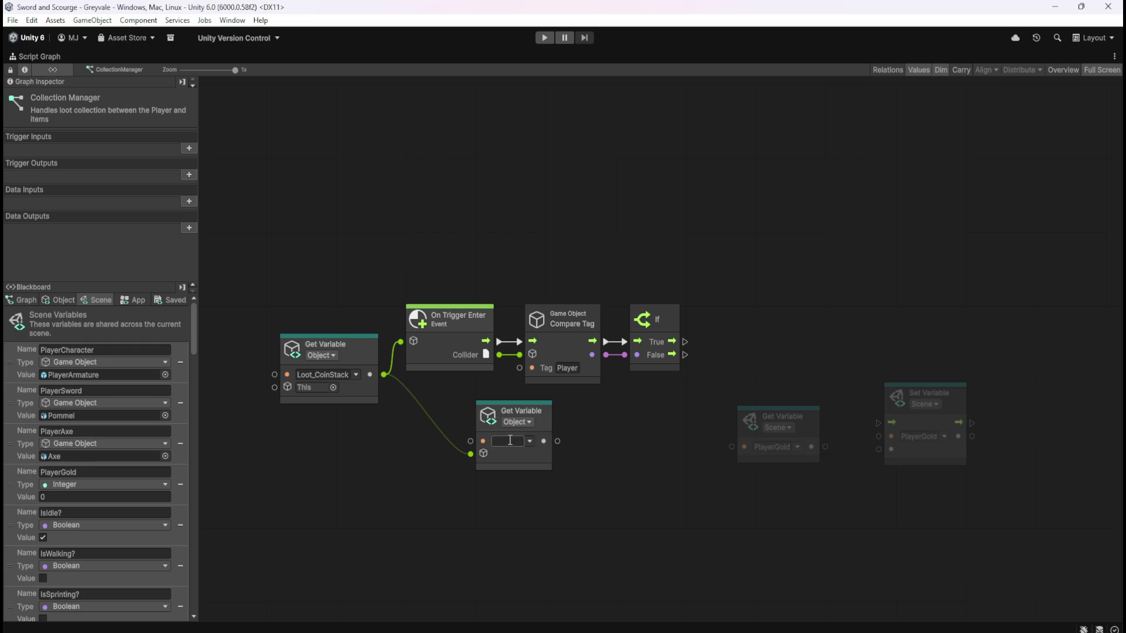
click(597, 468)
click(532, 442)
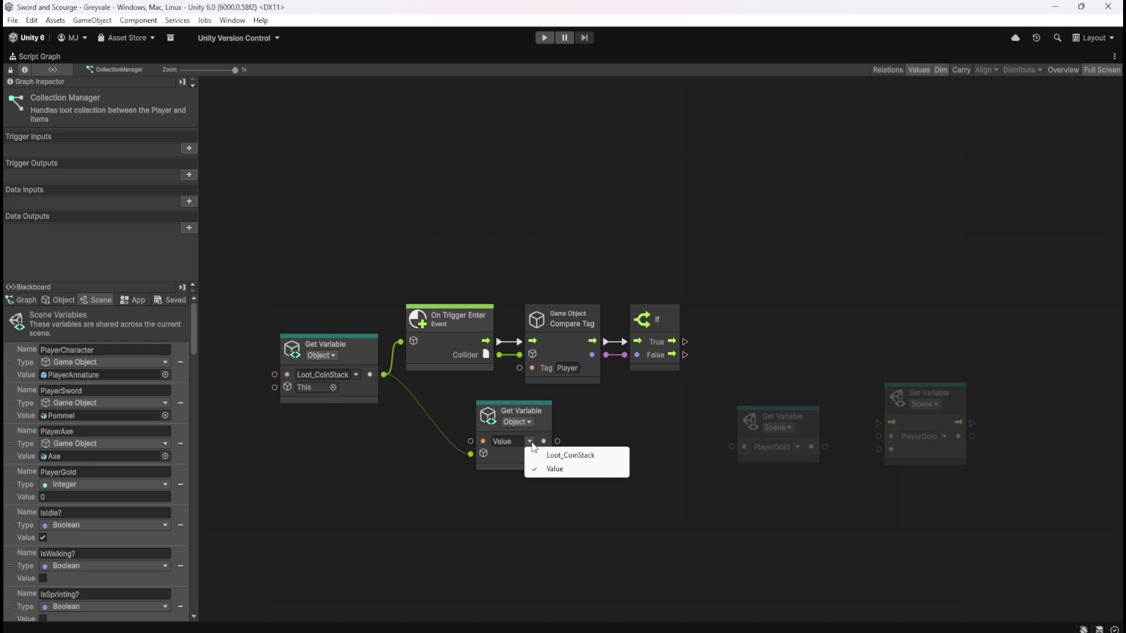
click(596, 414)
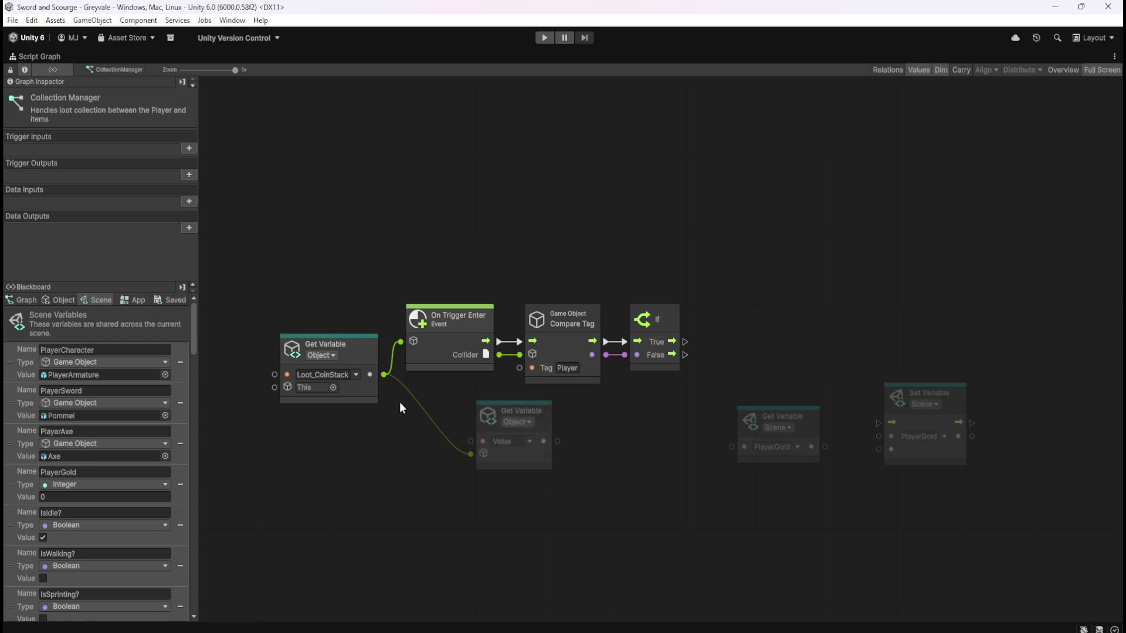
- Browse Game Object and Script Machine nodes from Loot_CoinStack's output, adding nothing
click(62, 300)
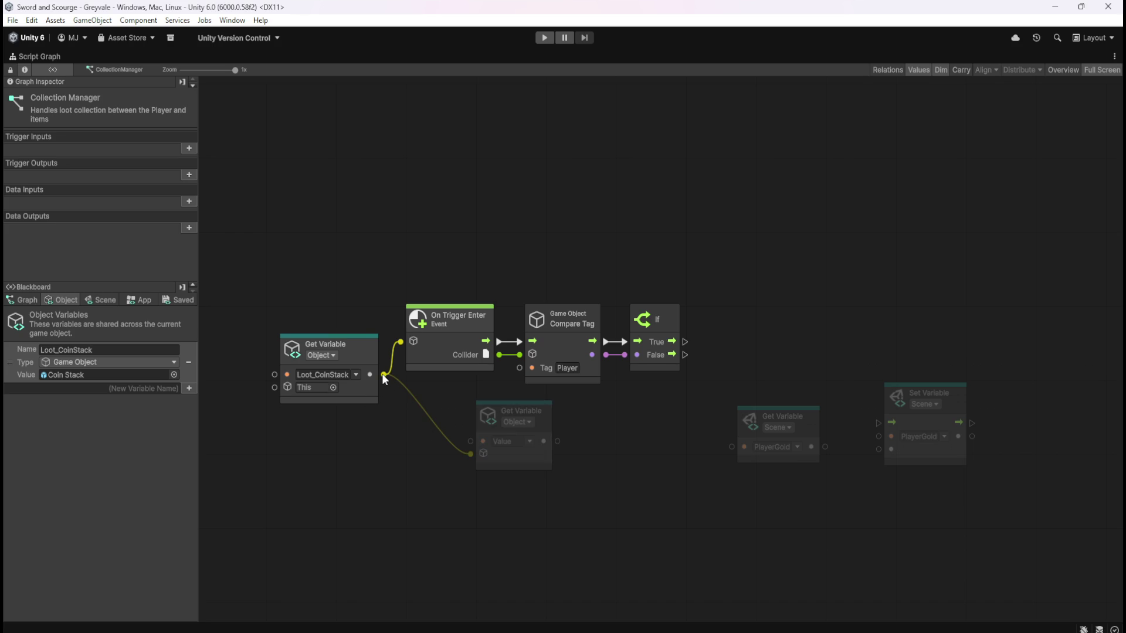
drag(382, 374, 424, 506)
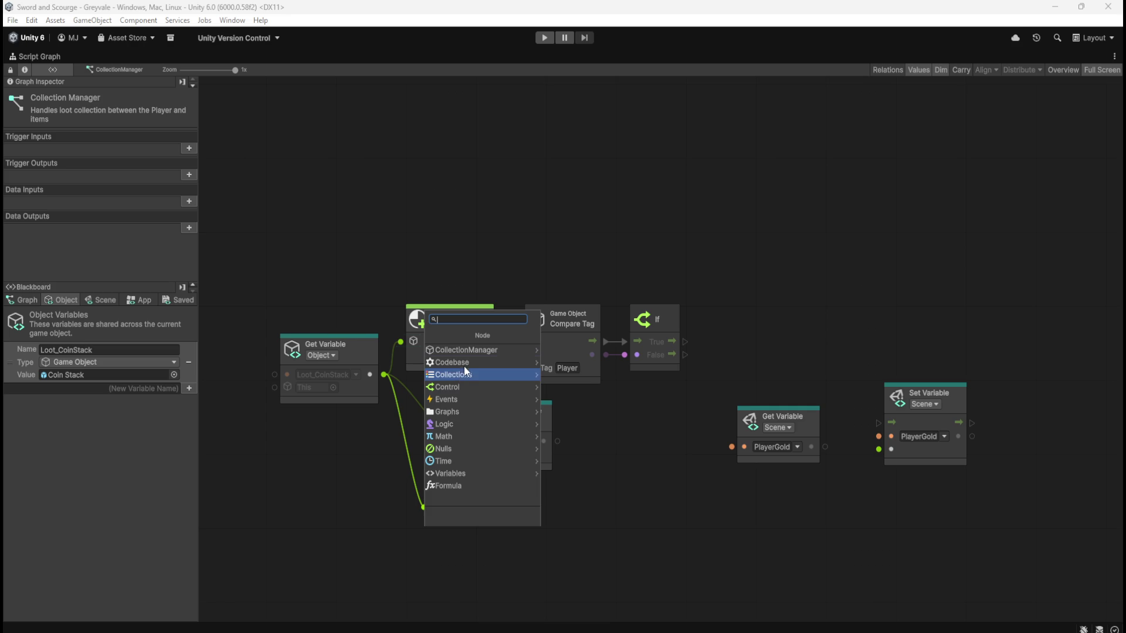
click(477, 350)
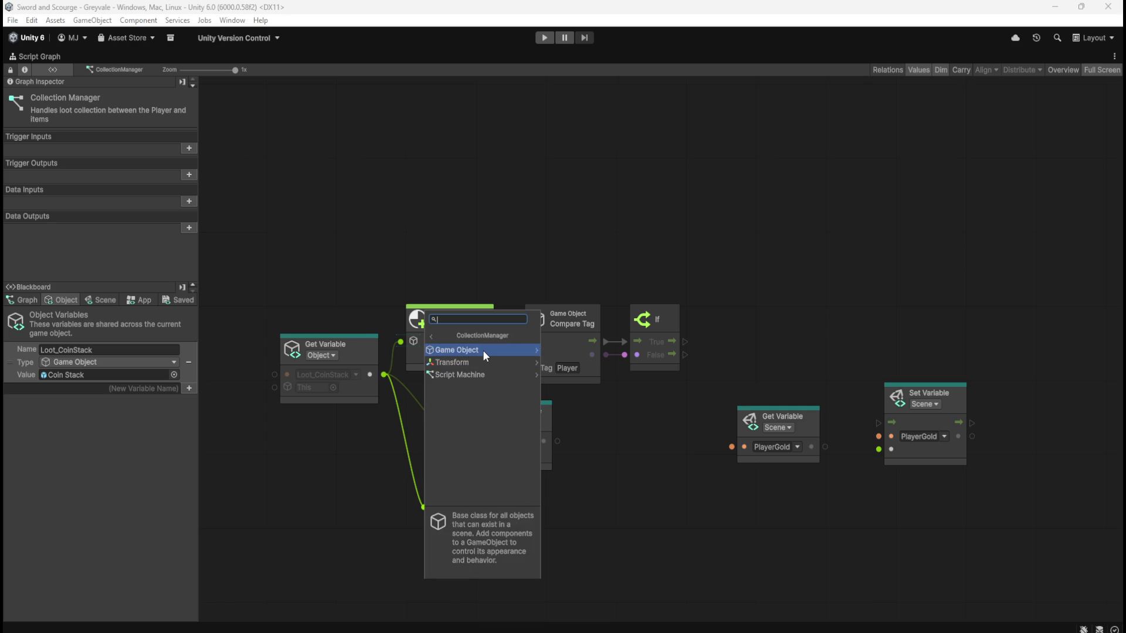
click(483, 350)
scroll(496, 436, down, 5)
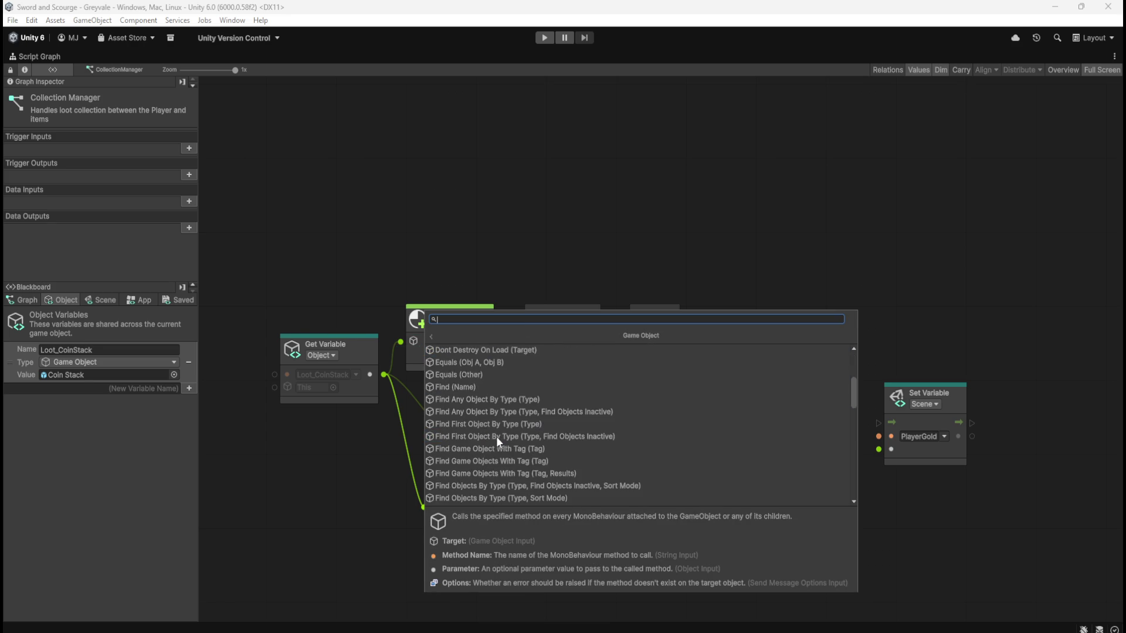
click(431, 337)
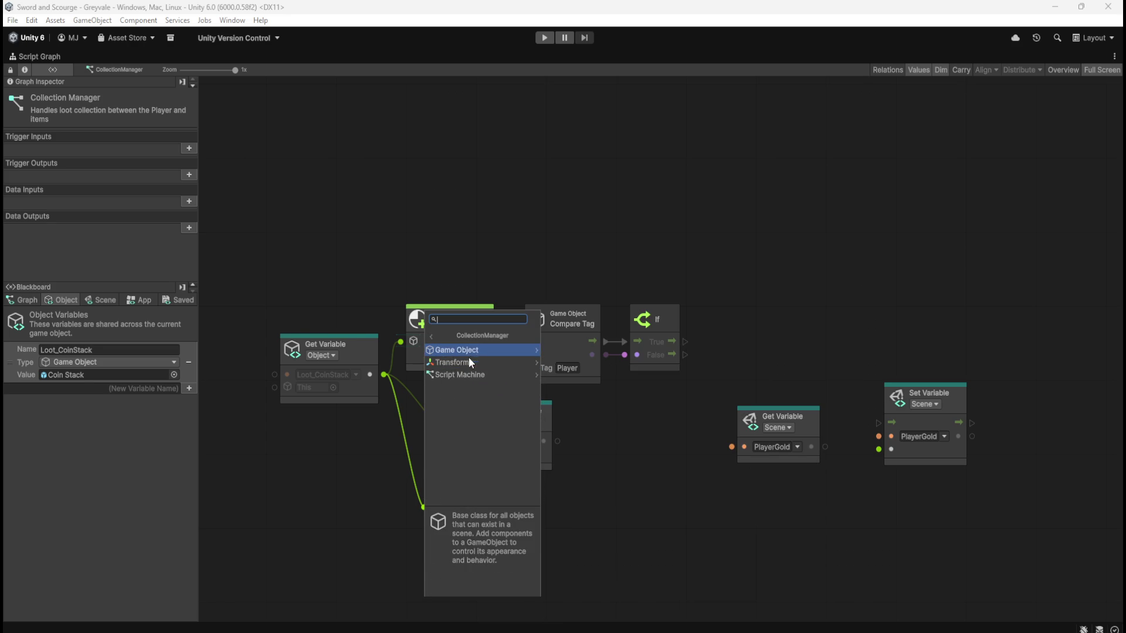
click(463, 374)
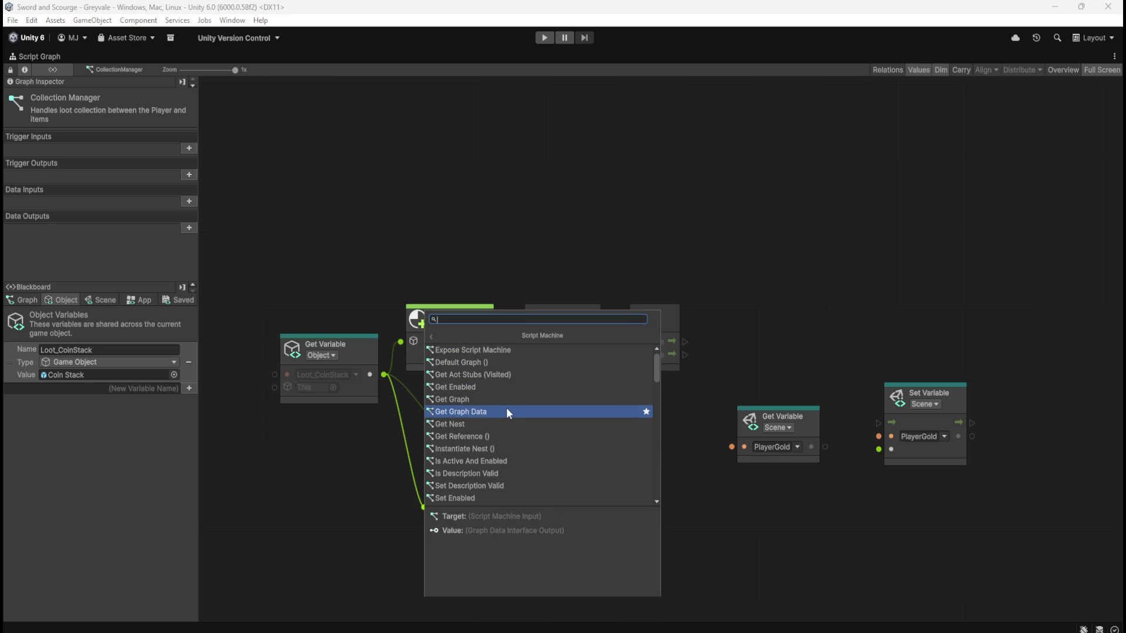
key(Down)
key(Down)
key(Down)
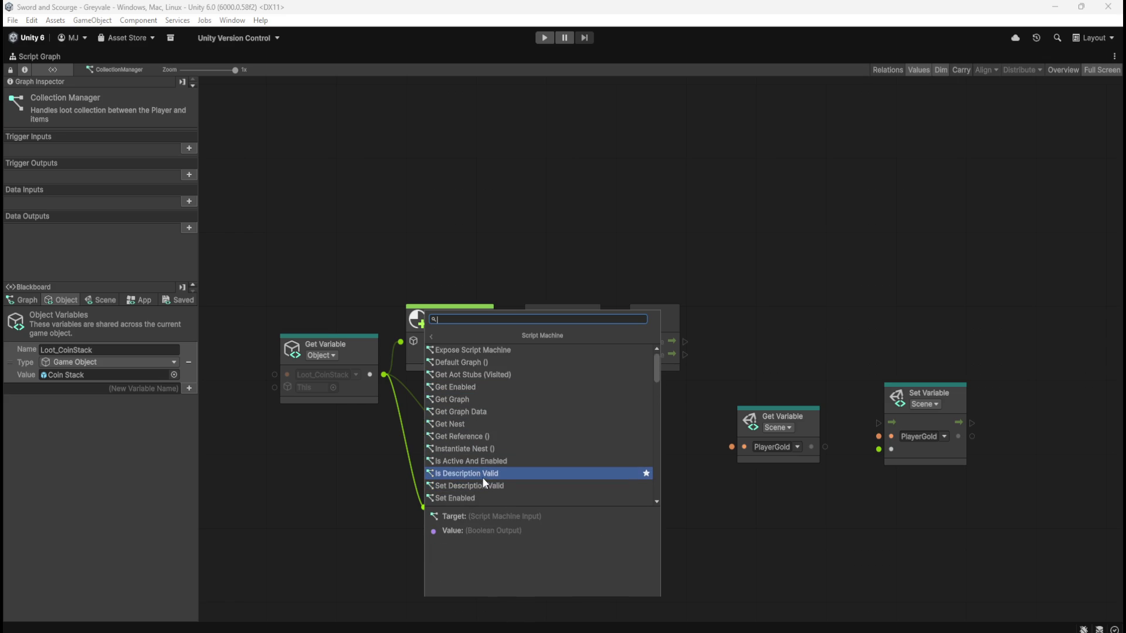
scroll(523, 418, down, 2)
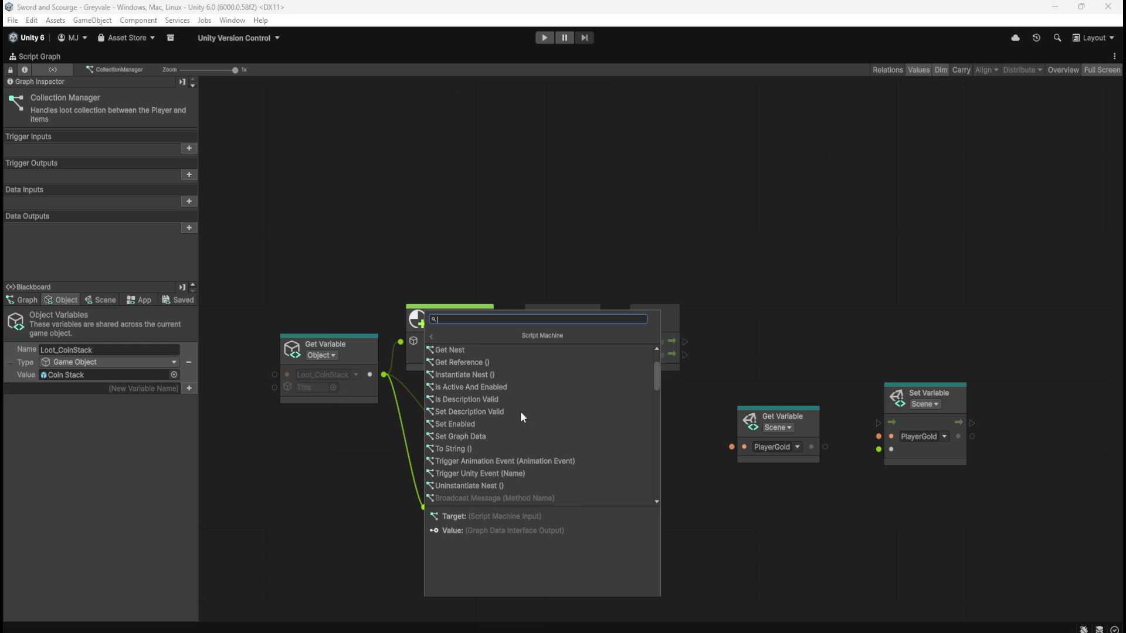
scroll(520, 410, down, 6)
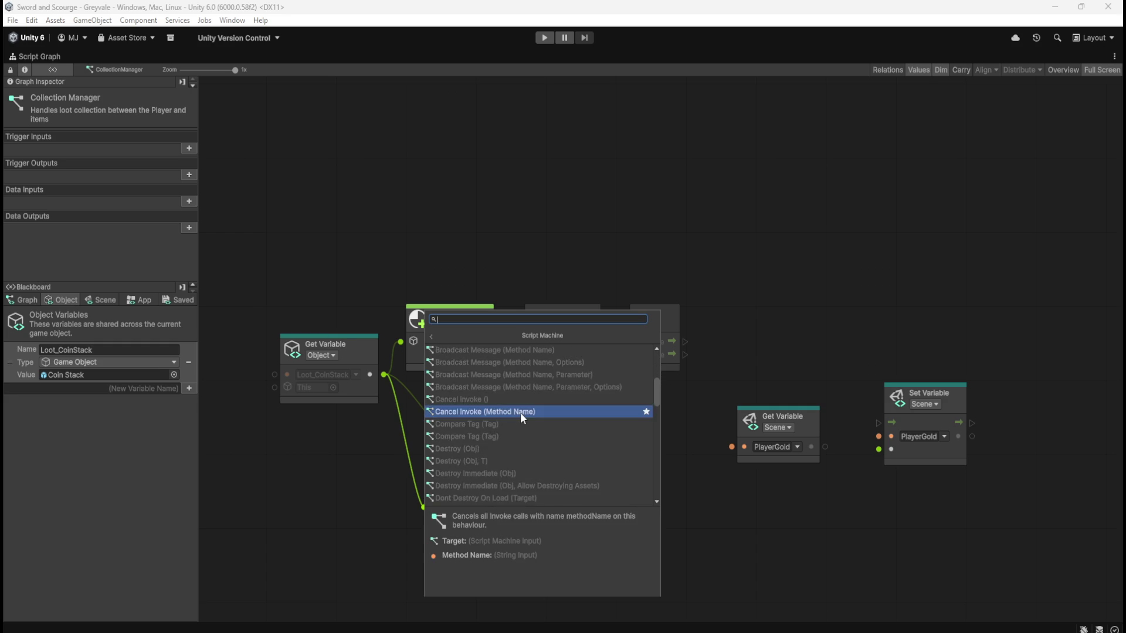
scroll(523, 417, up, 6)
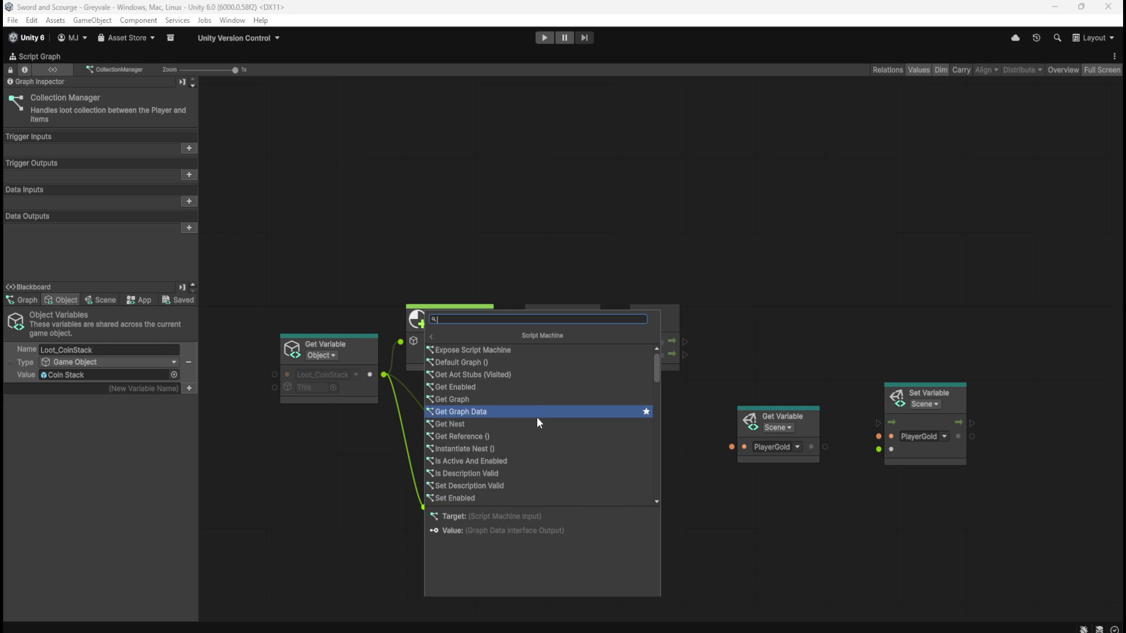
key(Escape)
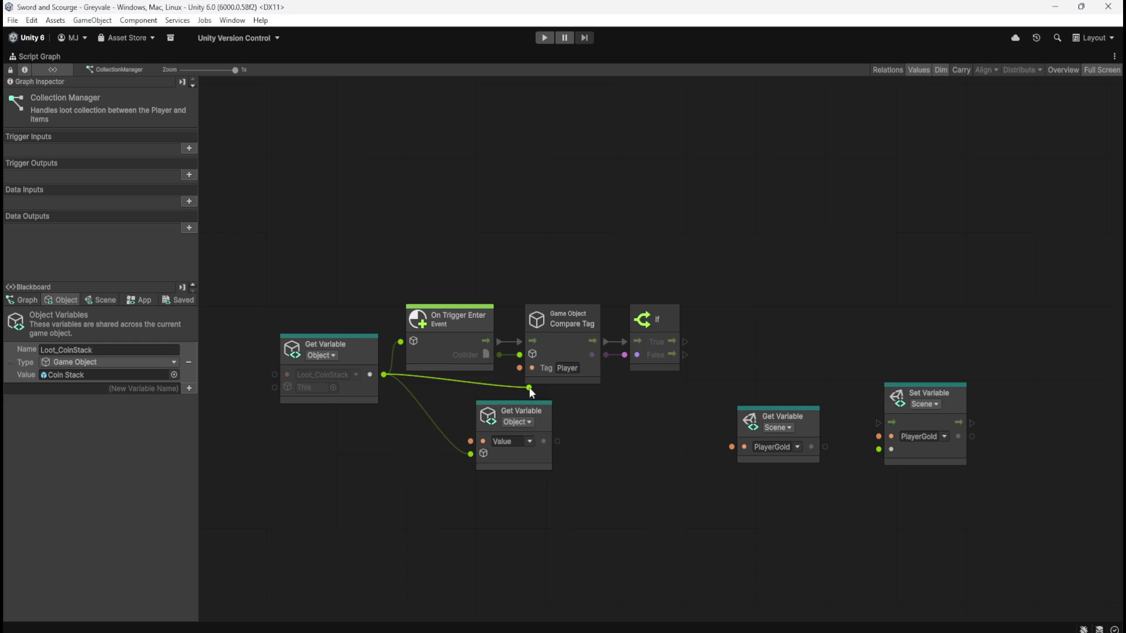
key(Escape)
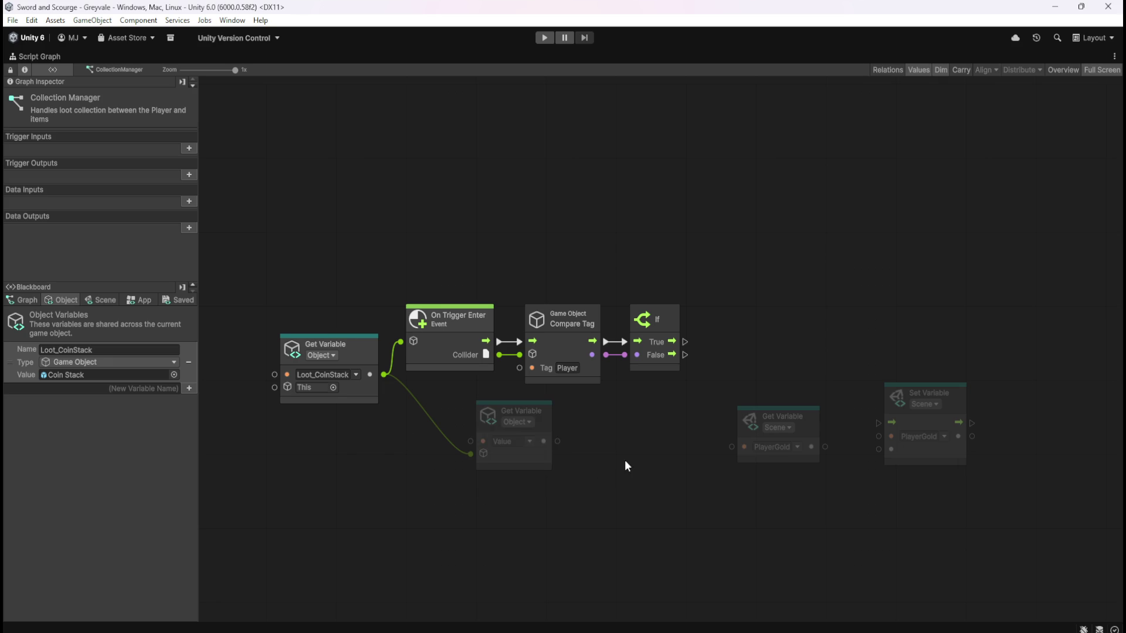
- Create an Add node fed by the coin Value output
drag(624, 460, 590, 469)
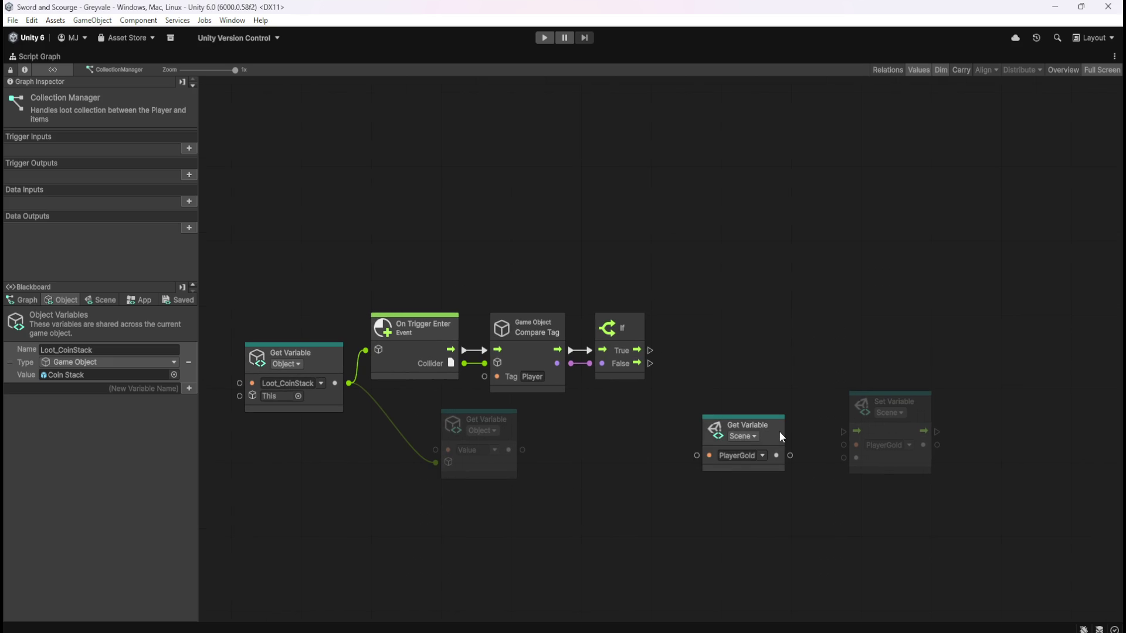
drag(773, 436, 680, 431)
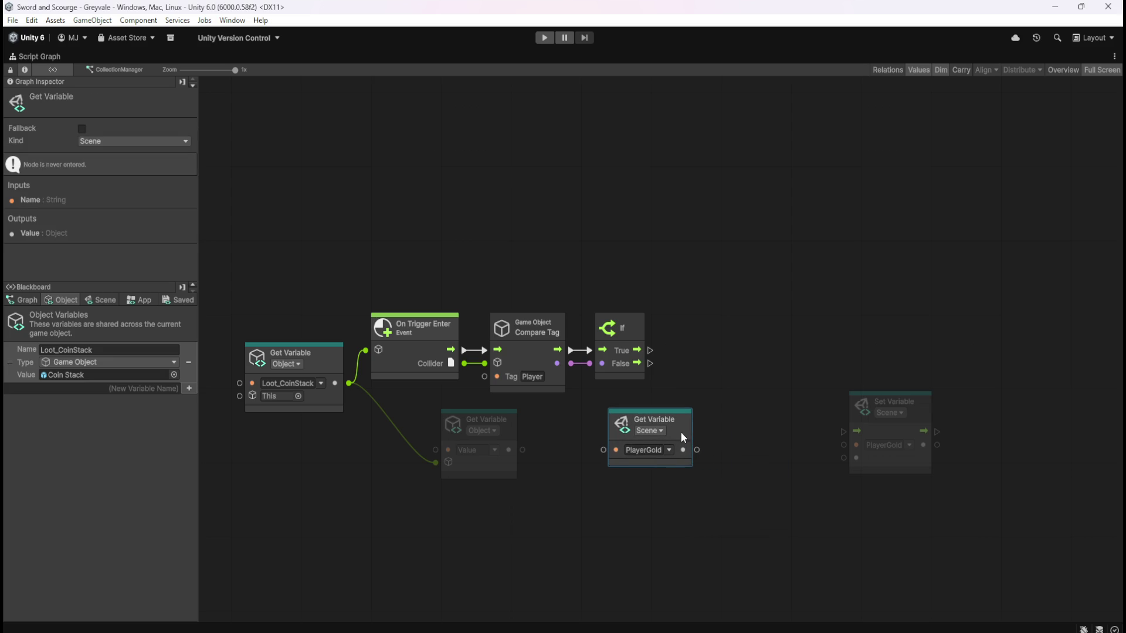
drag(524, 452, 554, 492)
text(add)
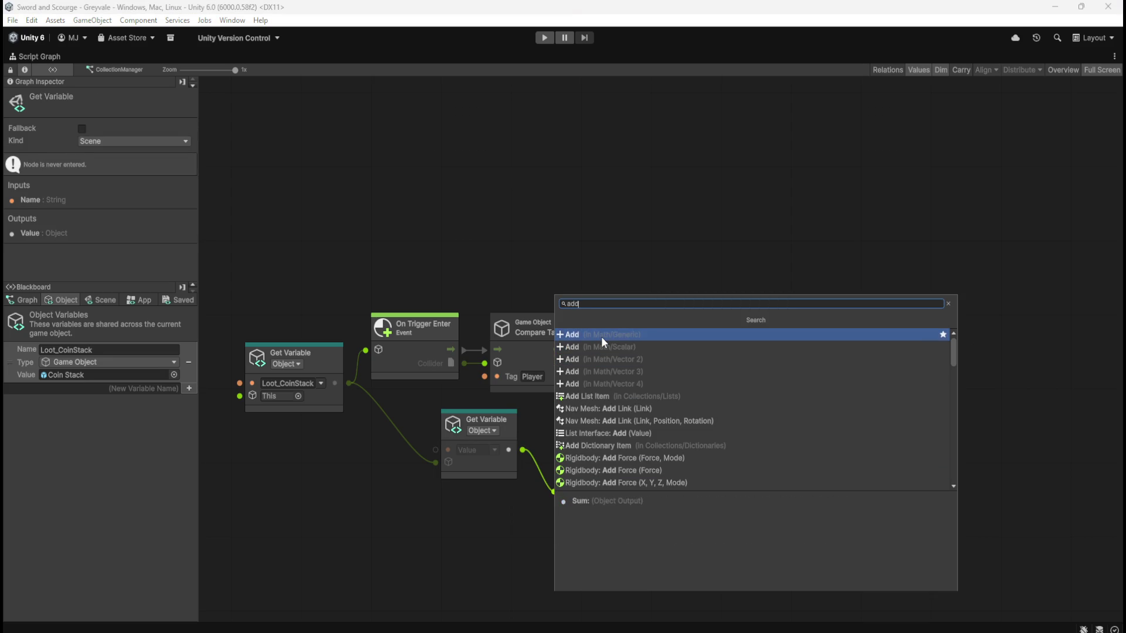
click(600, 336)
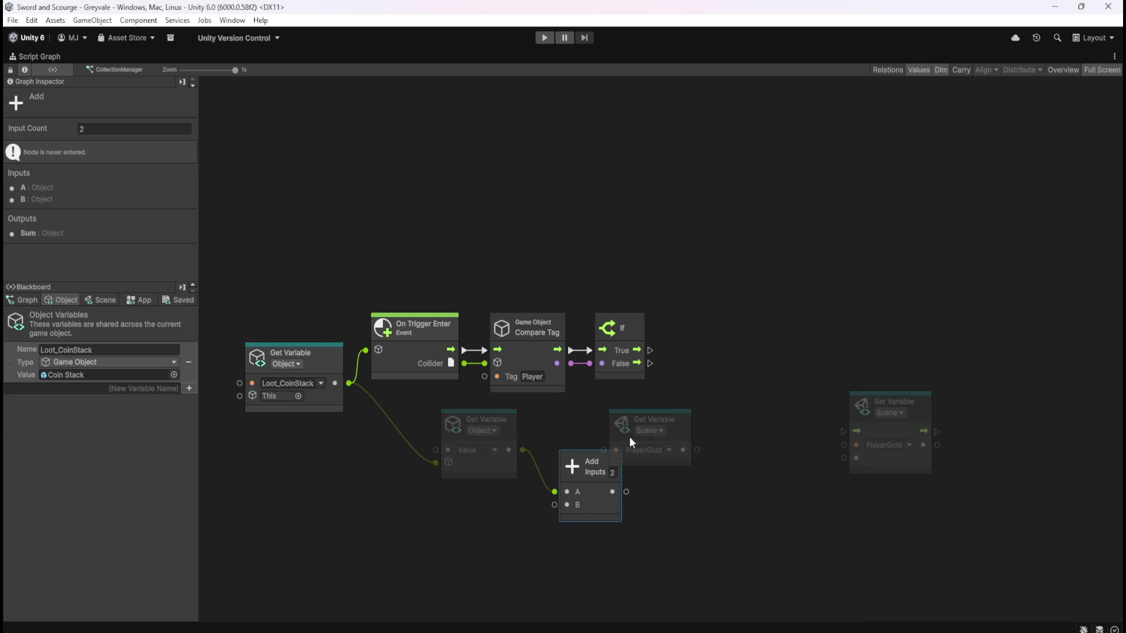
- Arrange the Add and PlayerGold nodes and run Set PlayerGold on the If's True output
mouse_move(680, 417)
mouse_down()
mouse_move(512, 505)
mouse_move(554, 505)
mouse_move(602, 459)
mouse_move(593, 463)
mouse_up()
click(672, 450)
drag(422, 413, 596, 554)
mouse_move(596, 469)
mouse_down()
mouse_move(842, 462)
mouse_move(786, 381)
mouse_up()
drag(650, 350, 749, 353)
click(372, 482)
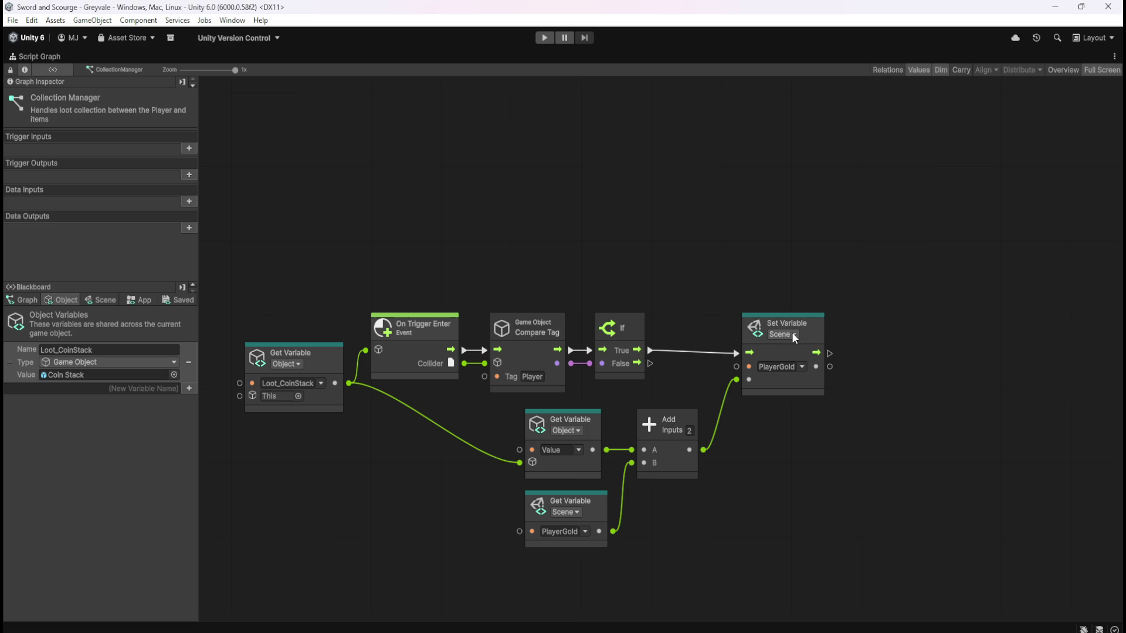
click(98, 300)
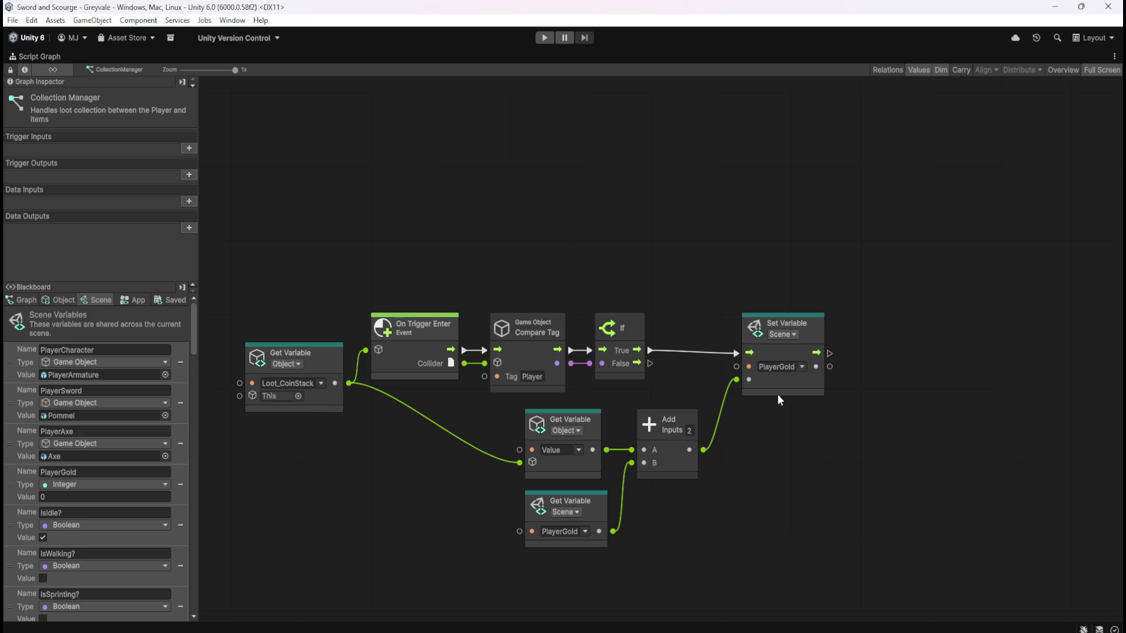
- Add an Integer To String node after Set PlayerGold and connect its flow
mouse_move(807, 365)
mouse_down()
mouse_move(711, 368)
mouse_move(790, 389)
mouse_up()
text(int)
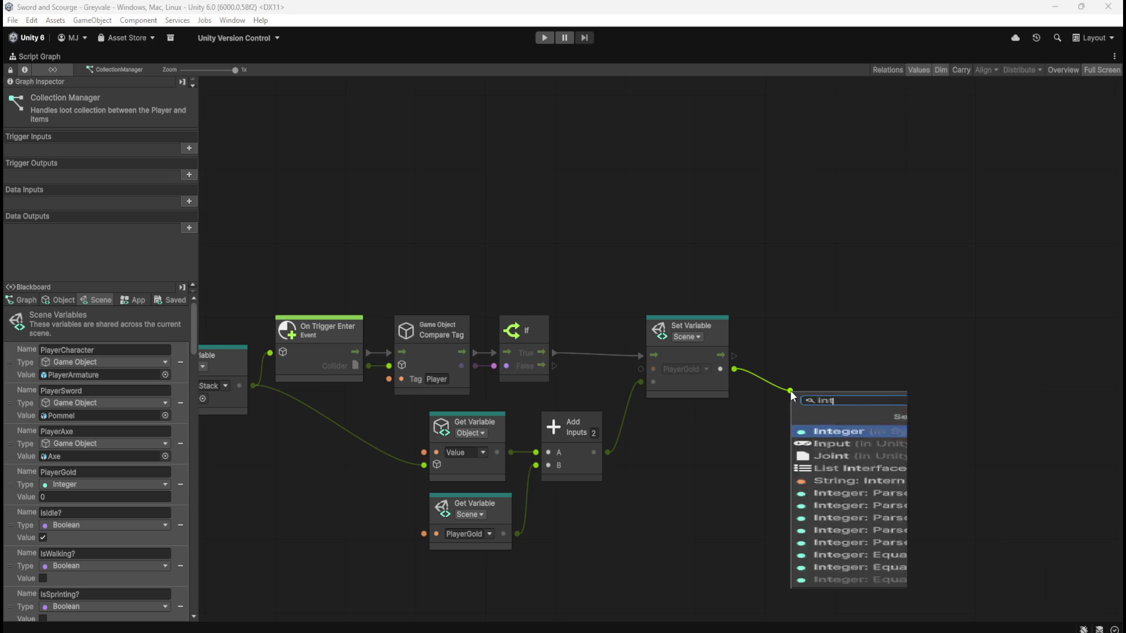
text(eger to string)
key(Return)
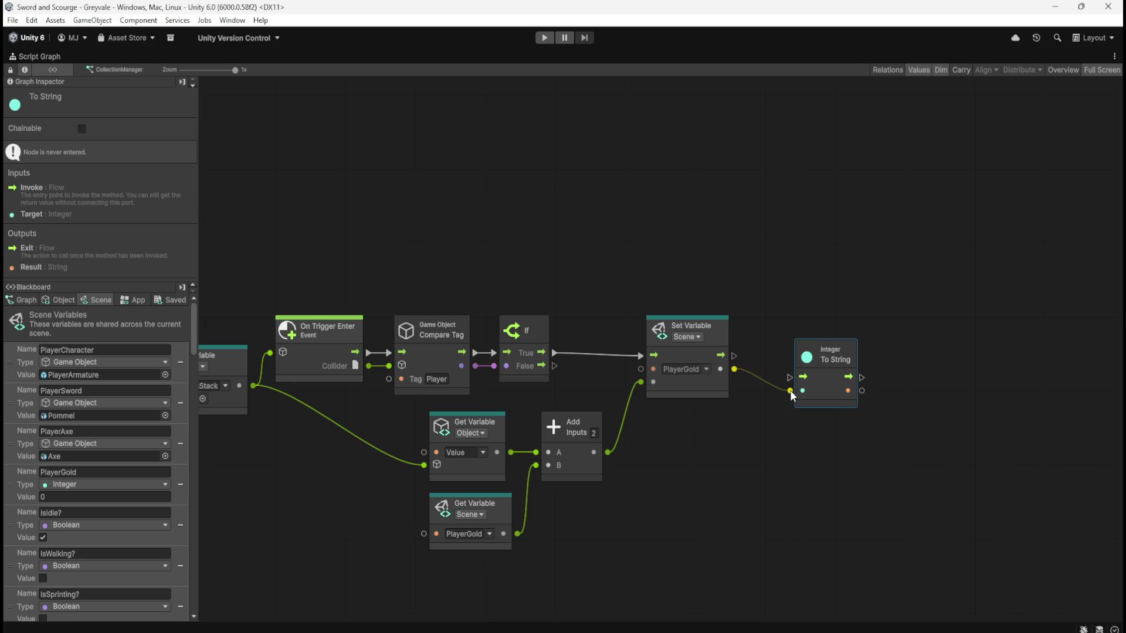
mouse_move(720, 354)
mouse_down()
mouse_move(785, 379)
mouse_move(814, 363)
mouse_move(786, 364)
mouse_move(804, 379)
mouse_move(845, 355)
mouse_up()
click(839, 421)
- Add a Debug Log node whose Message takes the gold text, then tidy the graph layout
text(debug)
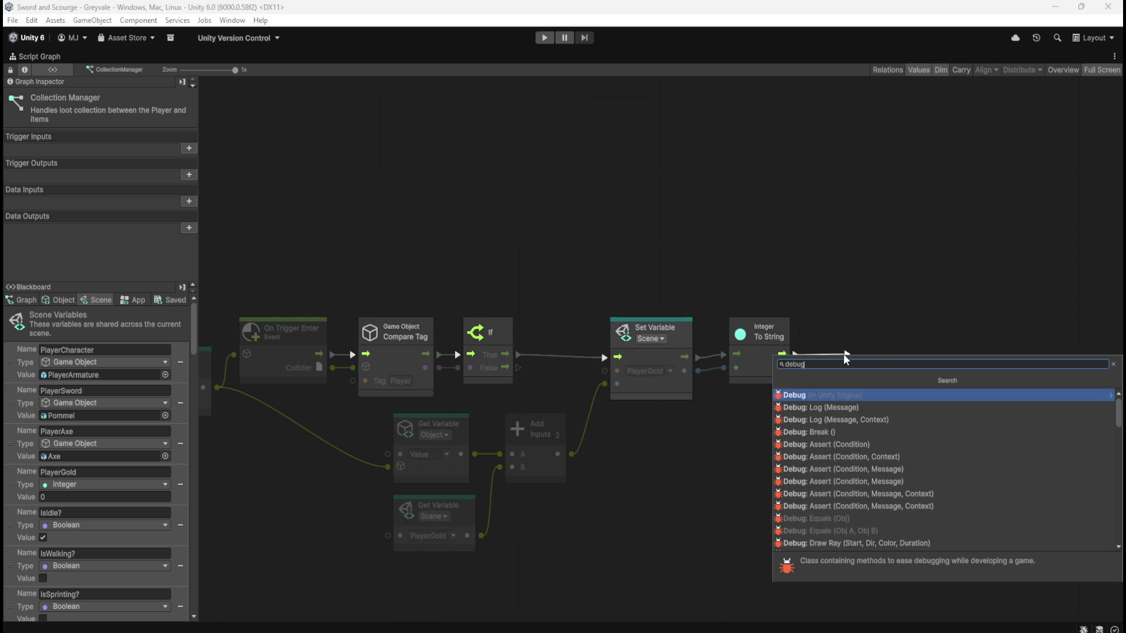
key(Return)
drag(796, 368, 846, 368)
click(913, 380)
drag(915, 378, 873, 368)
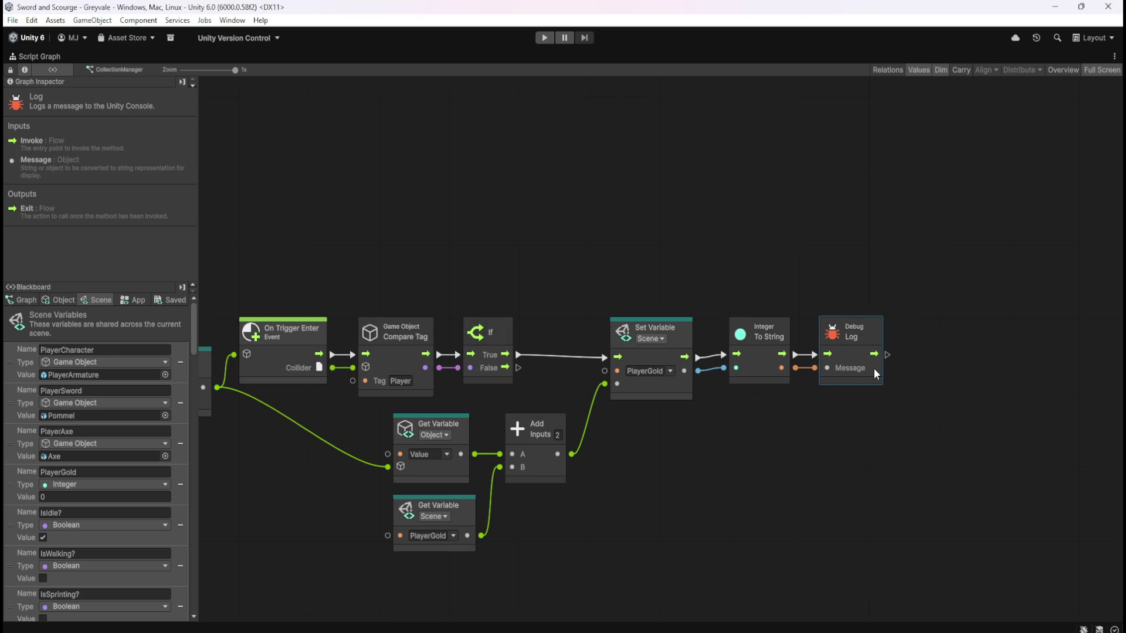
click(732, 435)
drag(801, 435, 968, 415)
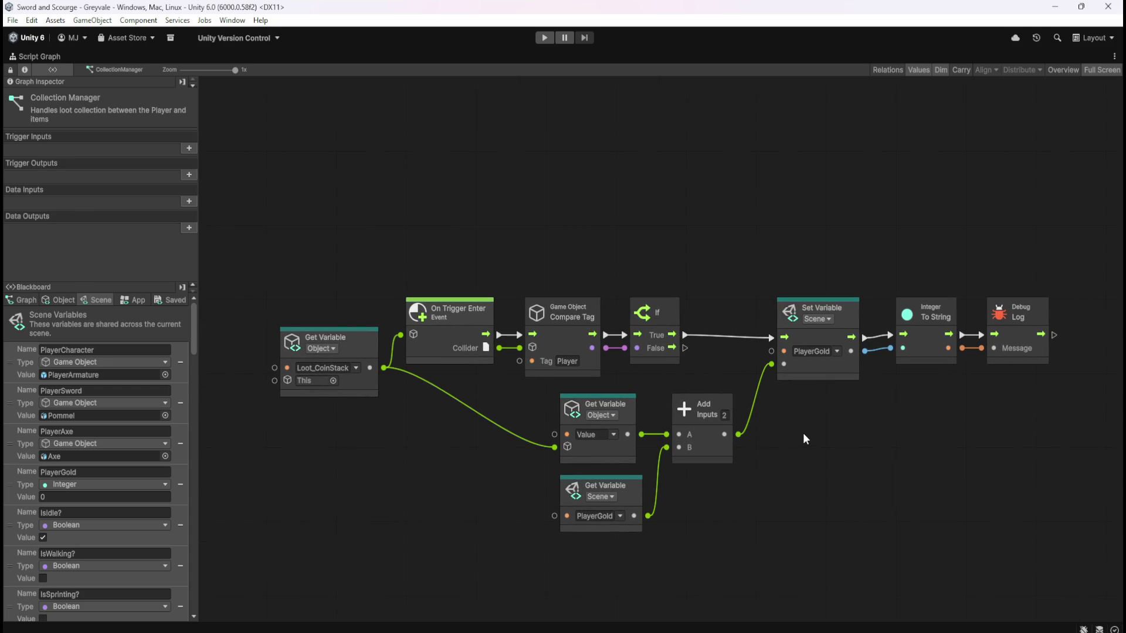
key(shift+space)
key(shift+space)
scroll(809, 259, down, 3)
scroll(807, 270, up, 2)
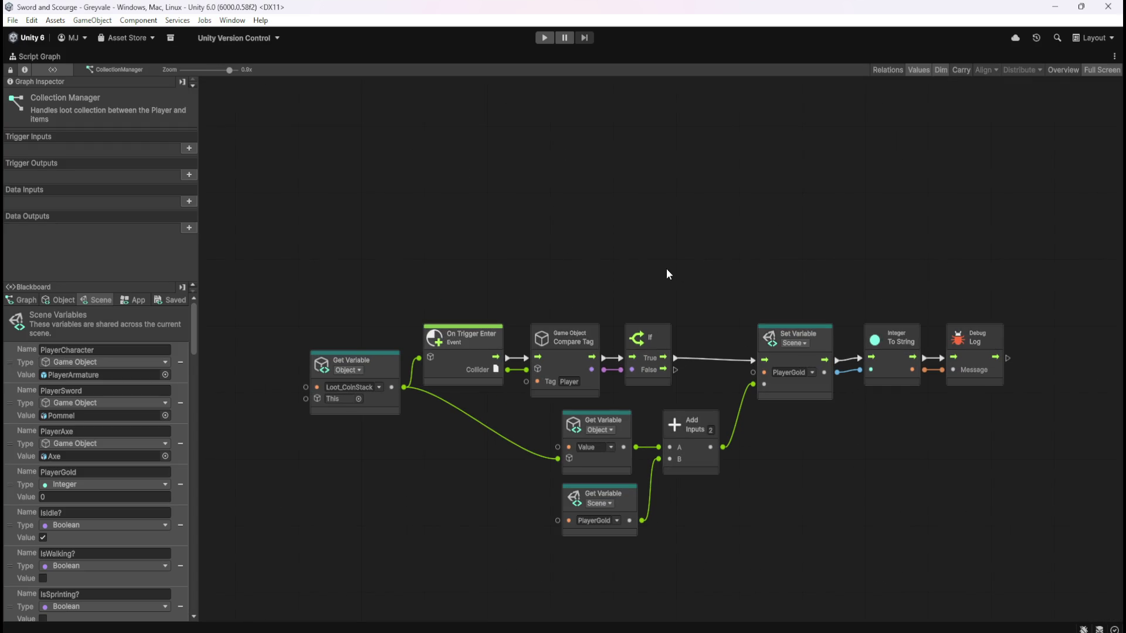
key(shift+space)
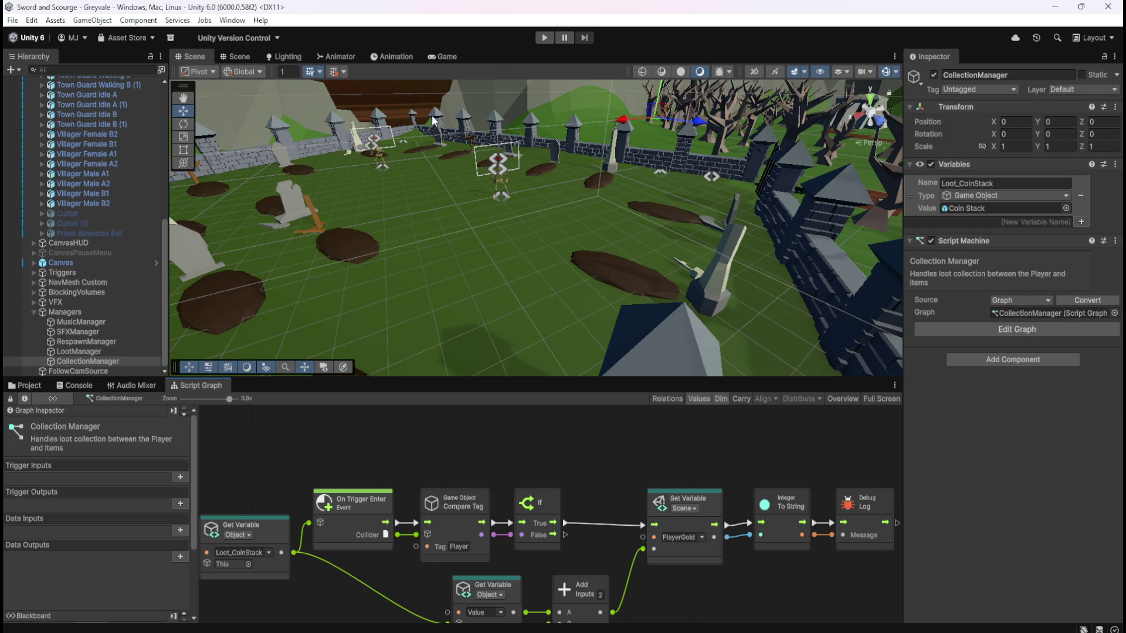
- Set the Game view's play mode to Play Focused, then return to the Scene view
click(441, 56)
click(650, 71)
click(652, 87)
click(198, 59)
scroll(596, 448, down, 1)
scroll(607, 433, down, 2)
scroll(615, 431, down, 1)
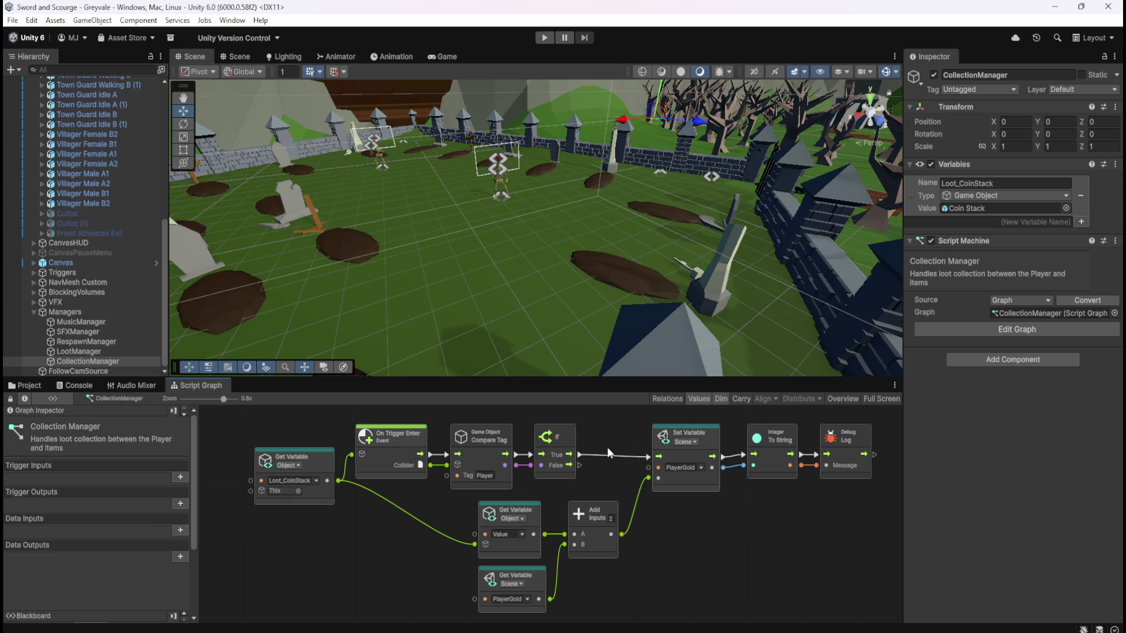
- Play the game, run the player through the Greyvale gate into the village, then stop
click(545, 37)
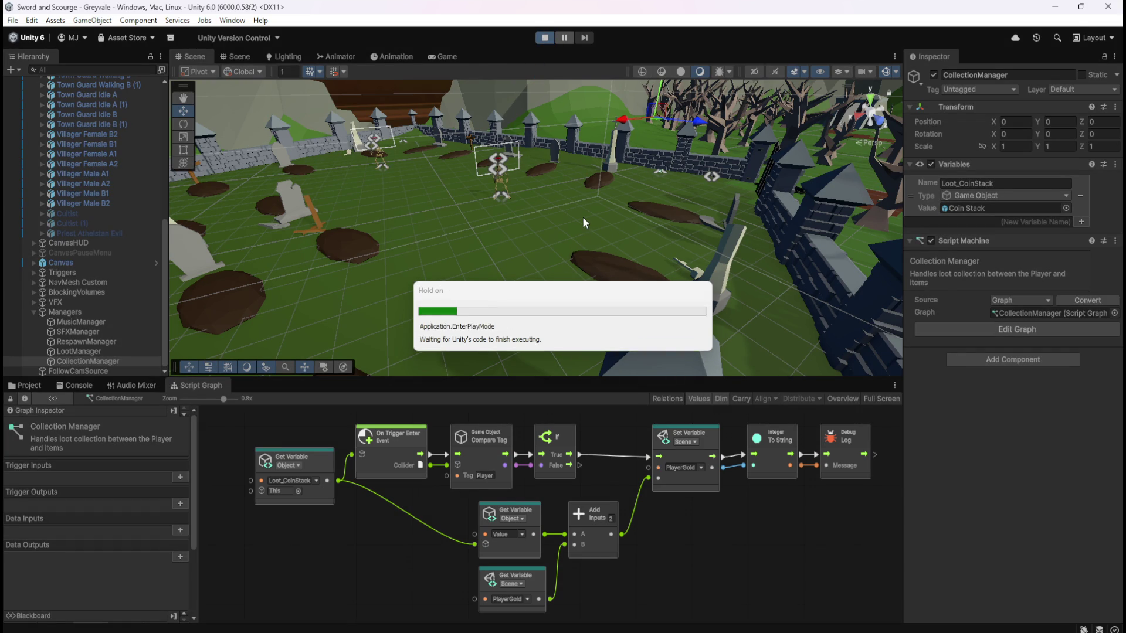
key(w)
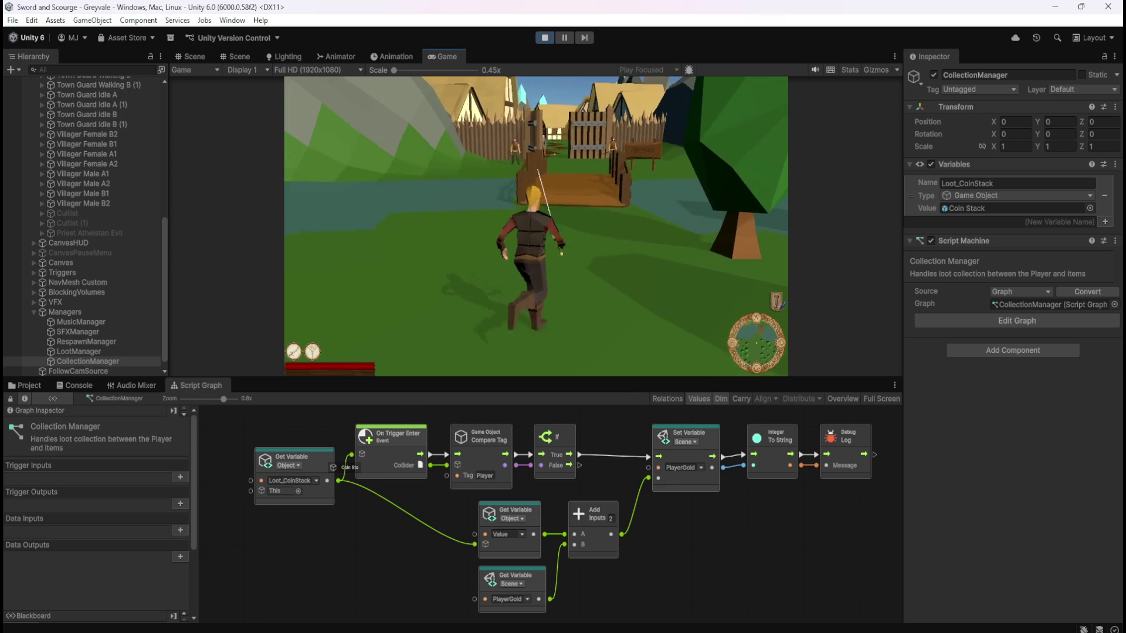
key(w)
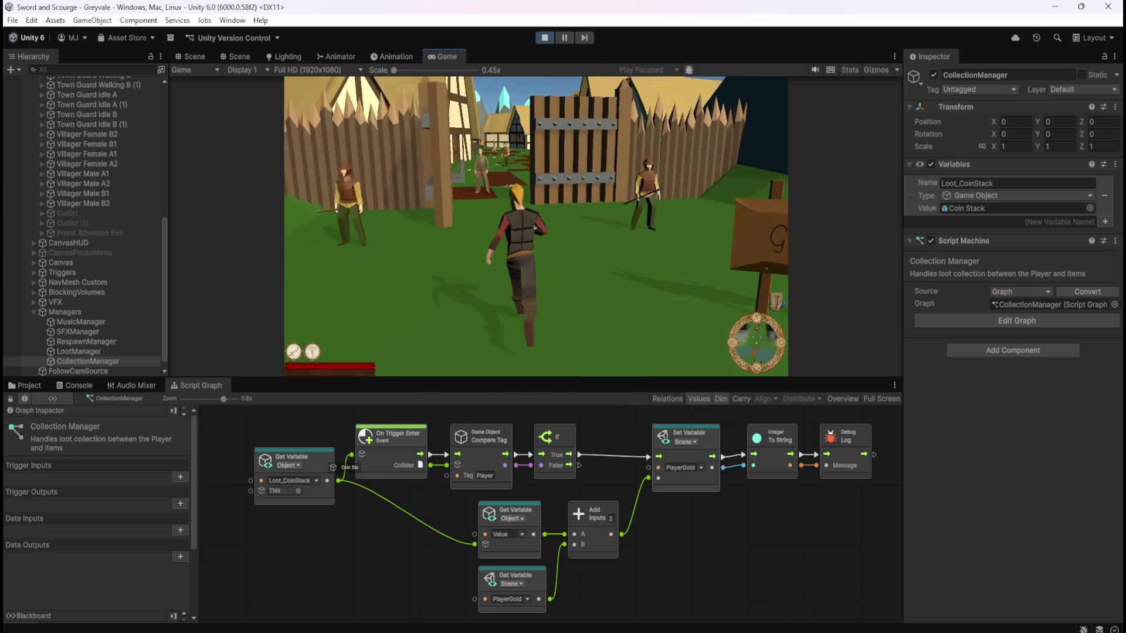
key(w)
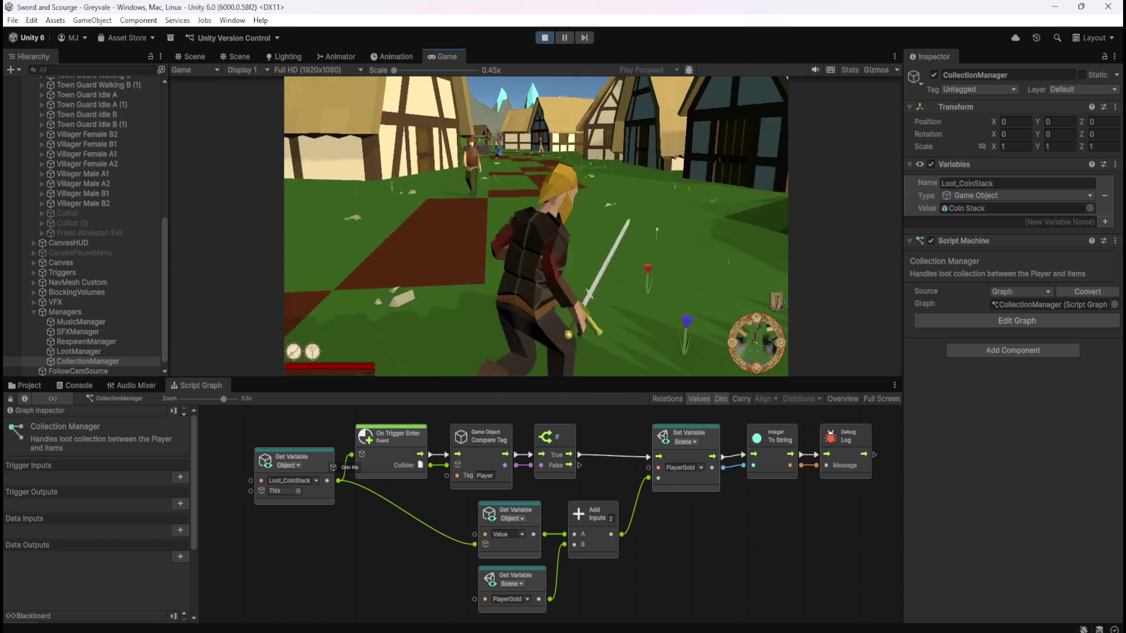
key(w)
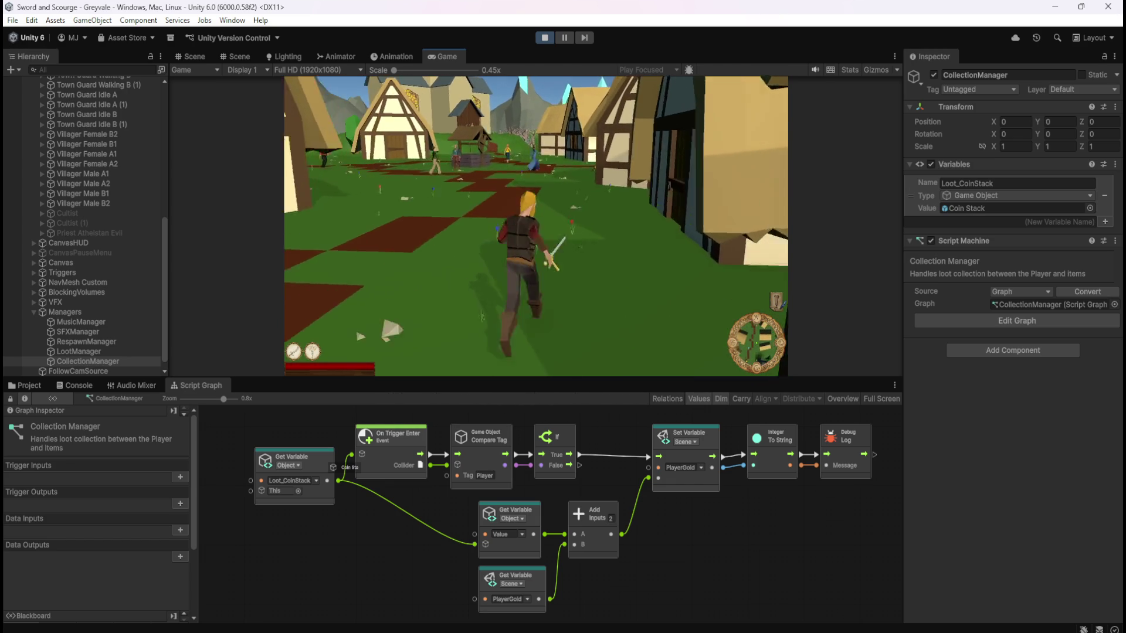
key(w)
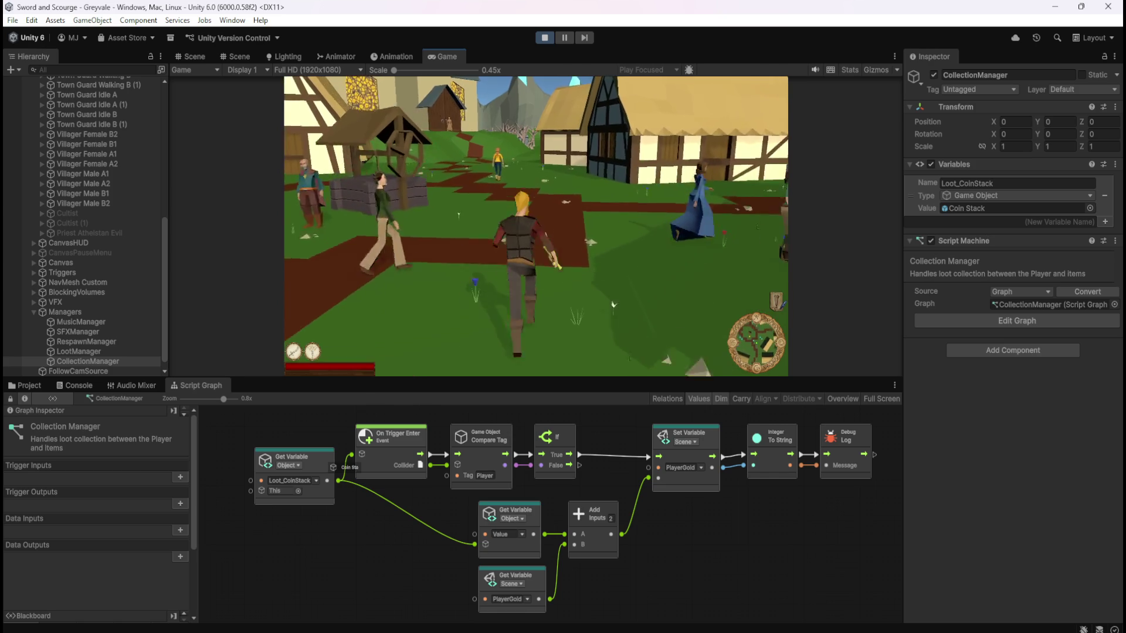
key(Escape)
click(544, 37)
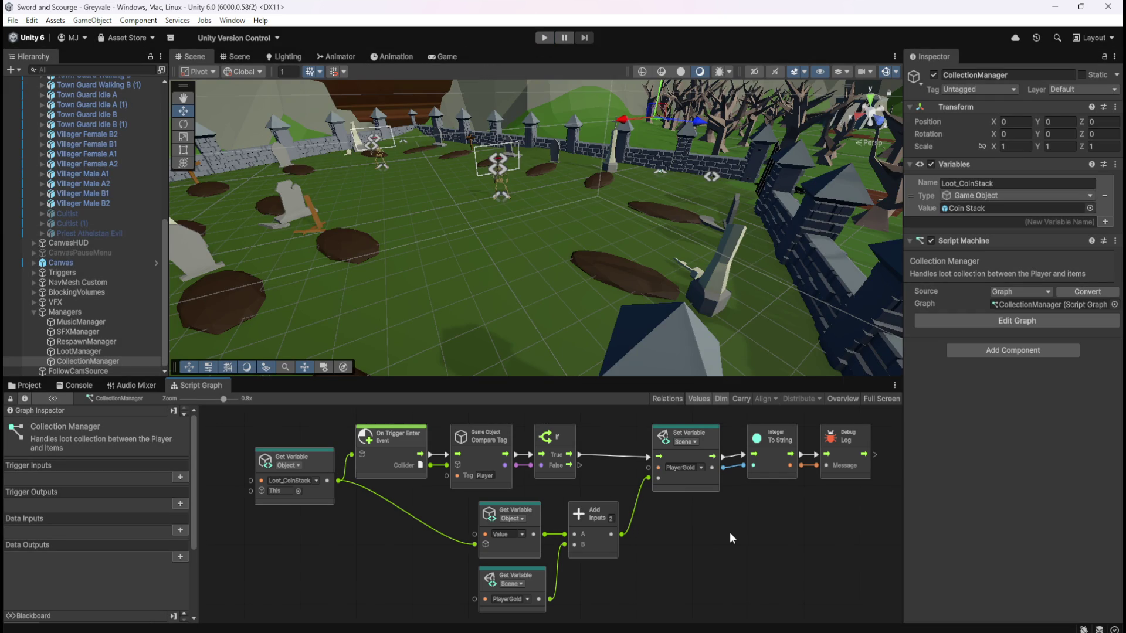
- Try adding a Set Active node after Debug Log, then remove it
drag(786, 538, 707, 538)
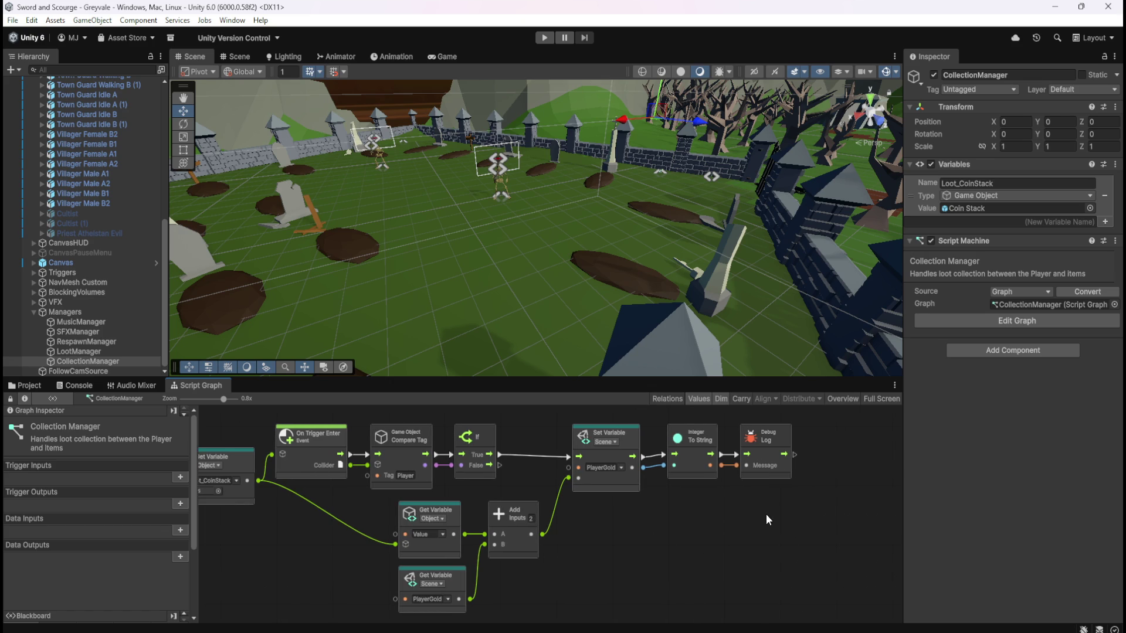
drag(795, 454, 834, 462)
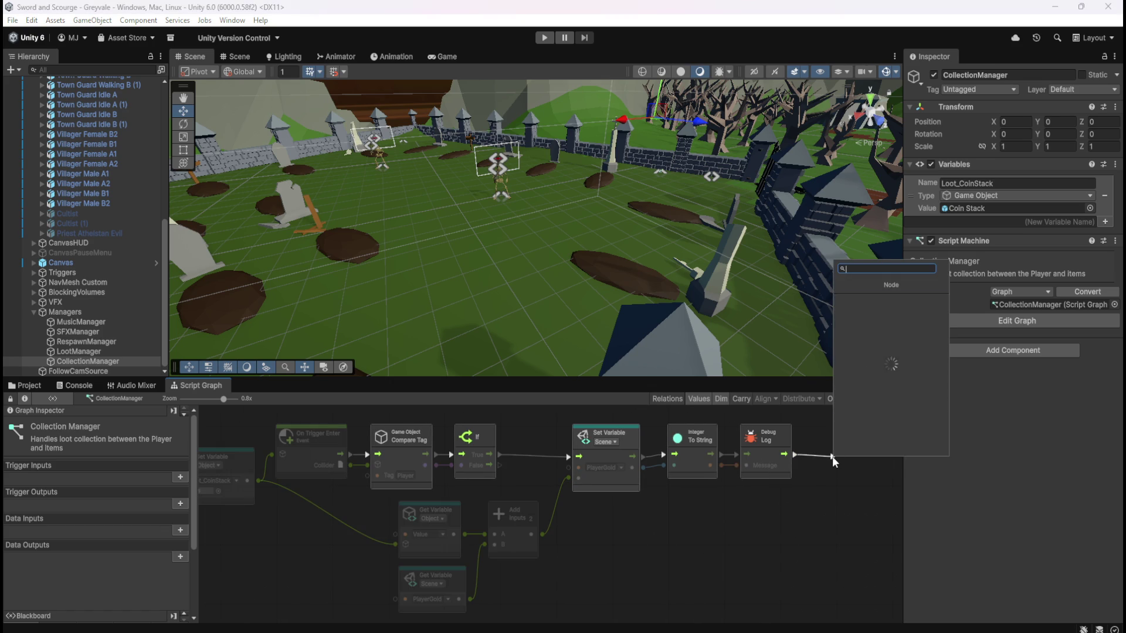
text(destroy gam)
text(e)
text(set active)
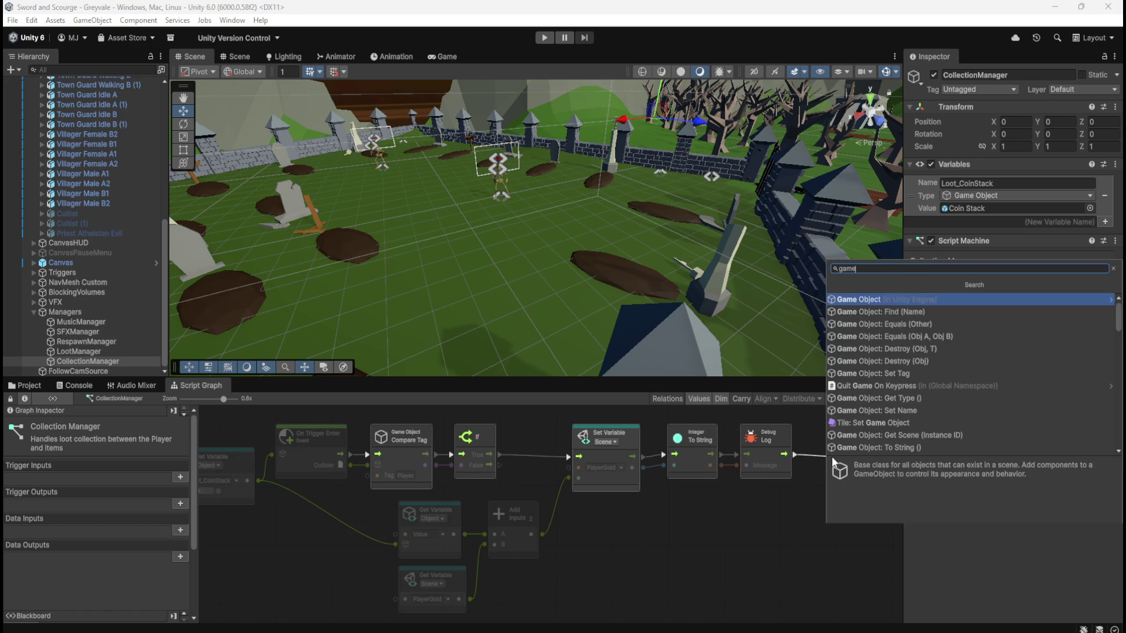
key(Return)
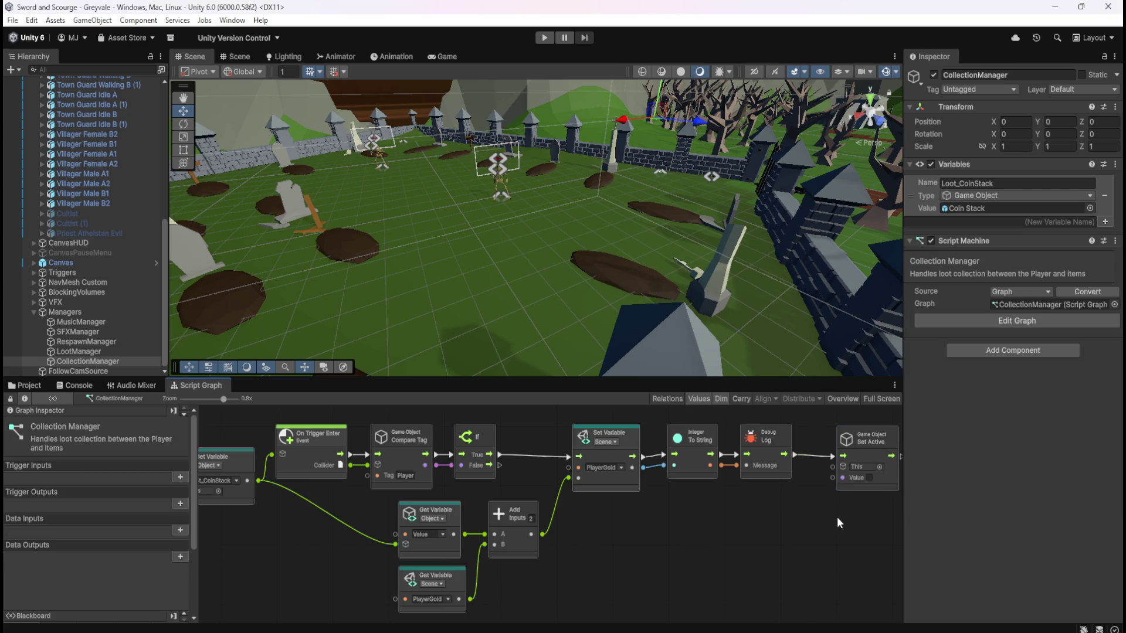
key(Delete)
- Add a Game Object Destroy node after Debug Log, with its Obj input wired to Loot_CoinStack
drag(794, 455, 825, 460)
text(game)
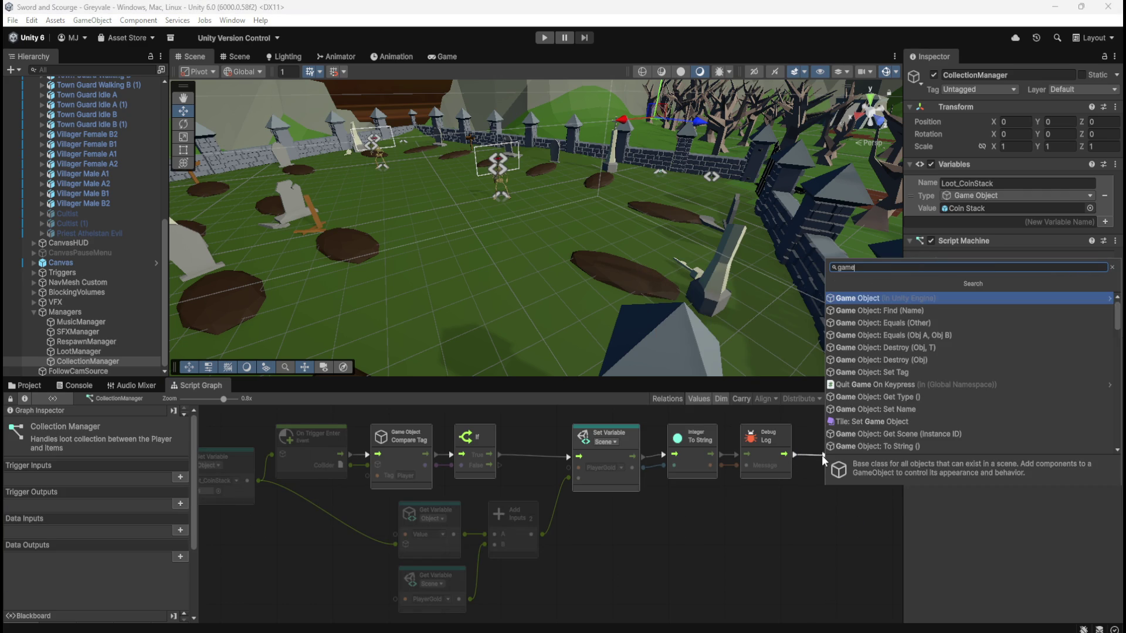
scroll(791, 399, down, 2)
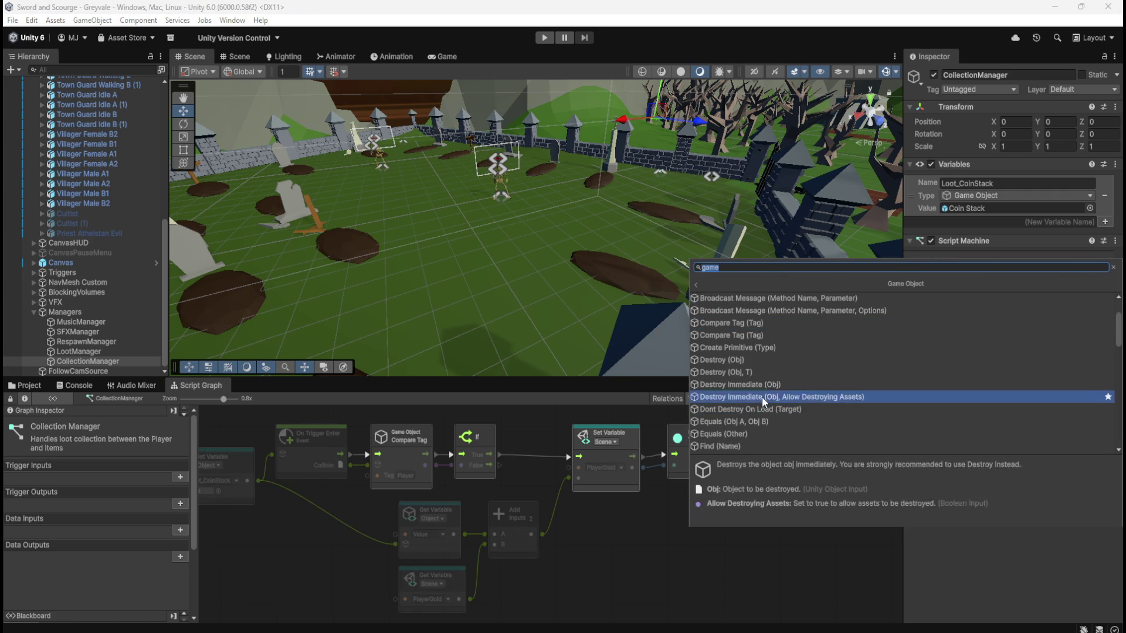
click(777, 364)
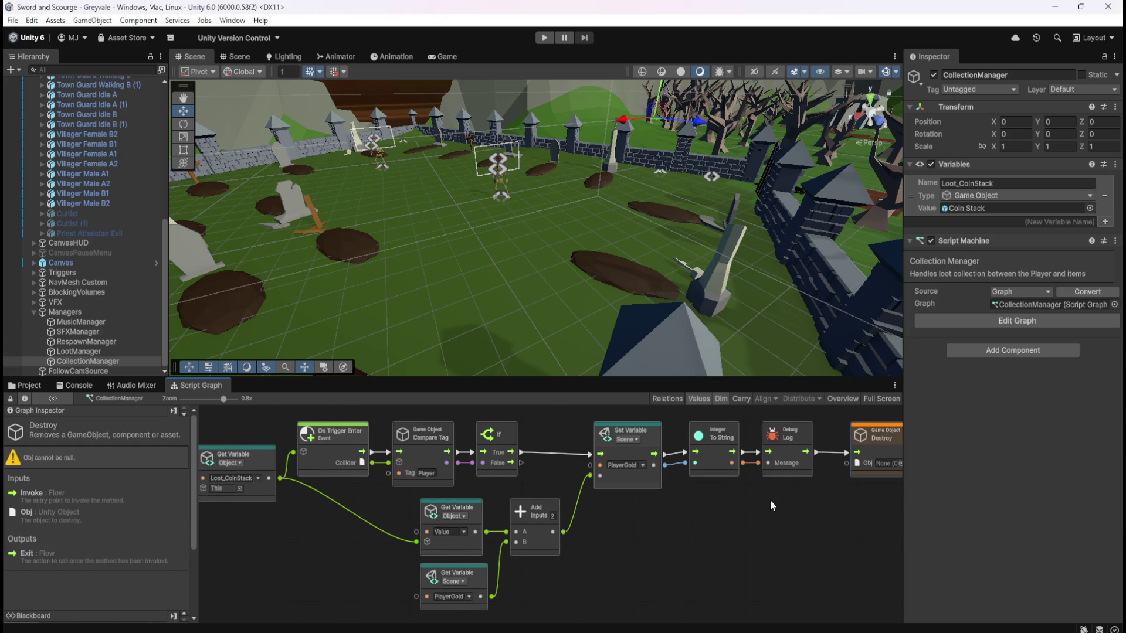
mouse_move(844, 465)
mouse_down()
mouse_move(423, 516)
mouse_move(282, 479)
mouse_up()
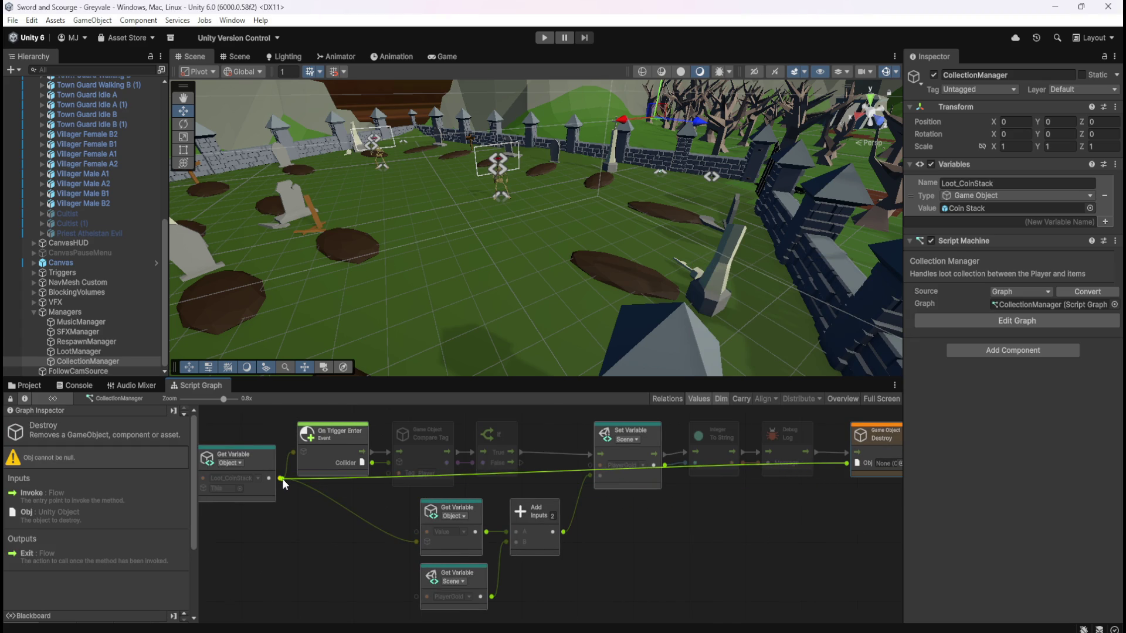
drag(283, 479, 282, 478)
- Tidy the Destroy and Loot_CoinStack node positions, then start the game
drag(677, 529, 667, 531)
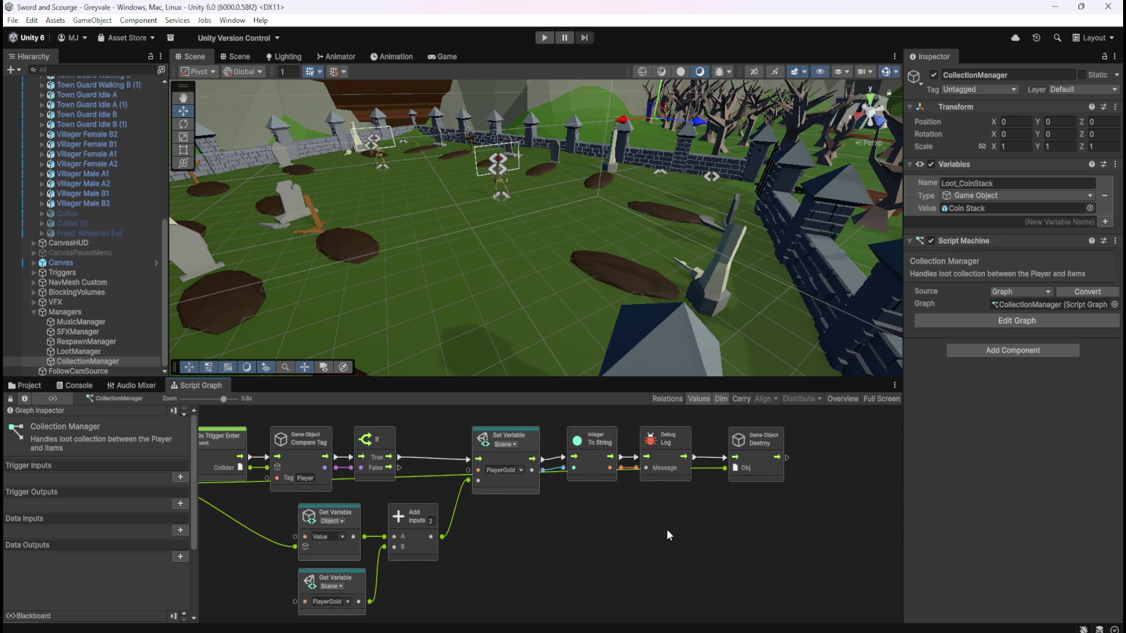
drag(760, 472, 750, 473)
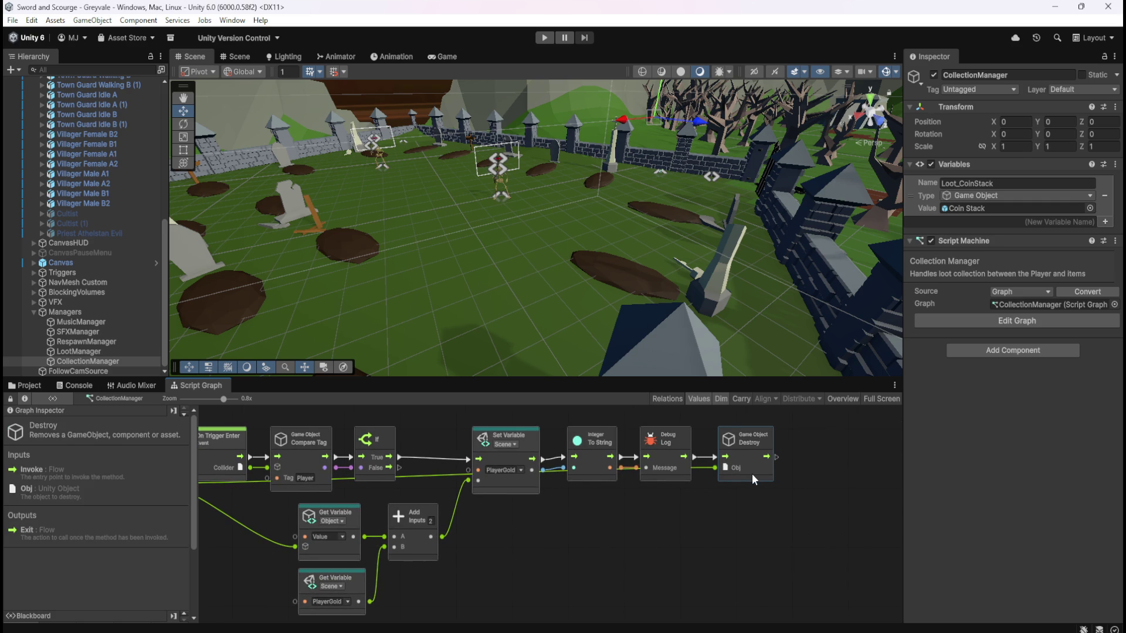
drag(677, 554, 708, 550)
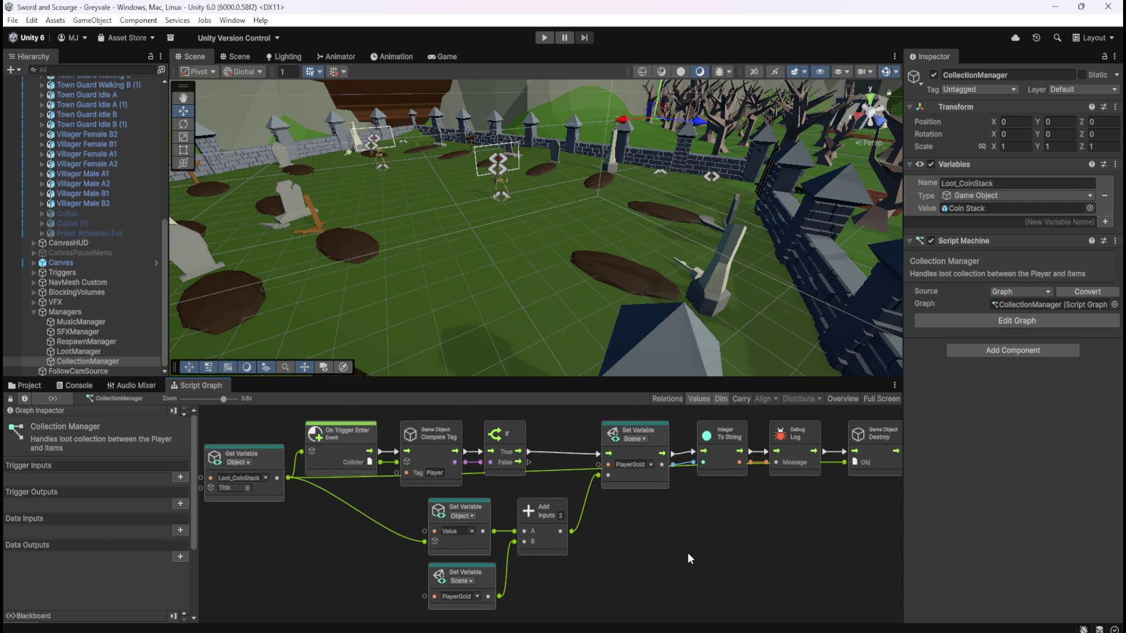
drag(277, 463, 274, 493)
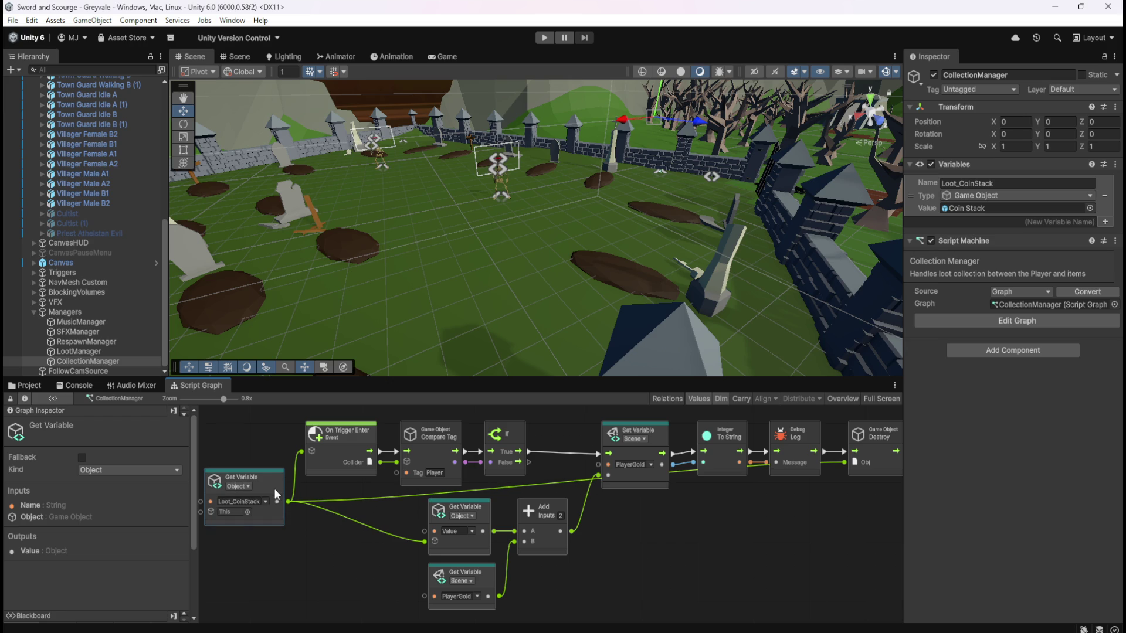
click(653, 535)
drag(728, 530, 719, 537)
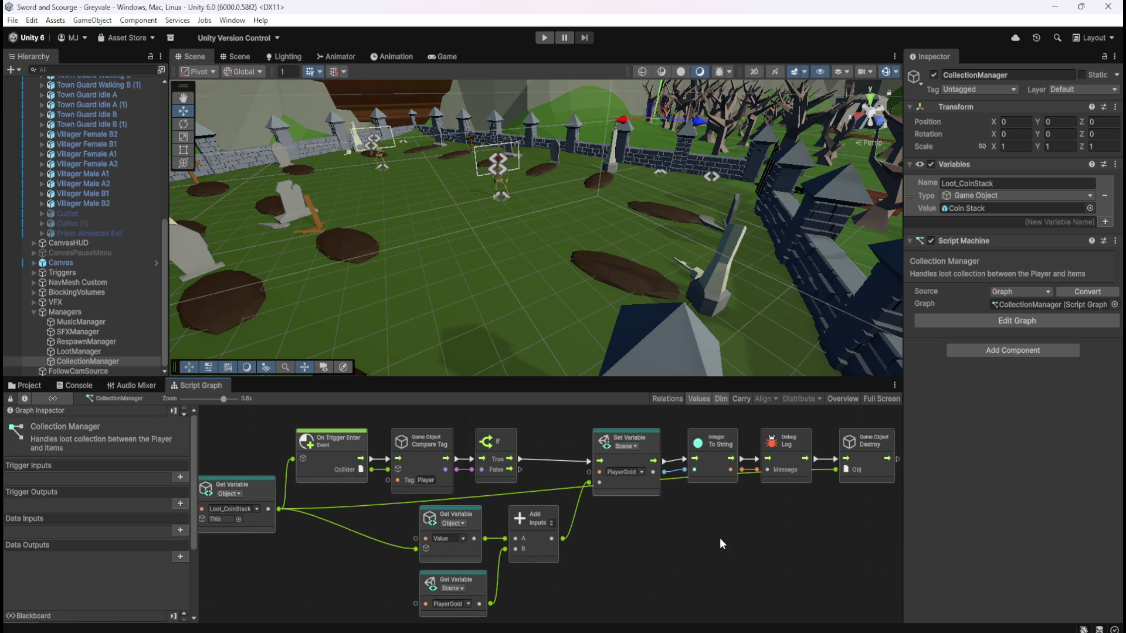
scroll(722, 536, down, 2)
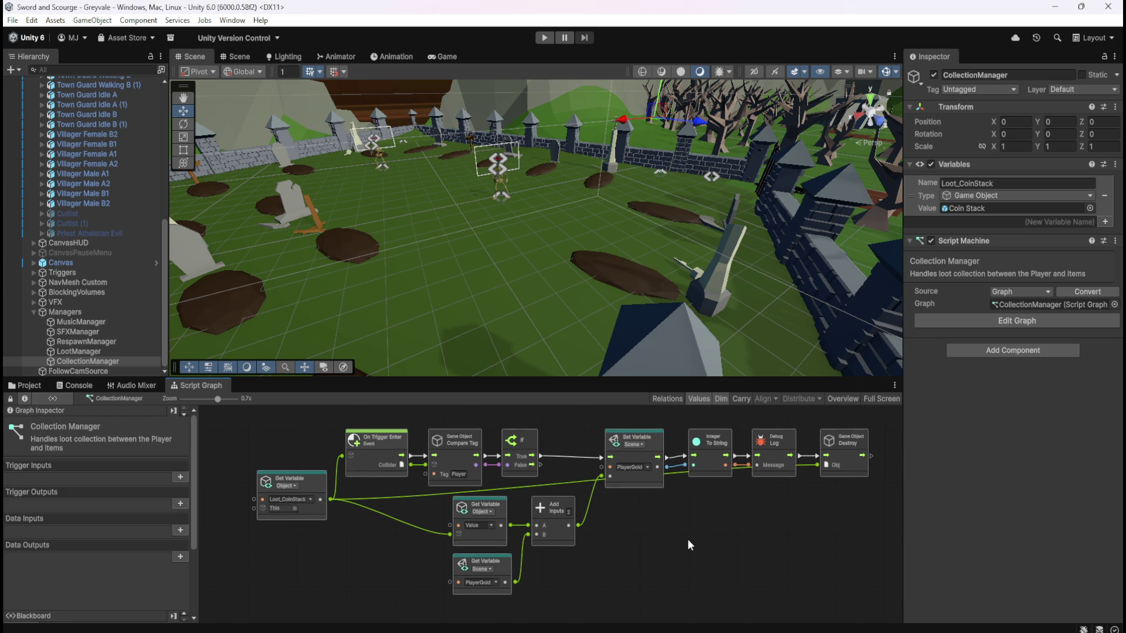
click(544, 38)
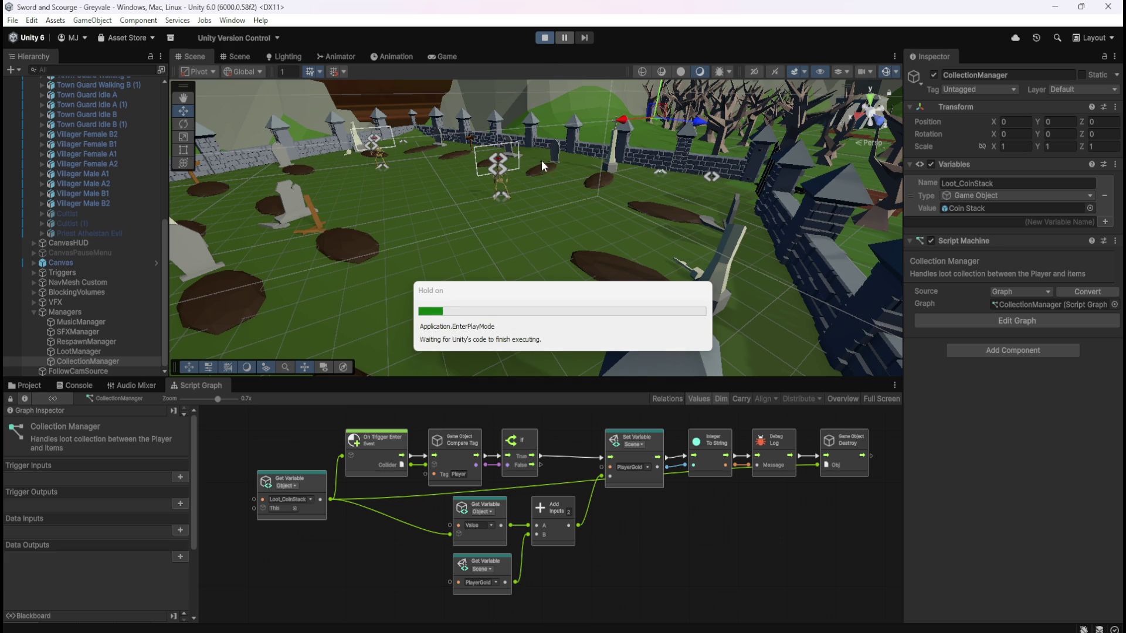
- Run the player over the bridge, through the village and toward the graveyard gate
key(w)
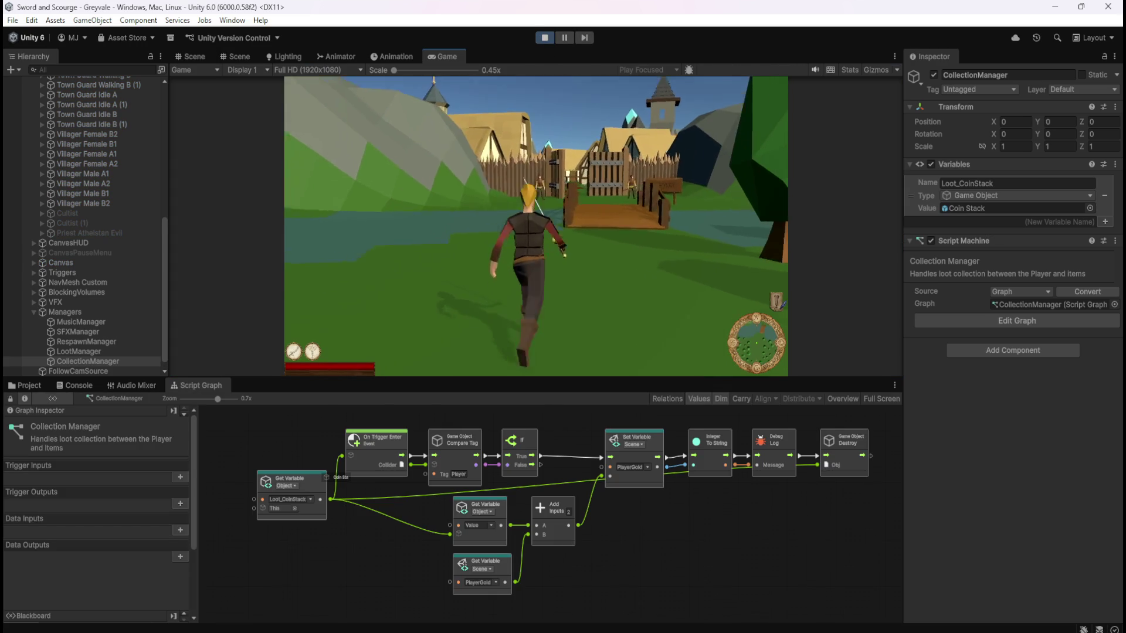
key(w)
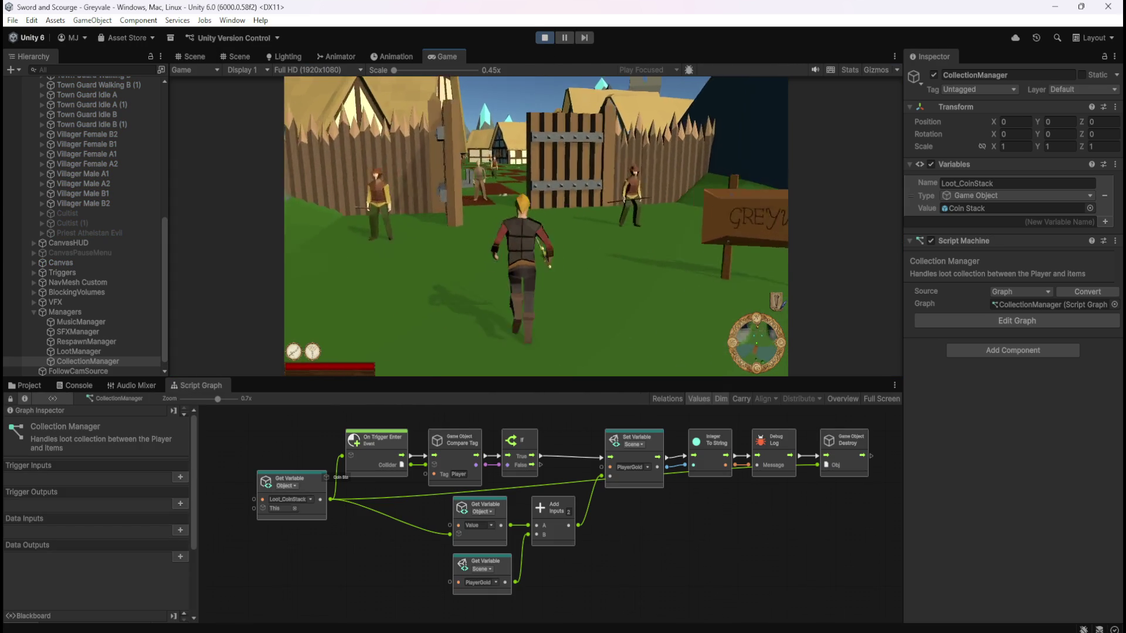
key(w)
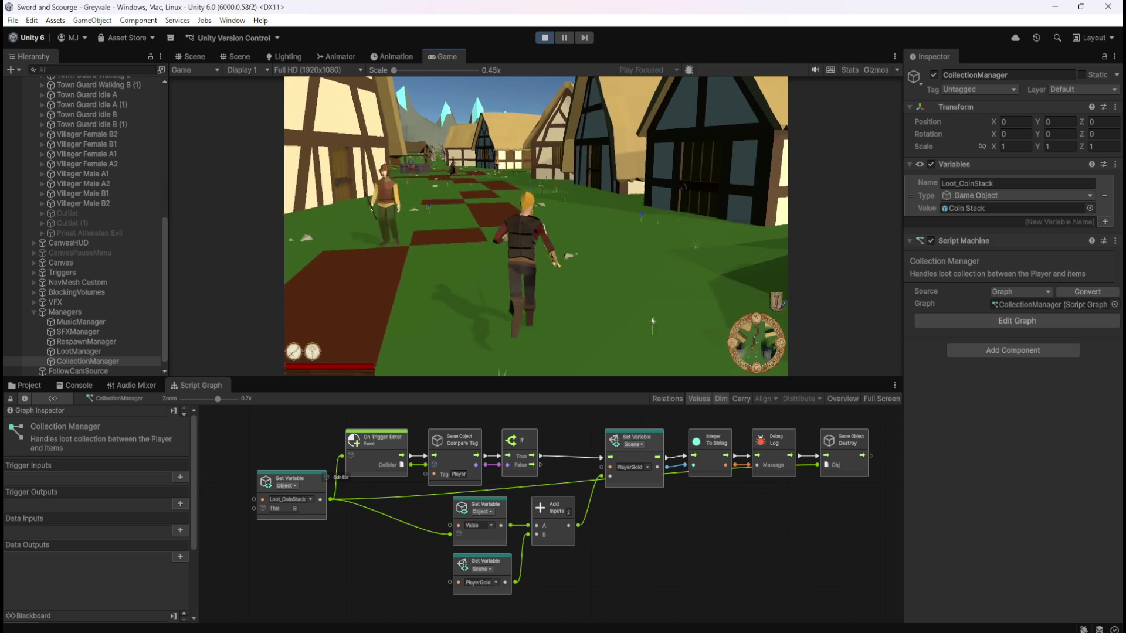
key(w)
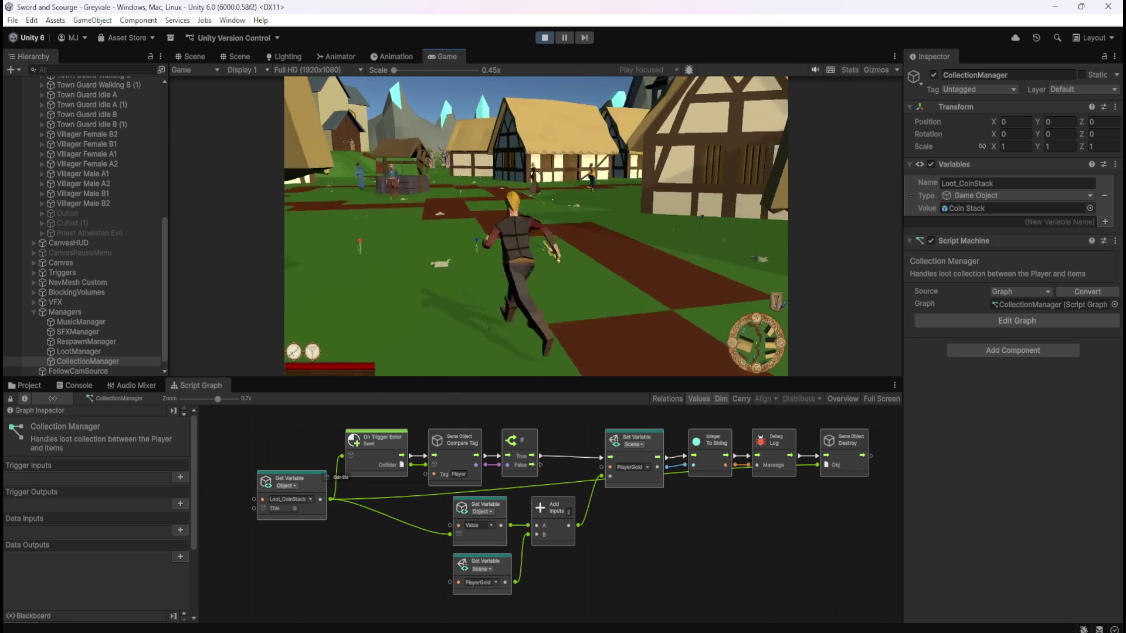
key(w)
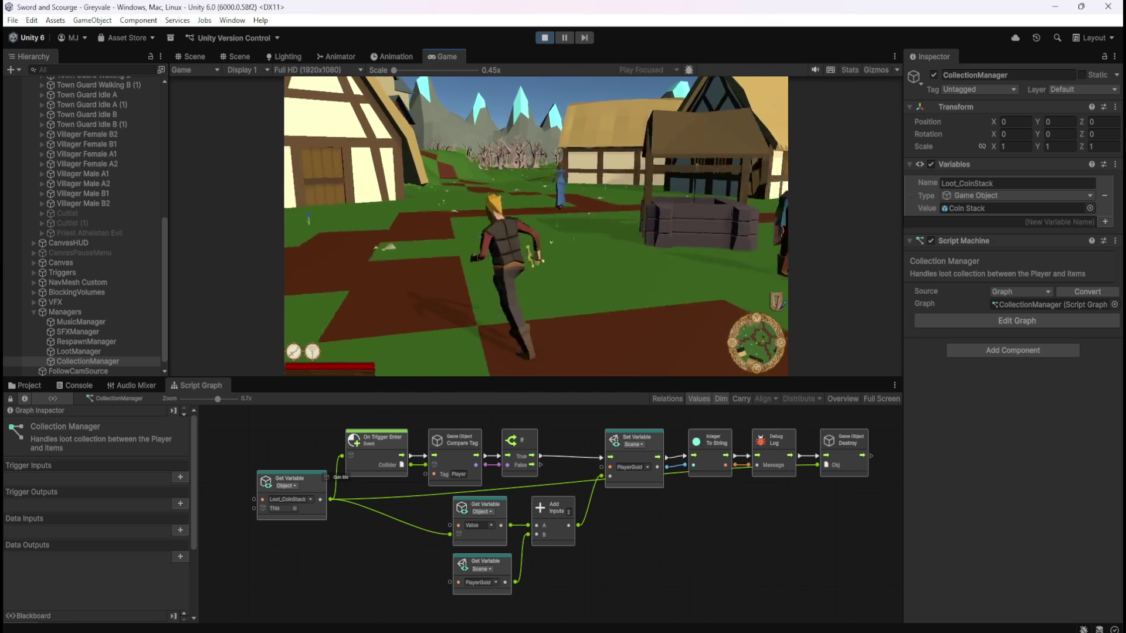
key(w)
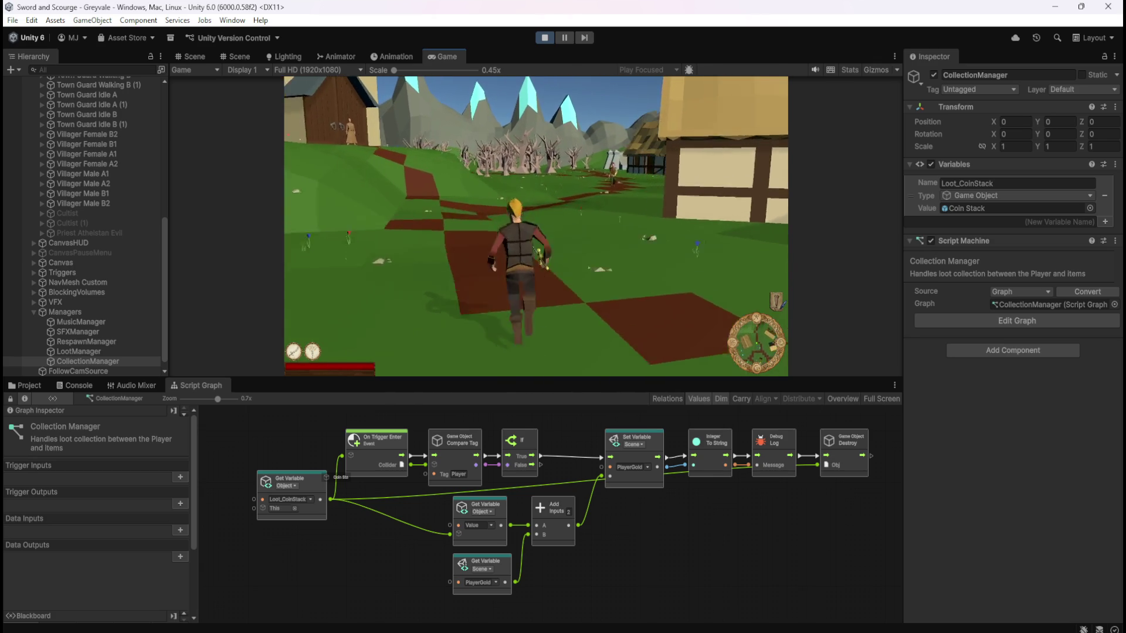
key(w)
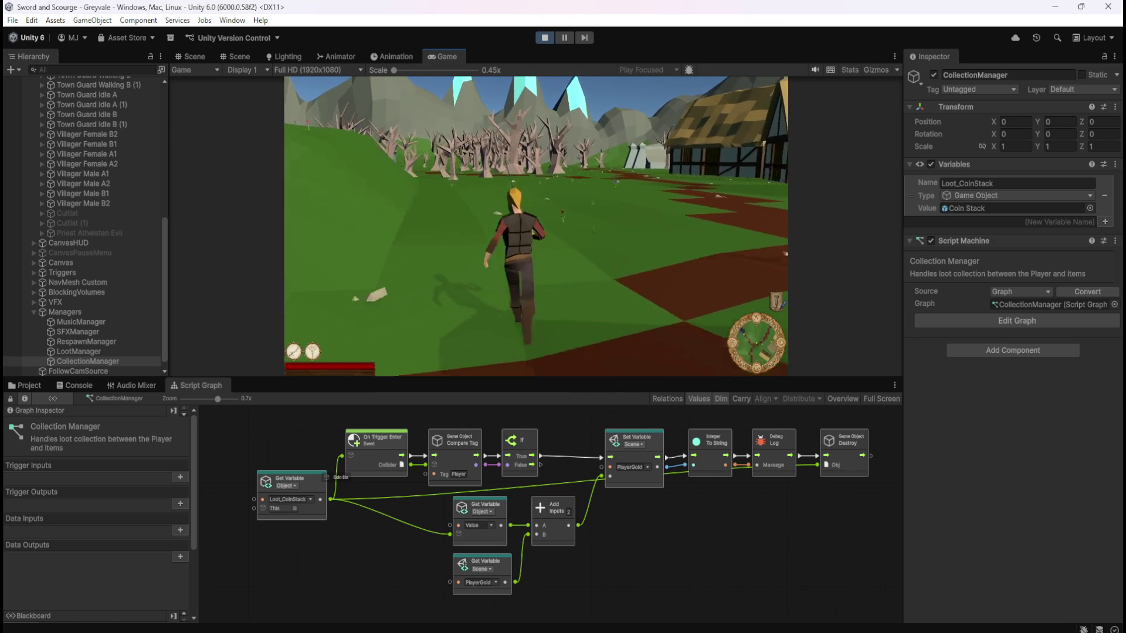
key(w)
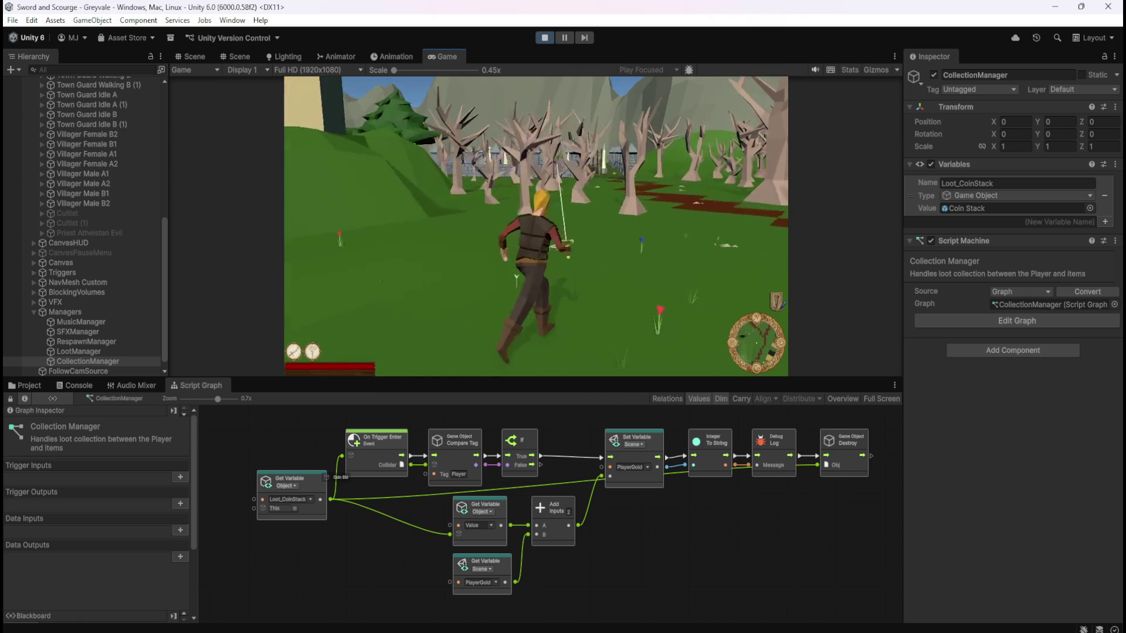
key(w)
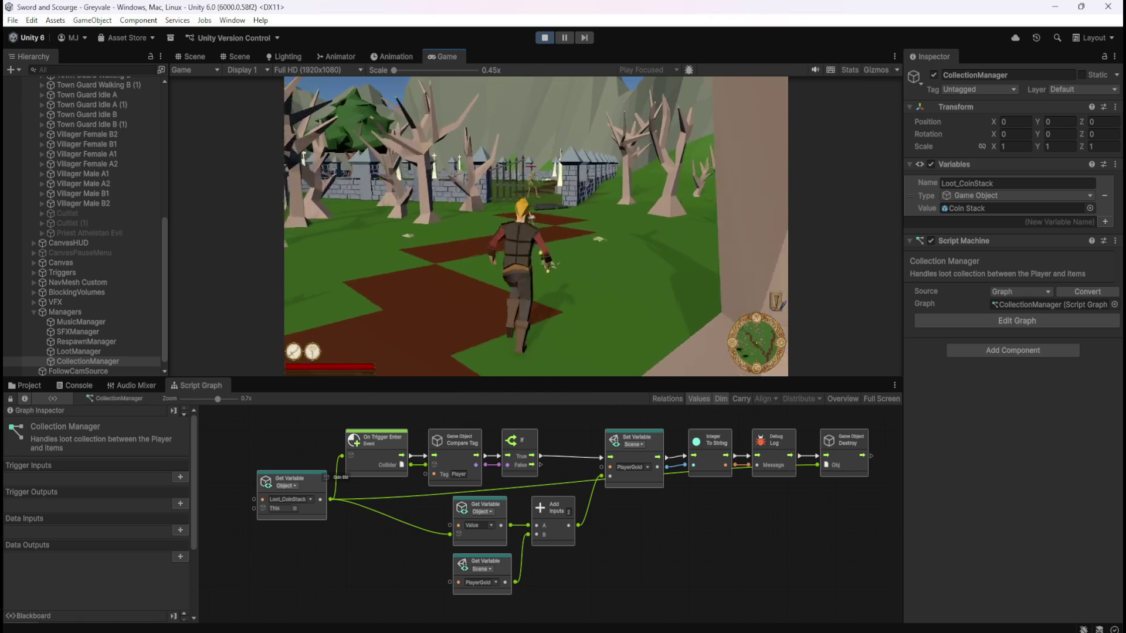
- Kill two skeletons in the graveyard, then pause and stop the playtest
key(w)
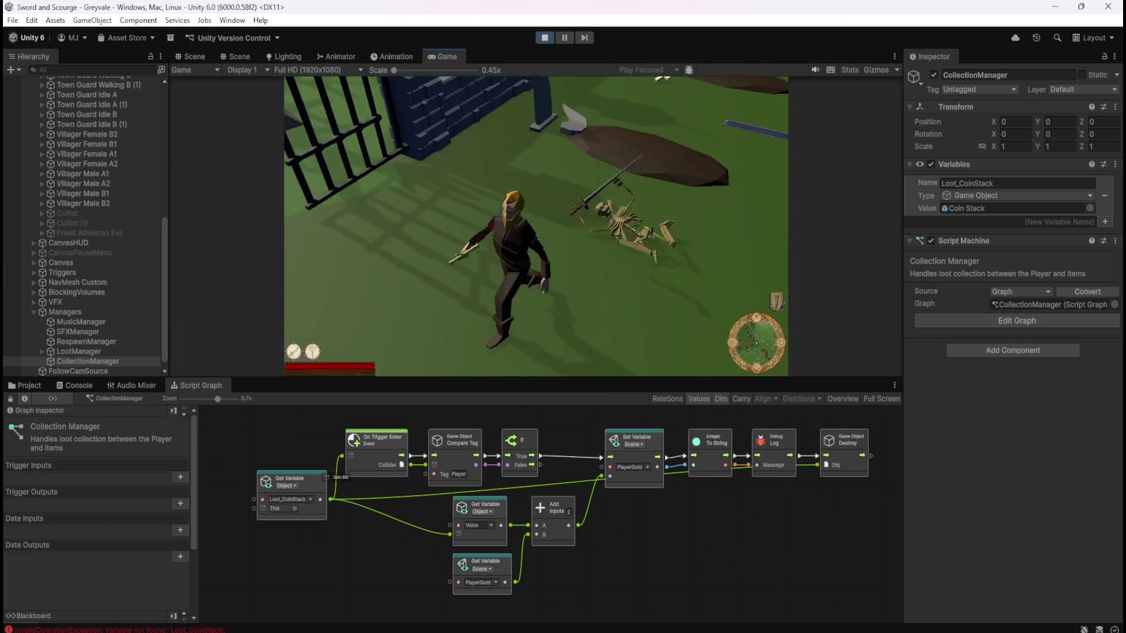
key(w)
key(s)
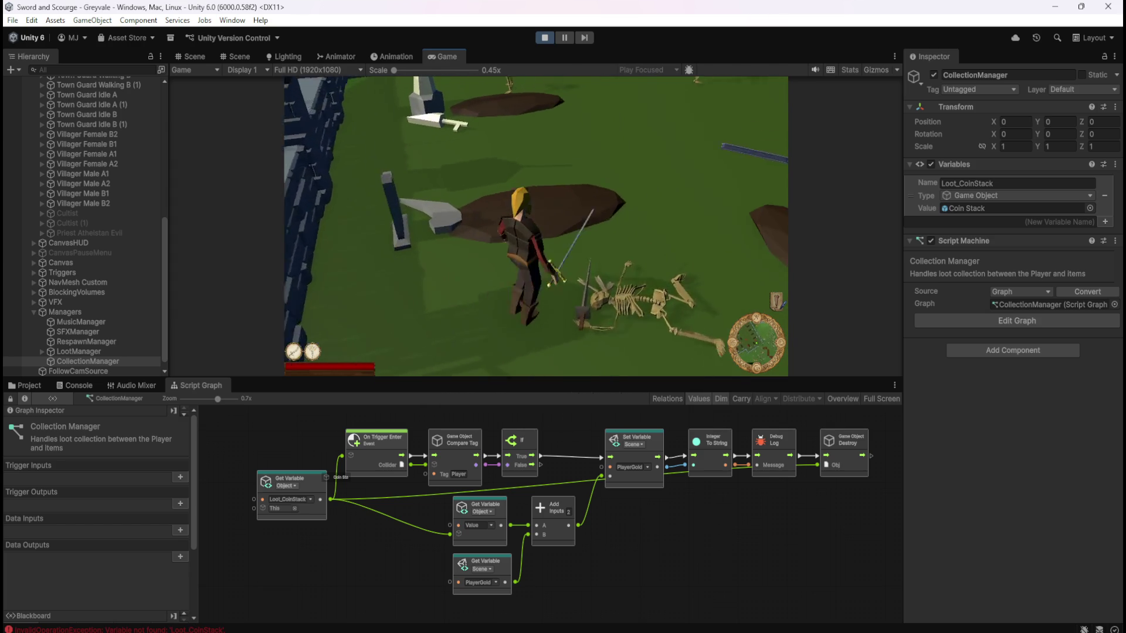
key(w)
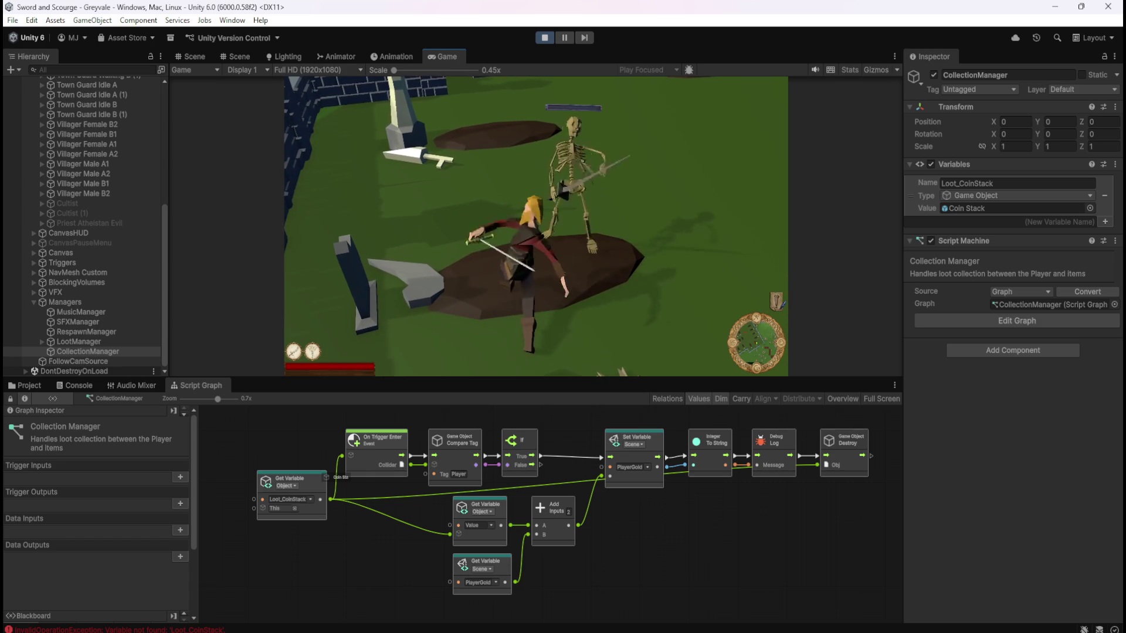
key(w)
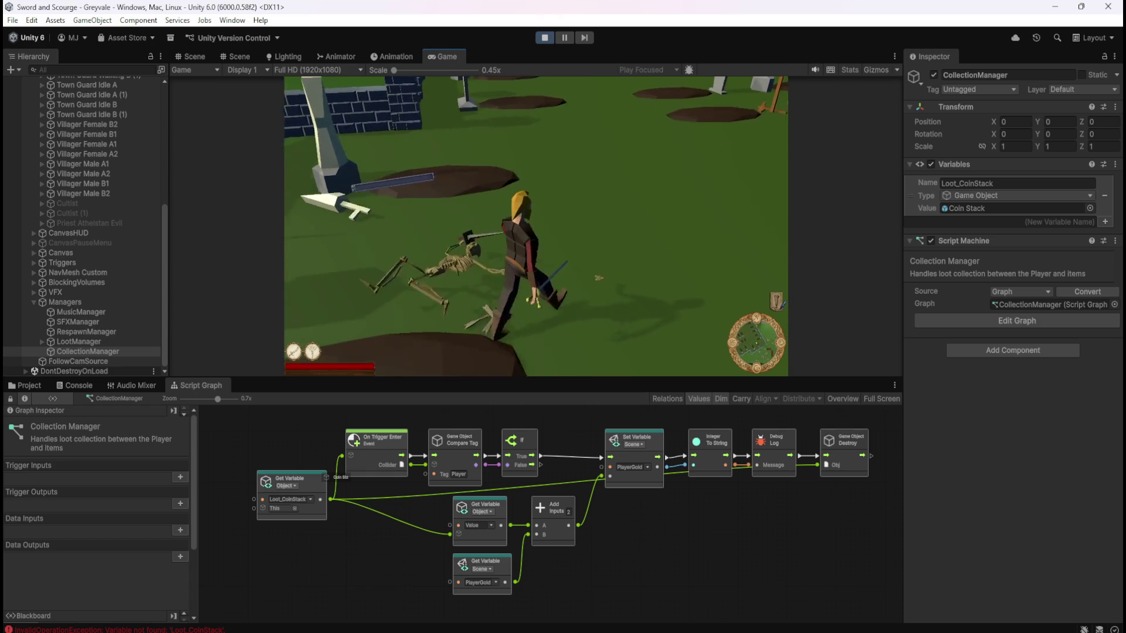
key(w)
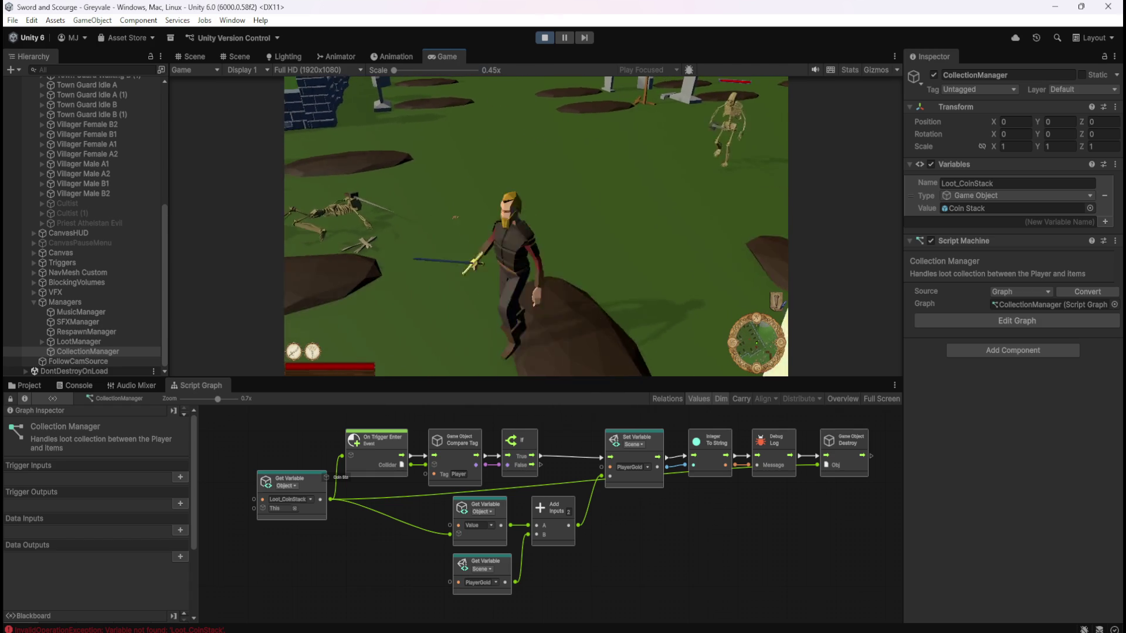
key(w)
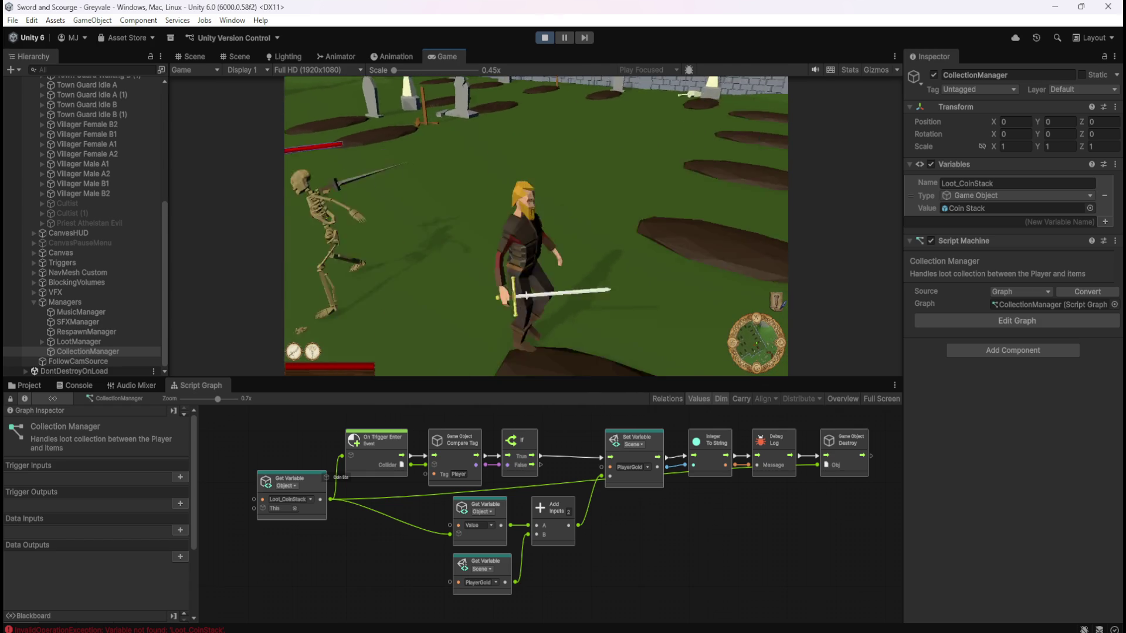
key(w)
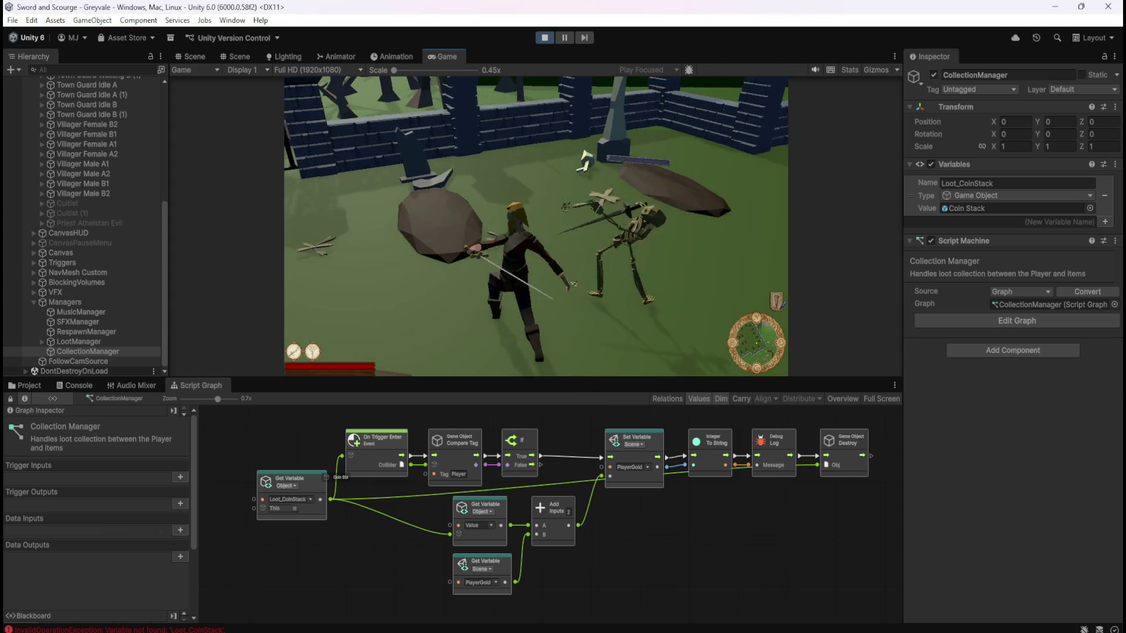
key(w)
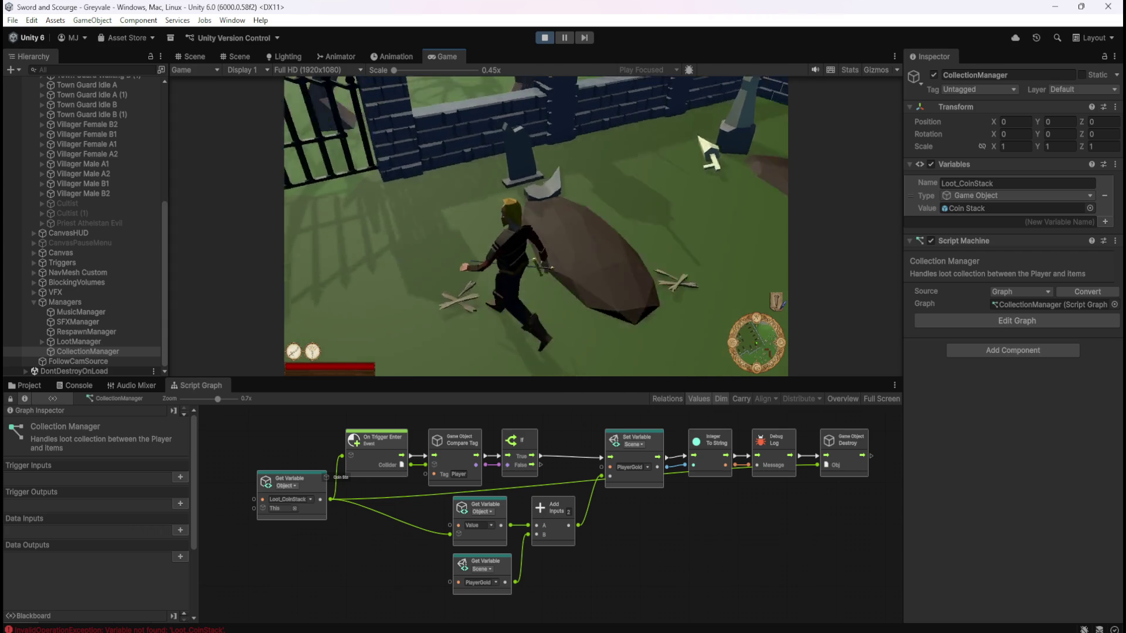
key(w)
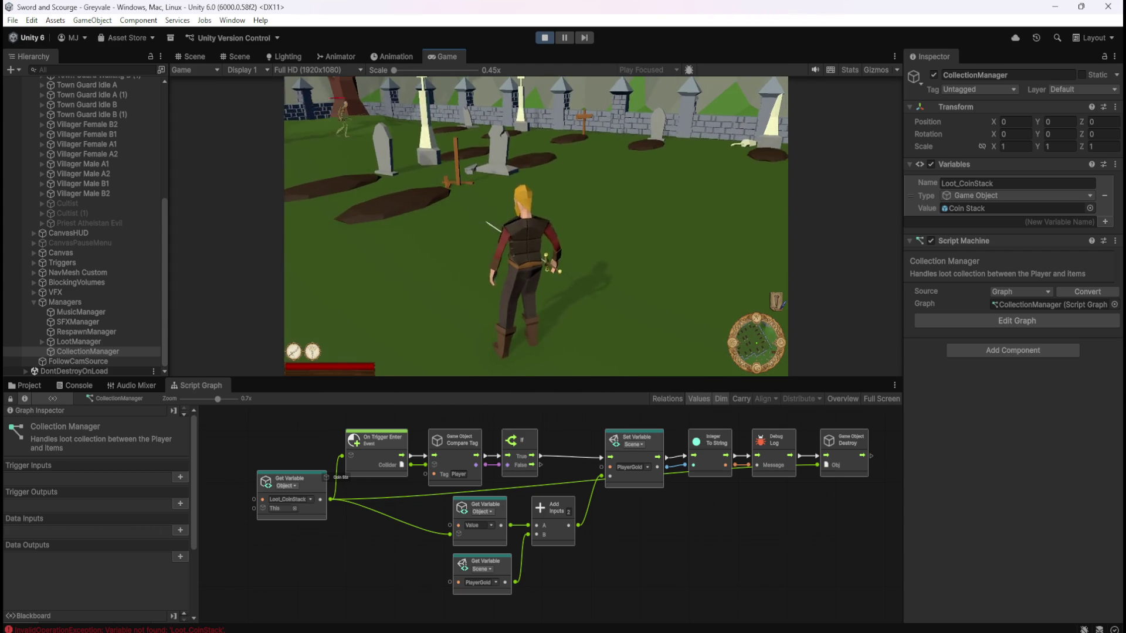
key(Escape)
click(540, 38)
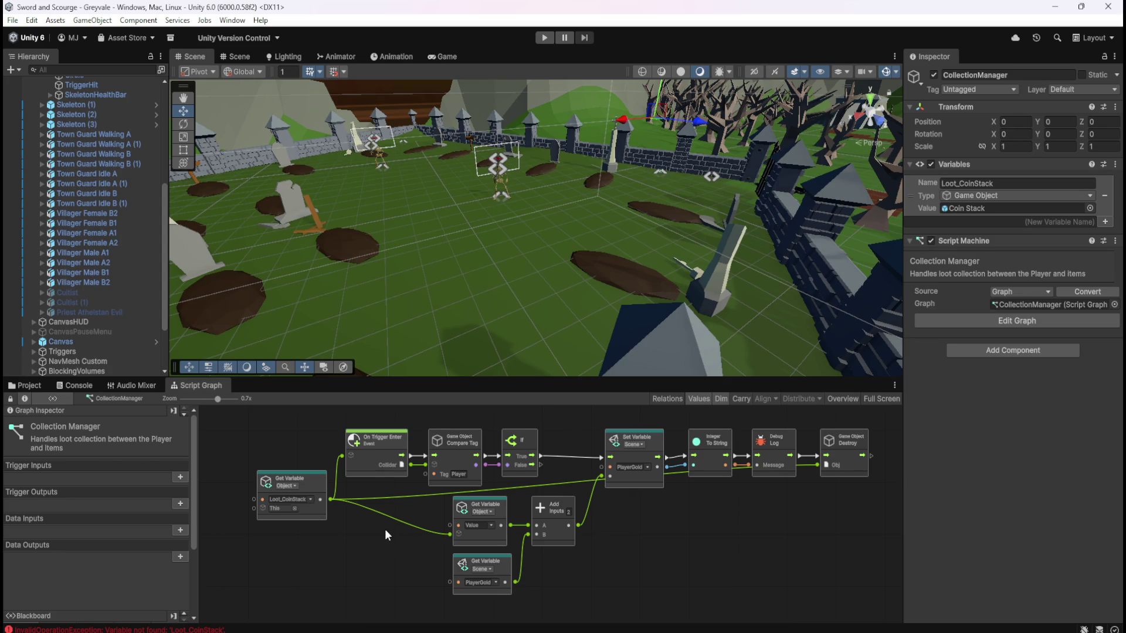
- Check the Value getter's variable list, then drag a new connection from Loot_CoinStack's output
drag(385, 540, 430, 525)
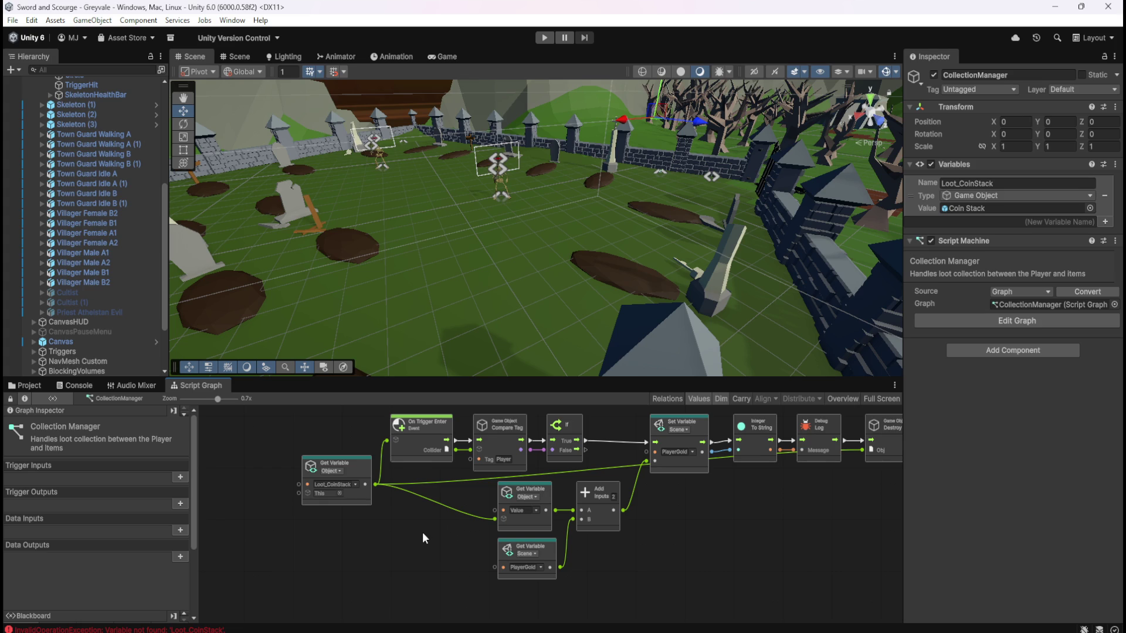
scroll(423, 528, up, 2)
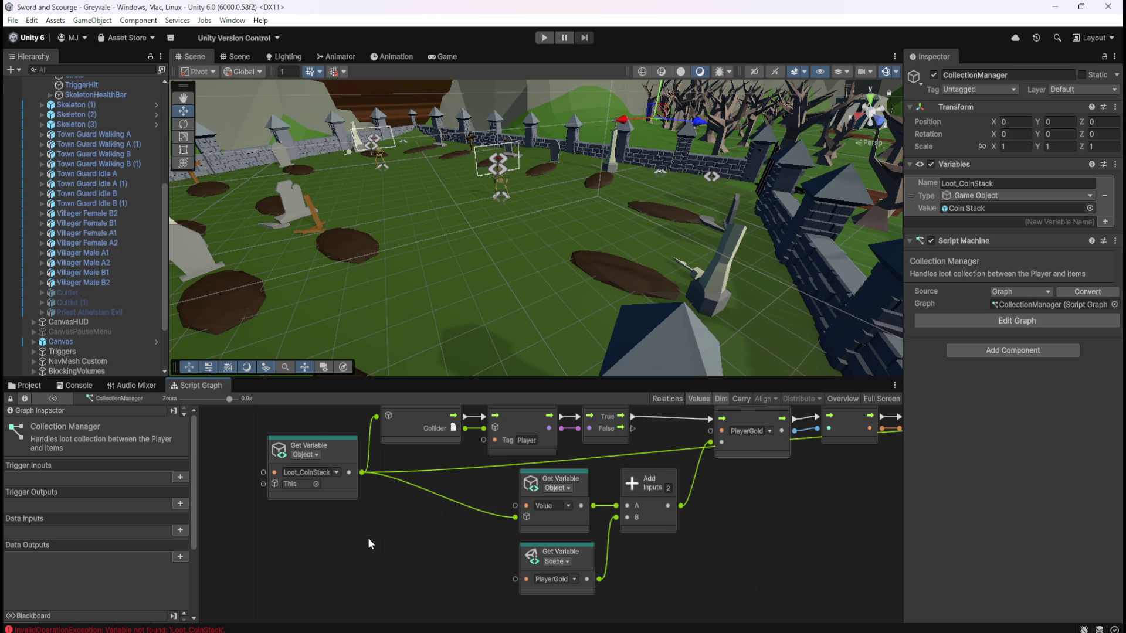
click(566, 506)
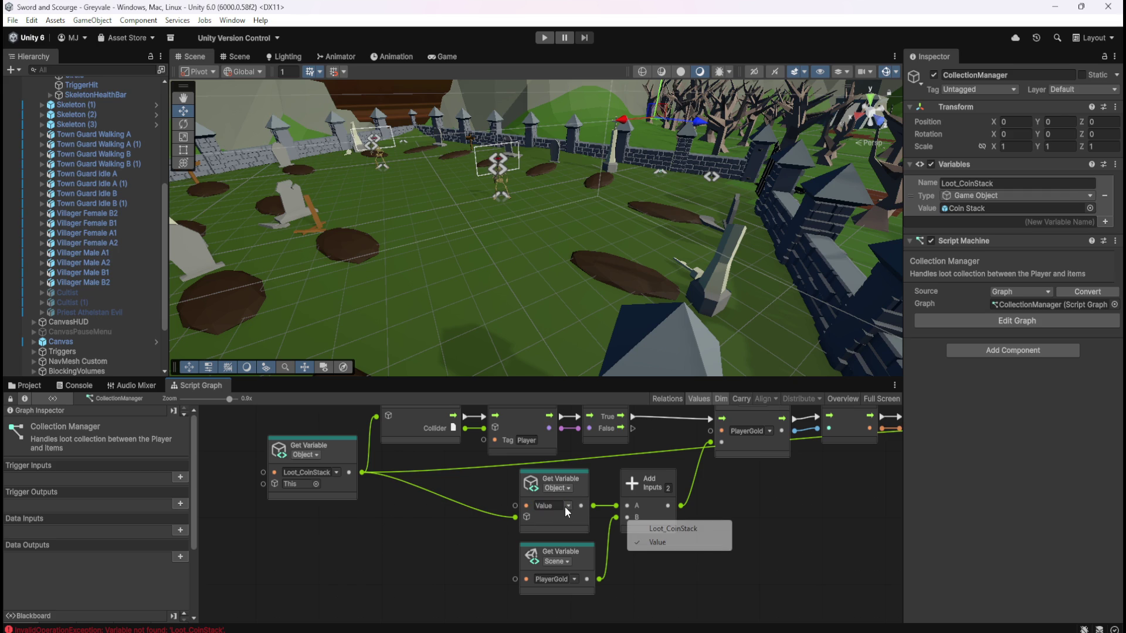
click(384, 544)
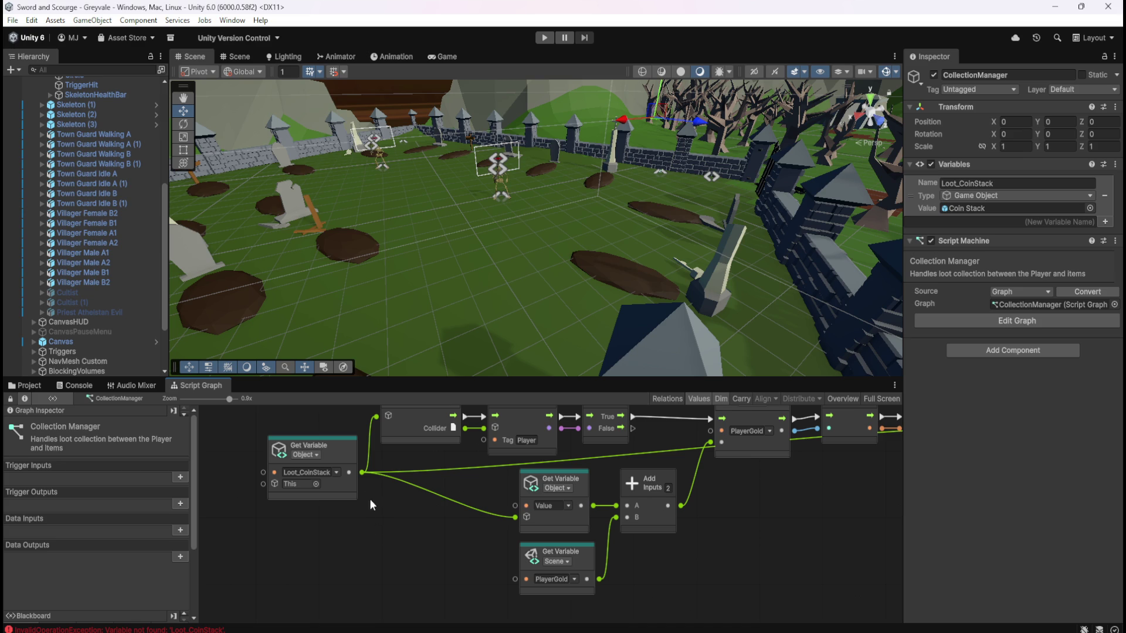
drag(362, 472, 391, 503)
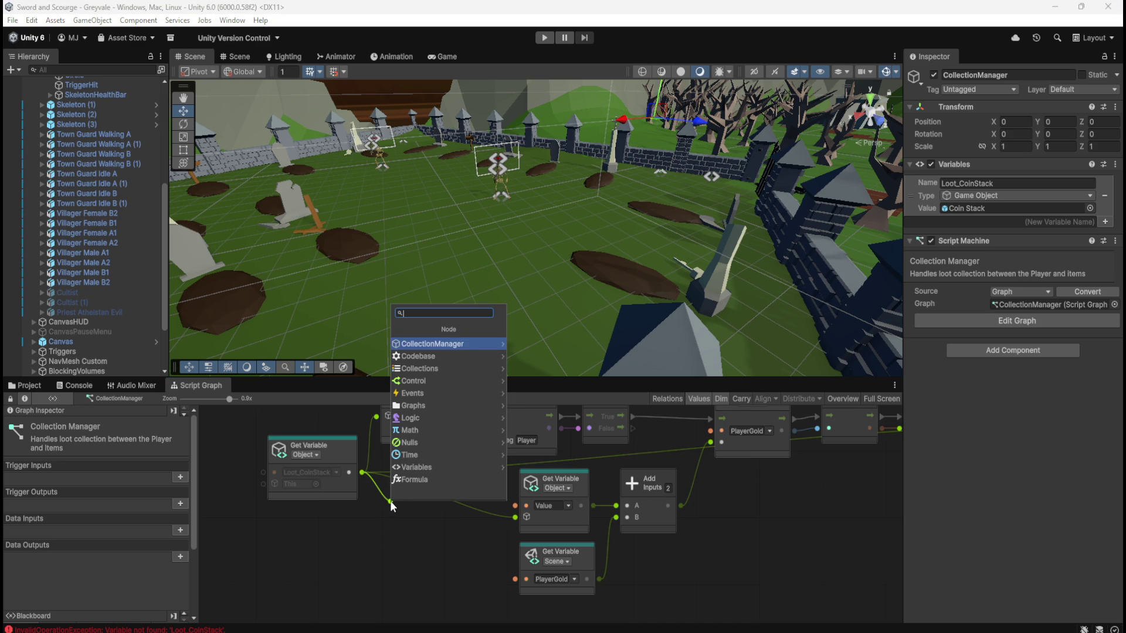
- Add CollectionManager > Script Machine > Expose Script Machine fed by Loot_CoinStack, then drag from its Graph output
click(459, 346)
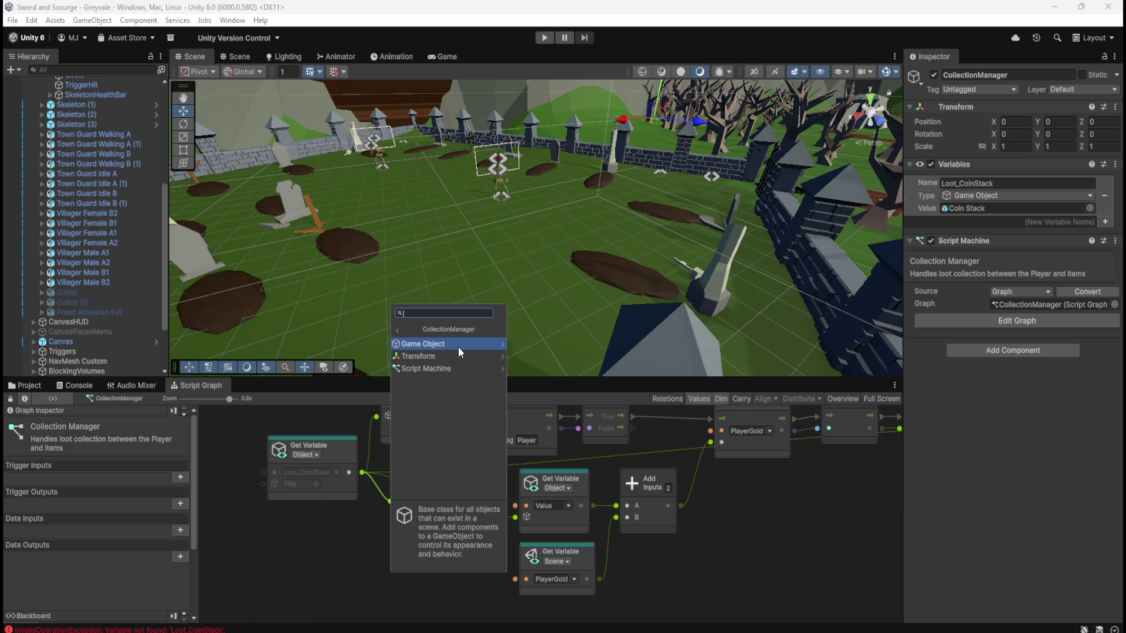
click(444, 368)
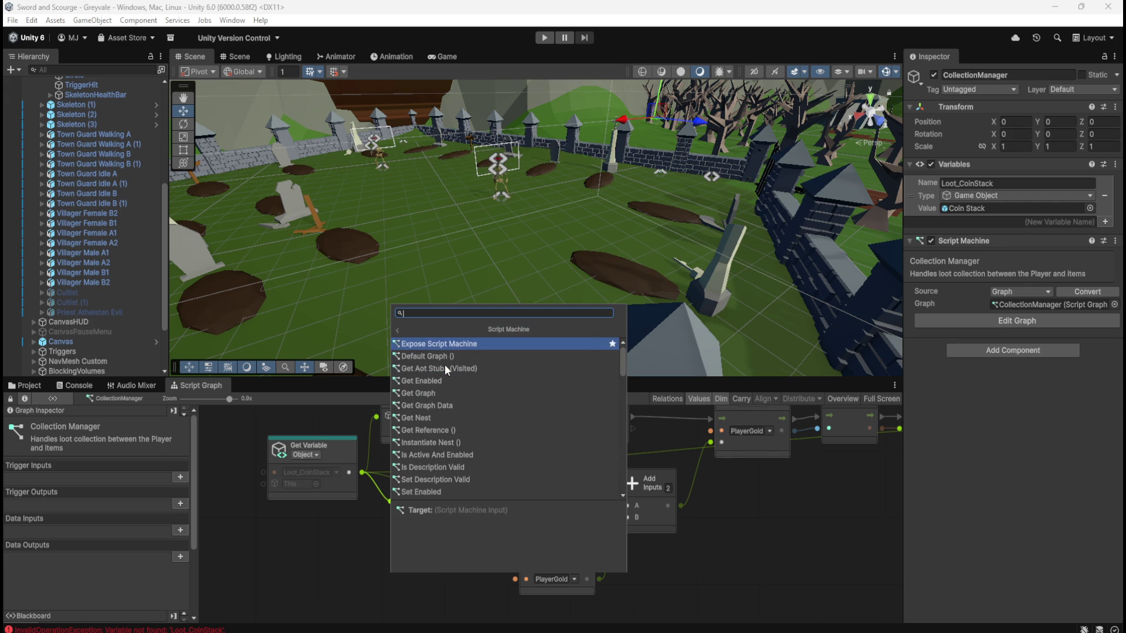
click(472, 345)
mouse_move(355, 506)
mouse_down()
mouse_move(361, 478)
mouse_move(345, 518)
mouse_move(368, 551)
mouse_move(362, 533)
mouse_move(358, 542)
mouse_up()
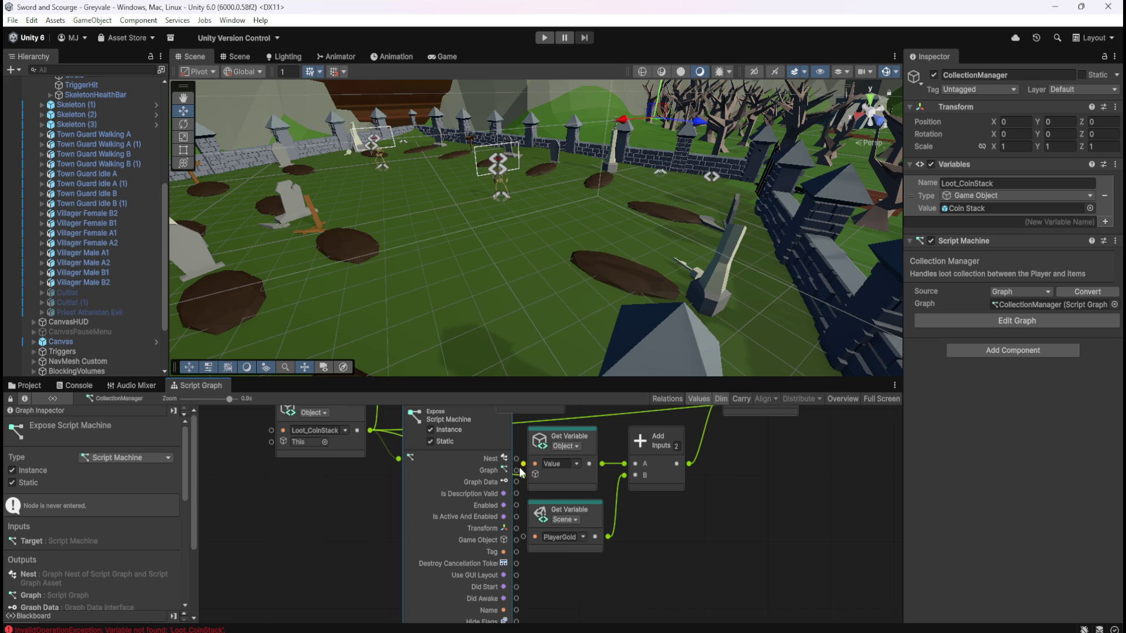
drag(516, 472, 645, 537)
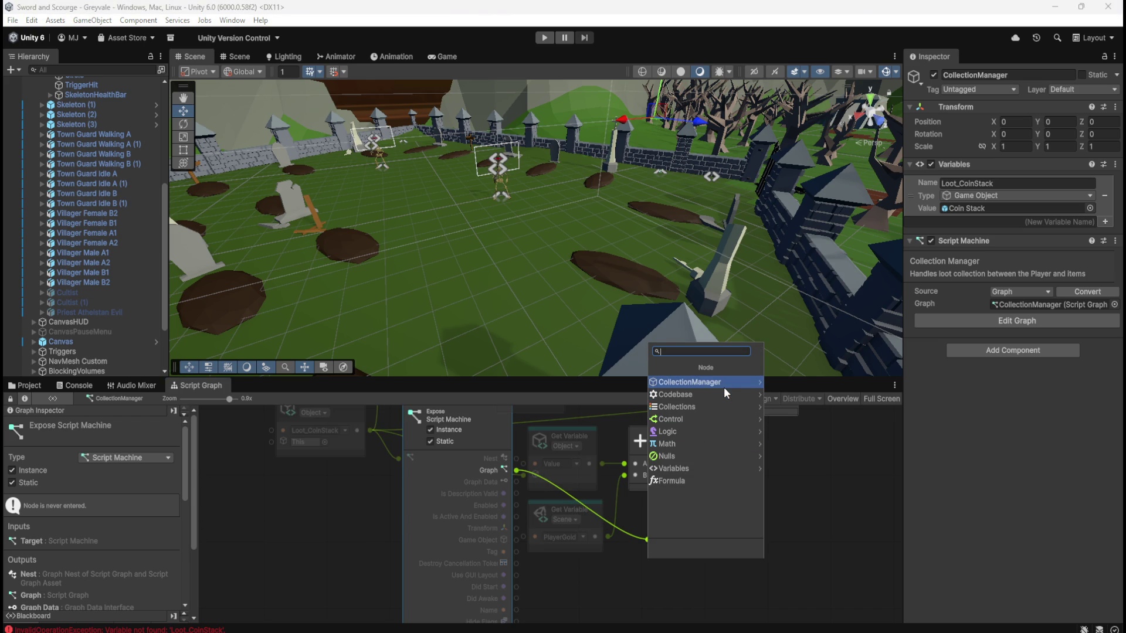
- Browse the Object and Graph variable nodes for the Graph output, then cancel without adding one
click(683, 469)
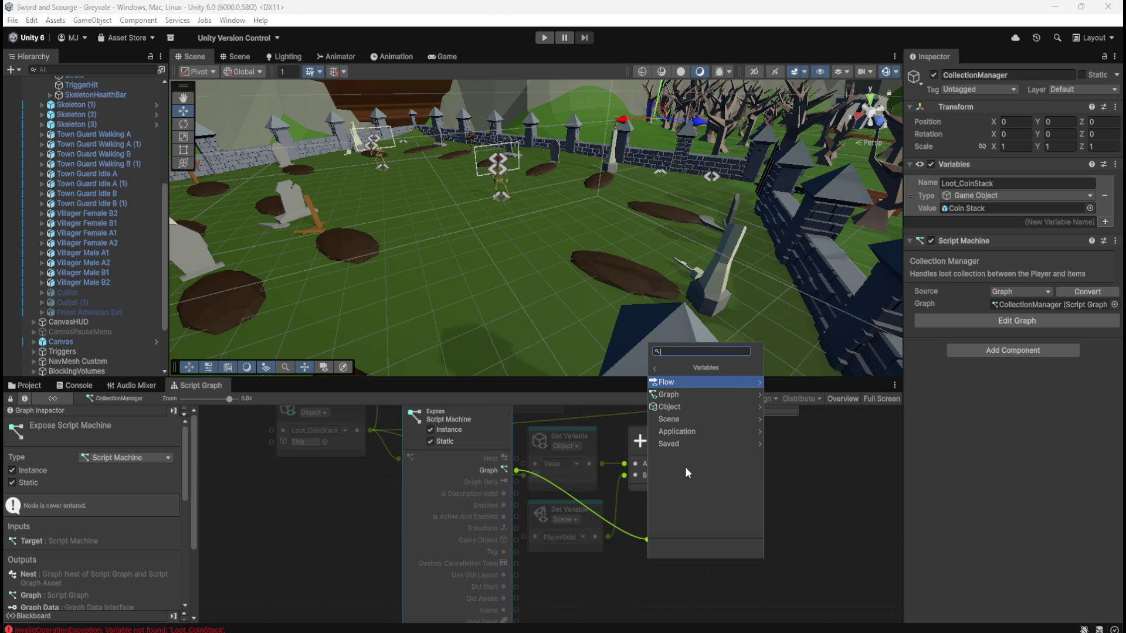
click(704, 406)
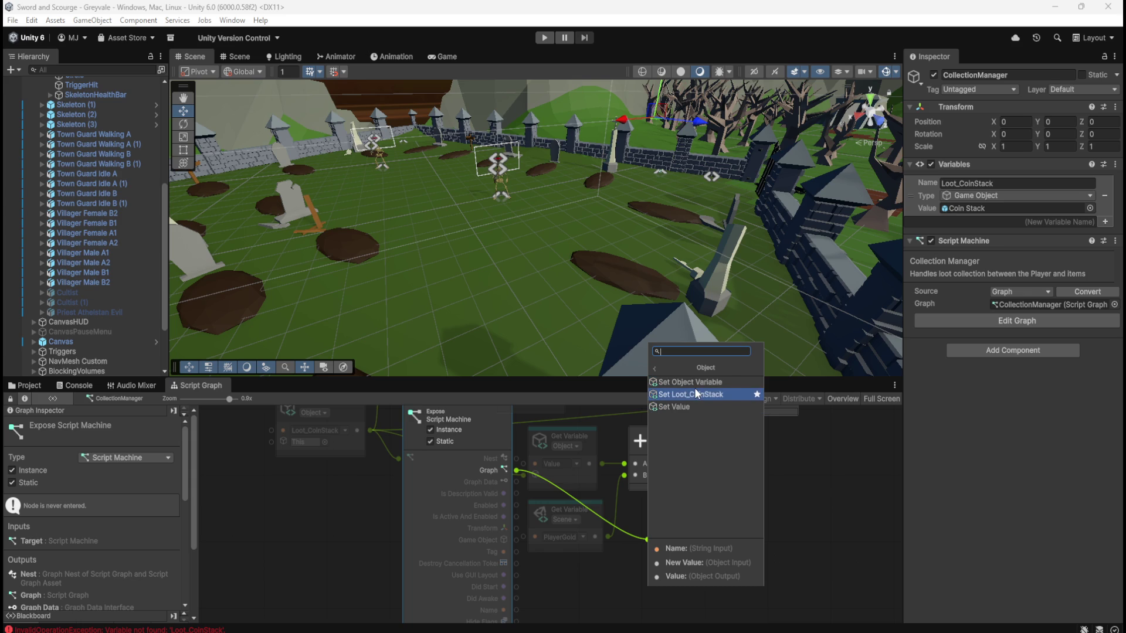
click(653, 369)
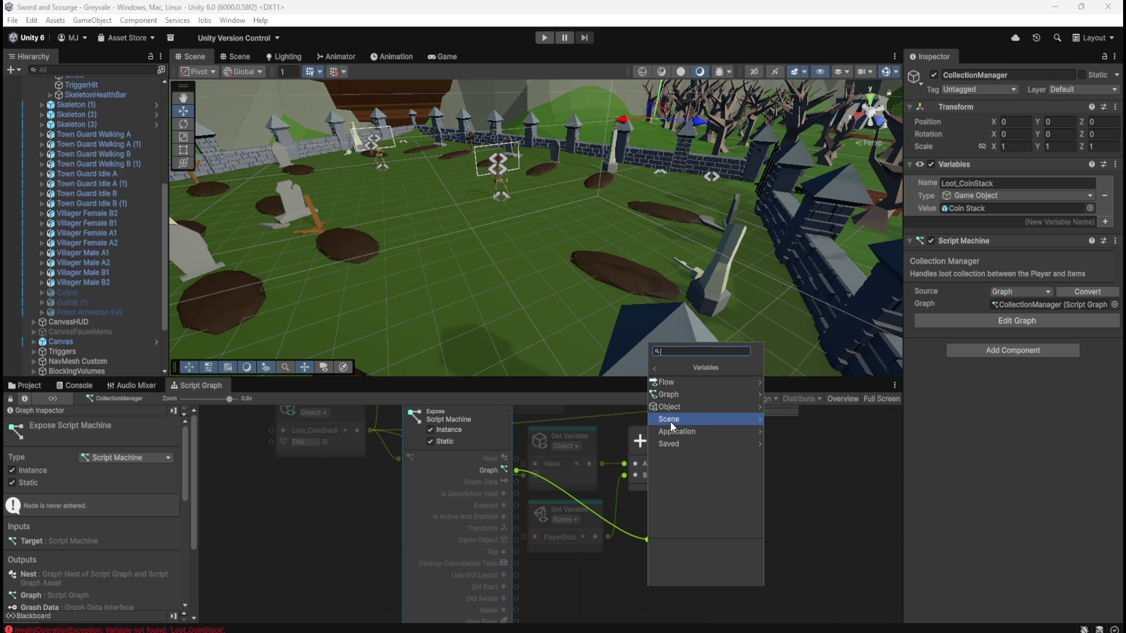
click(744, 394)
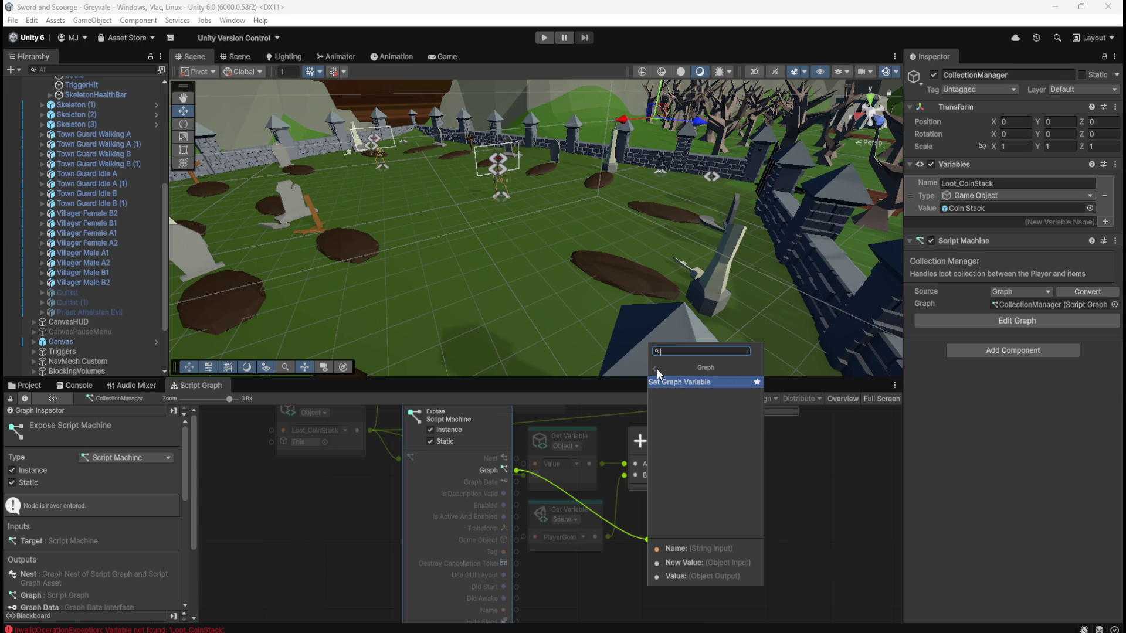
key(Escape)
key(Escape)
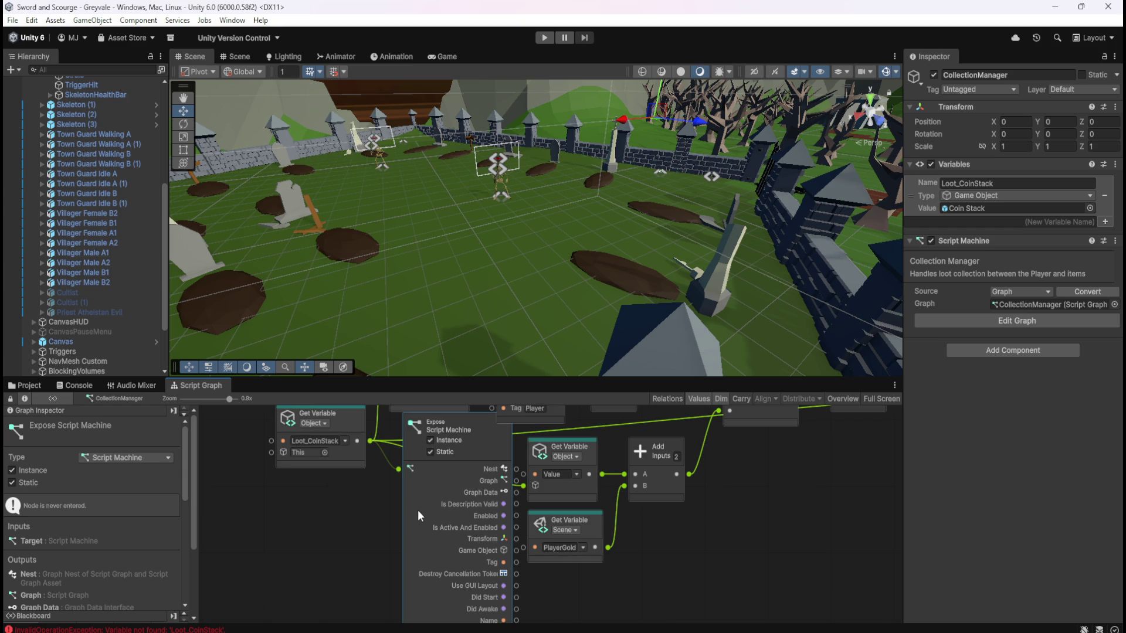
- Delete the Expose Script Machine node and open LootManager's graph
key(Delete)
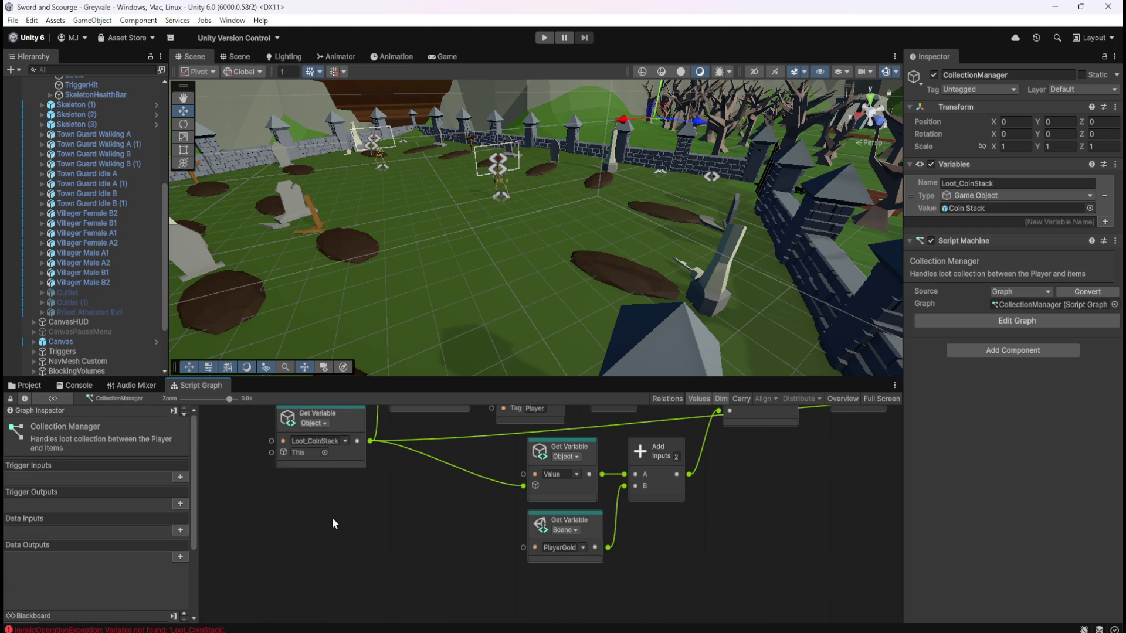
scroll(94, 353, down, 3)
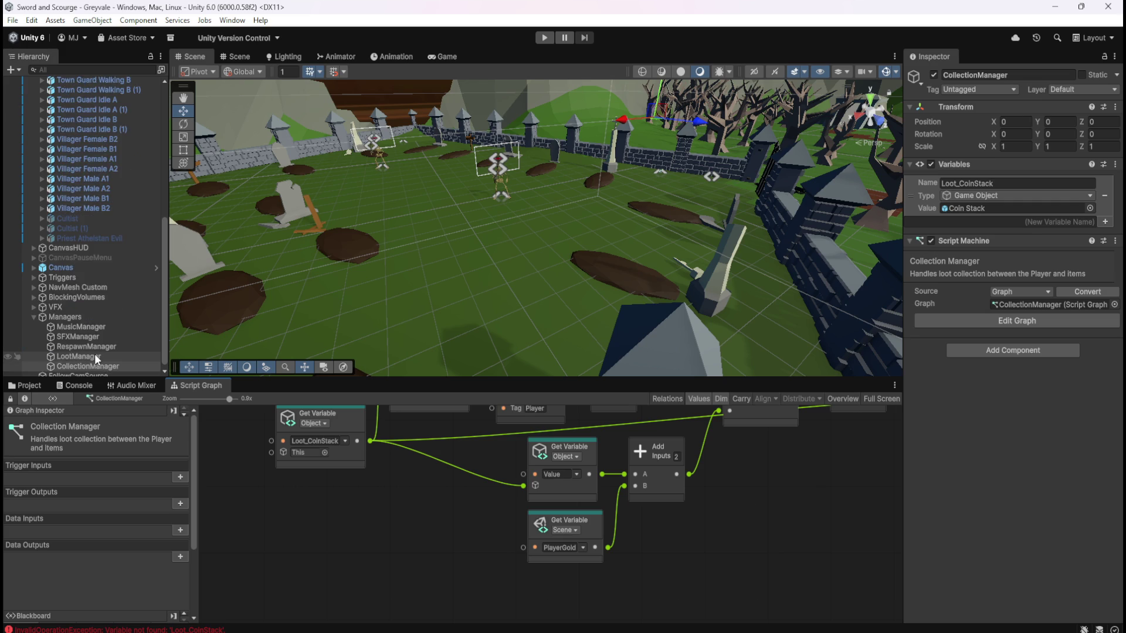
click(94, 351)
- Maximize LootManager's graph, review its Blackboard Object variables, restore the layout, and show the loot prefabs
key(shift+space)
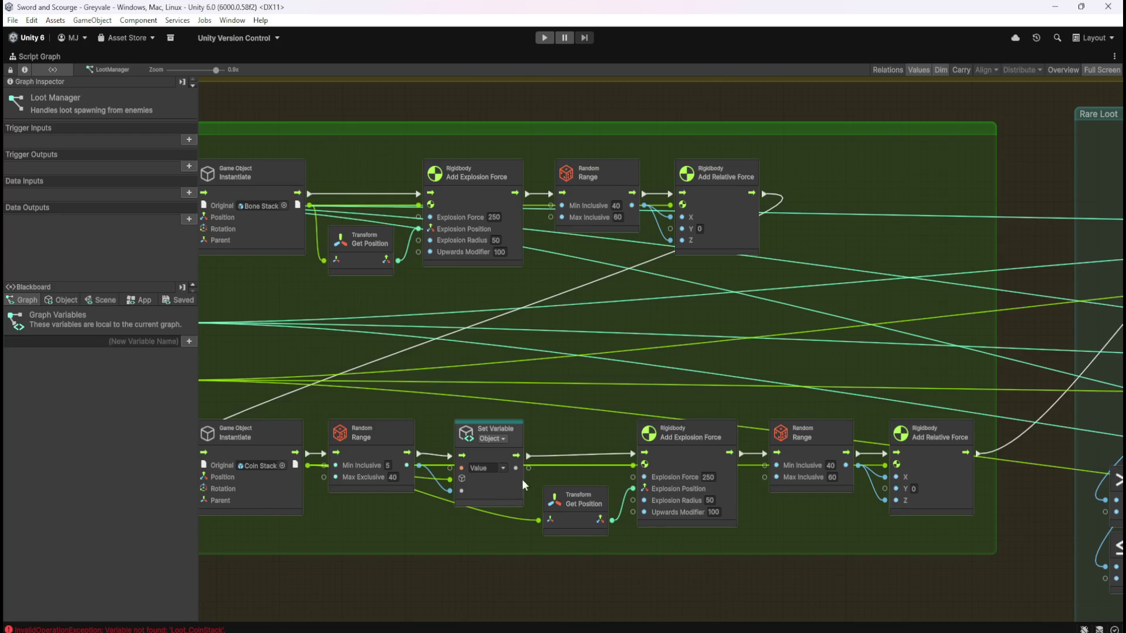
scroll(859, 326, down, 3)
scroll(678, 399, up, 5)
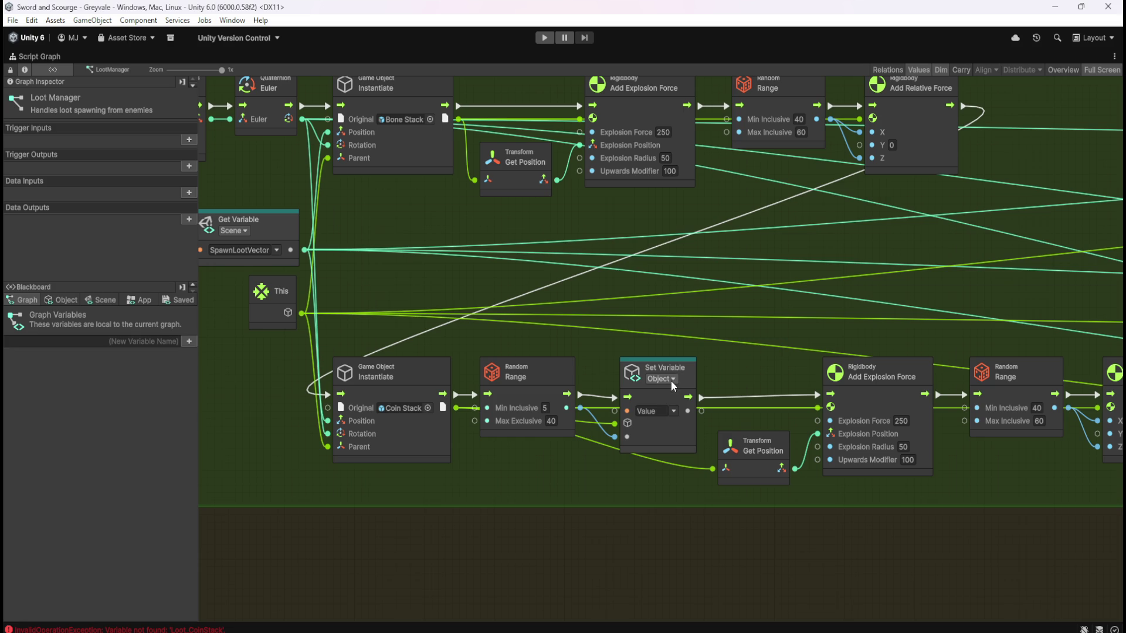
click(62, 299)
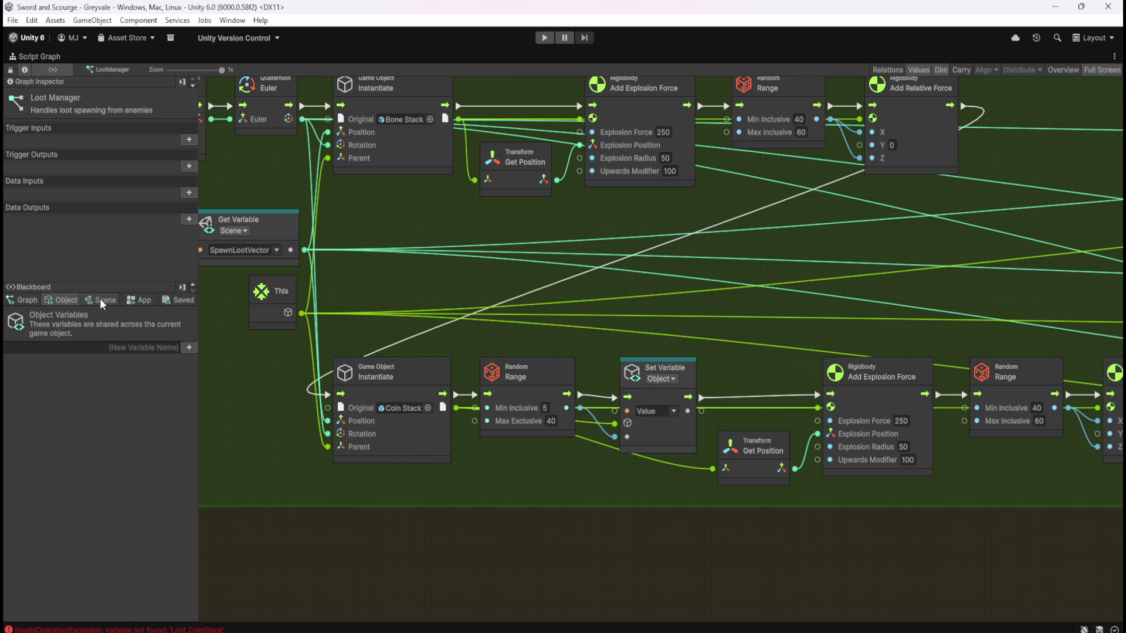
key(shift+space)
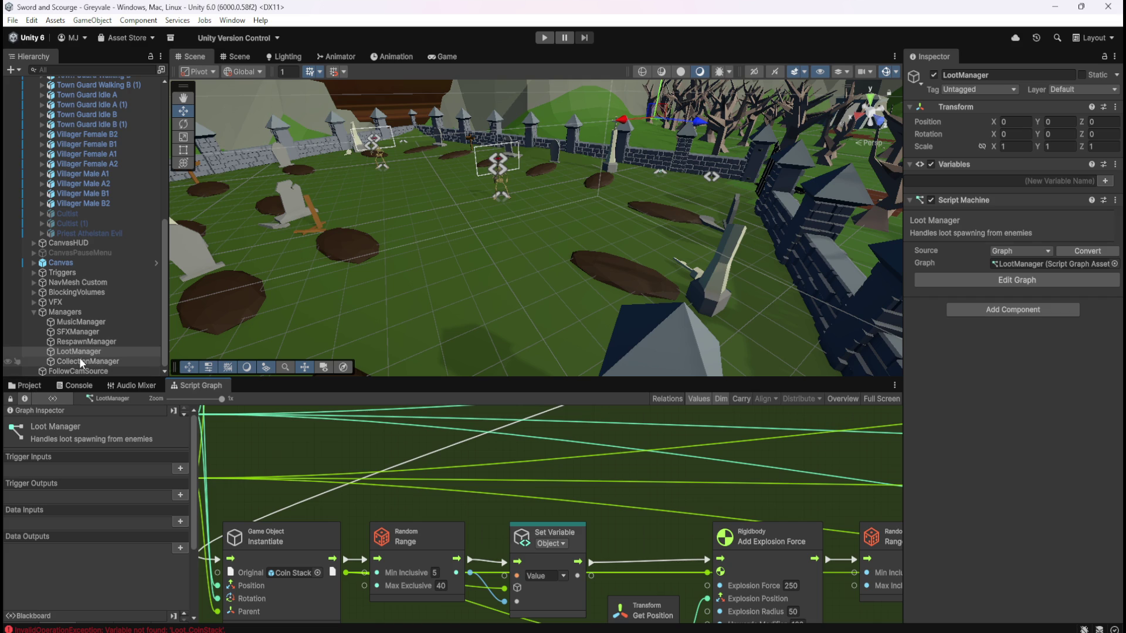
click(37, 386)
- Open the Coin Stack prefab and view its script graph and Object variables
click(405, 510)
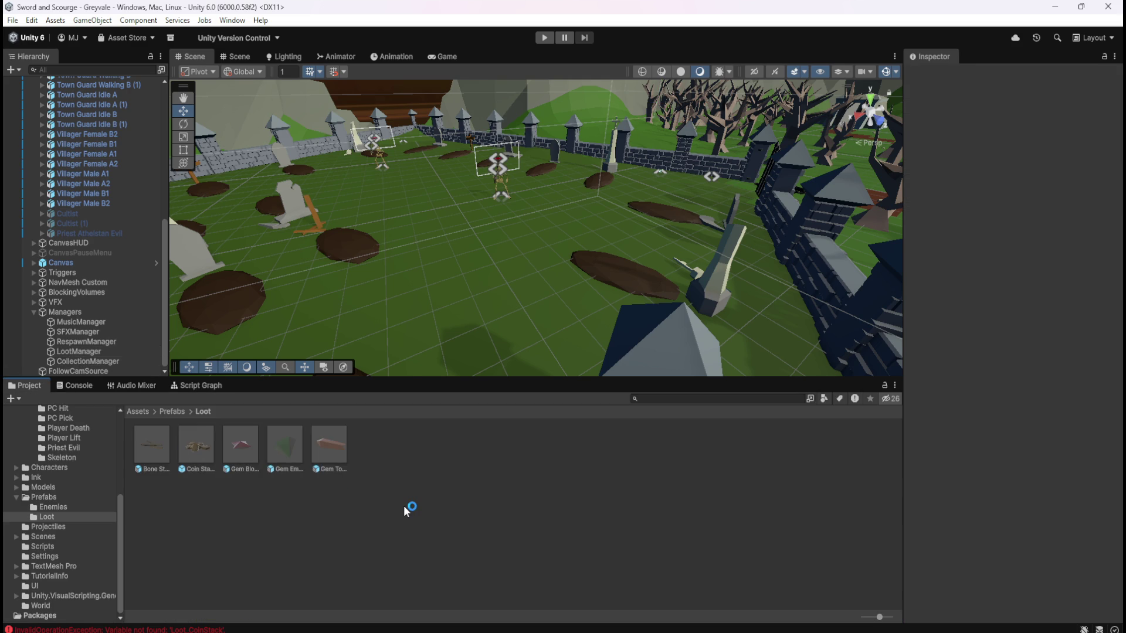
double_click(199, 446)
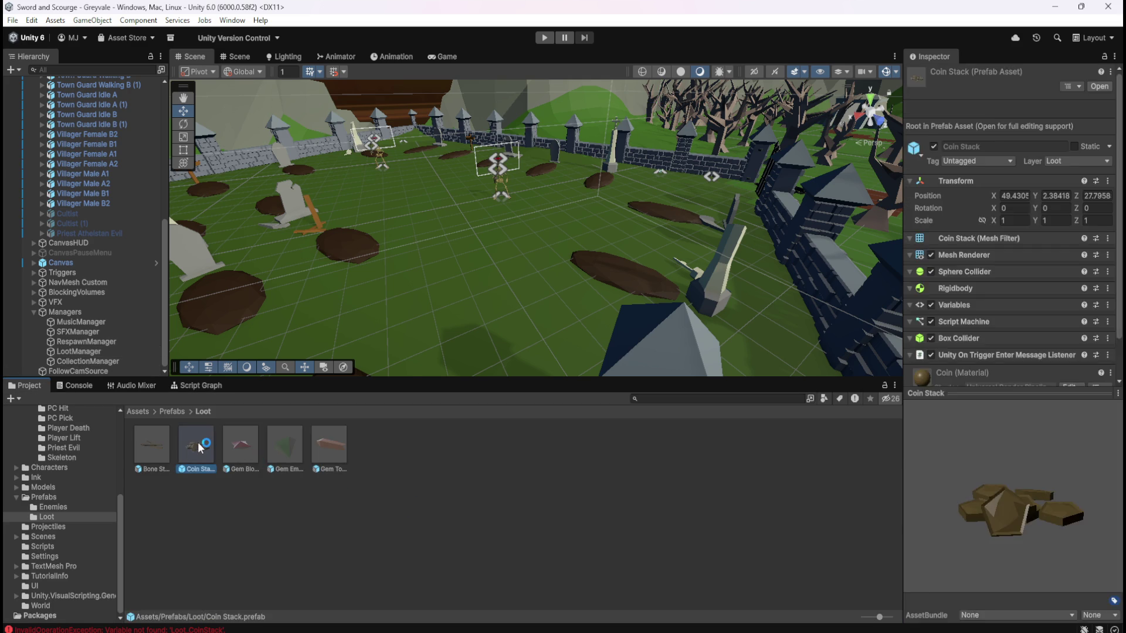
scroll(973, 483, down, 10)
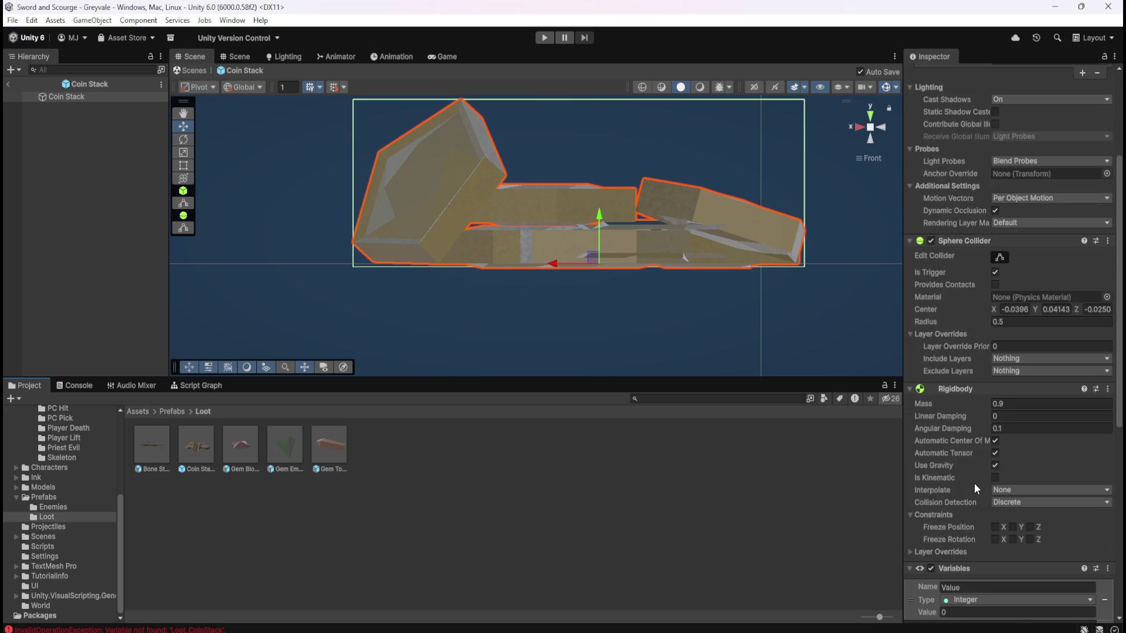
scroll(973, 479, down, 2)
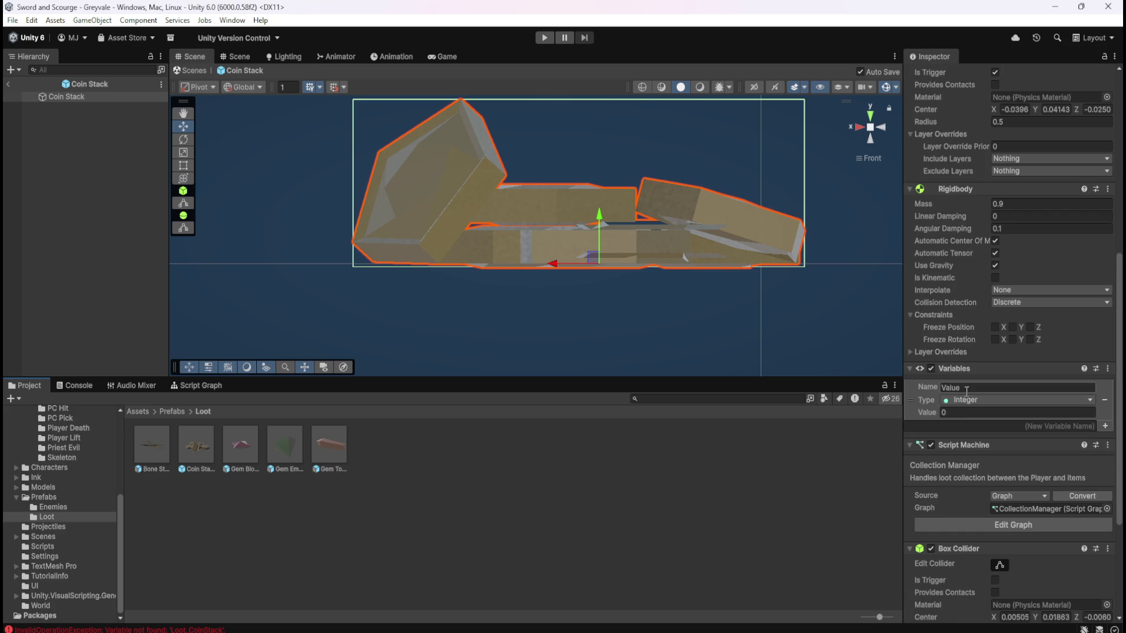
click(192, 386)
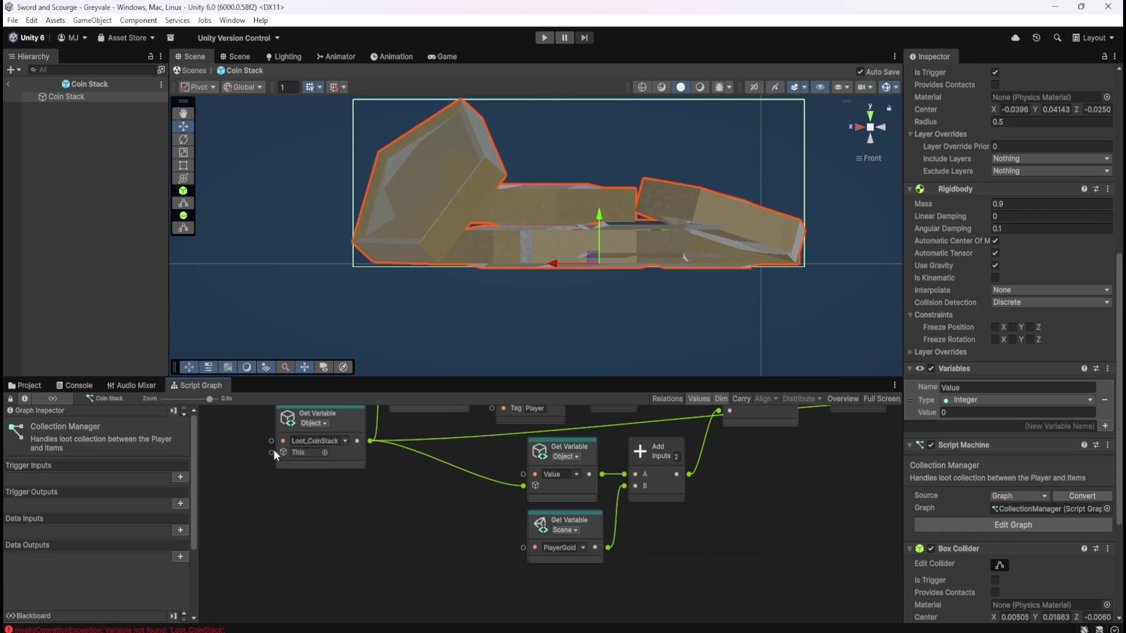
scroll(103, 508, down, 3)
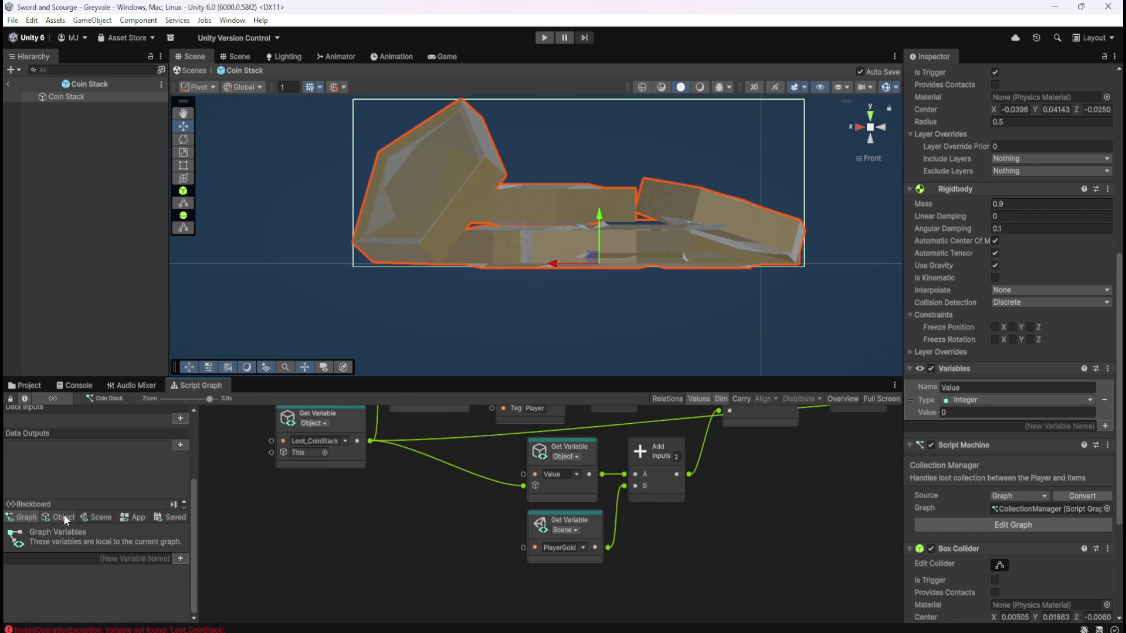
click(59, 515)
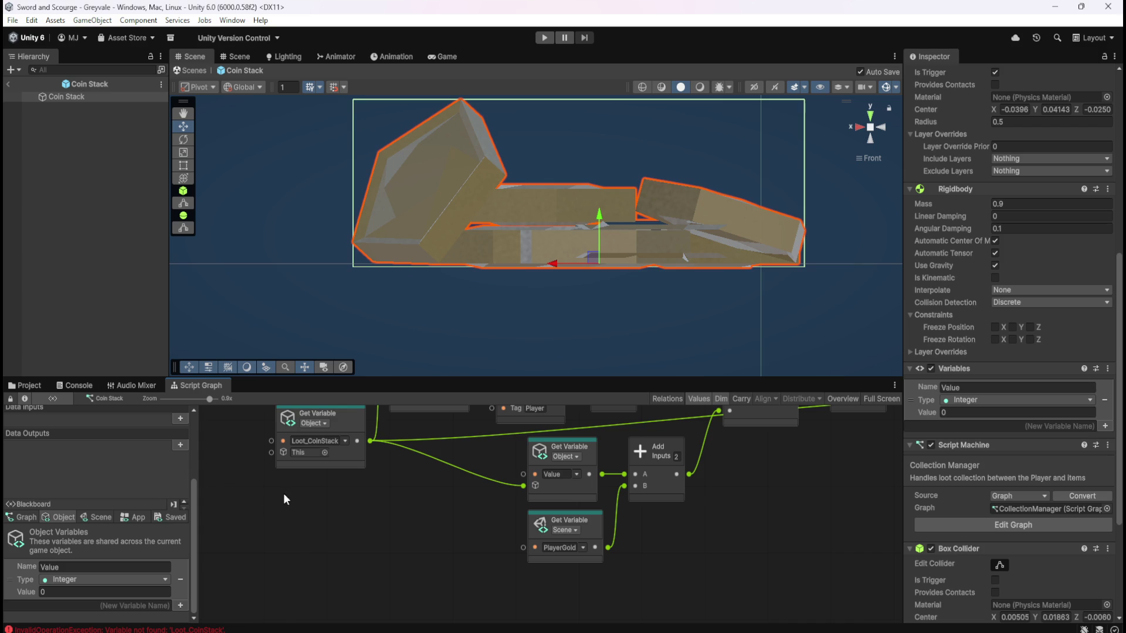
- Exit Coin Stack's Prefab Mode to the main scene and open CollectionManager's graph
key(shift+space)
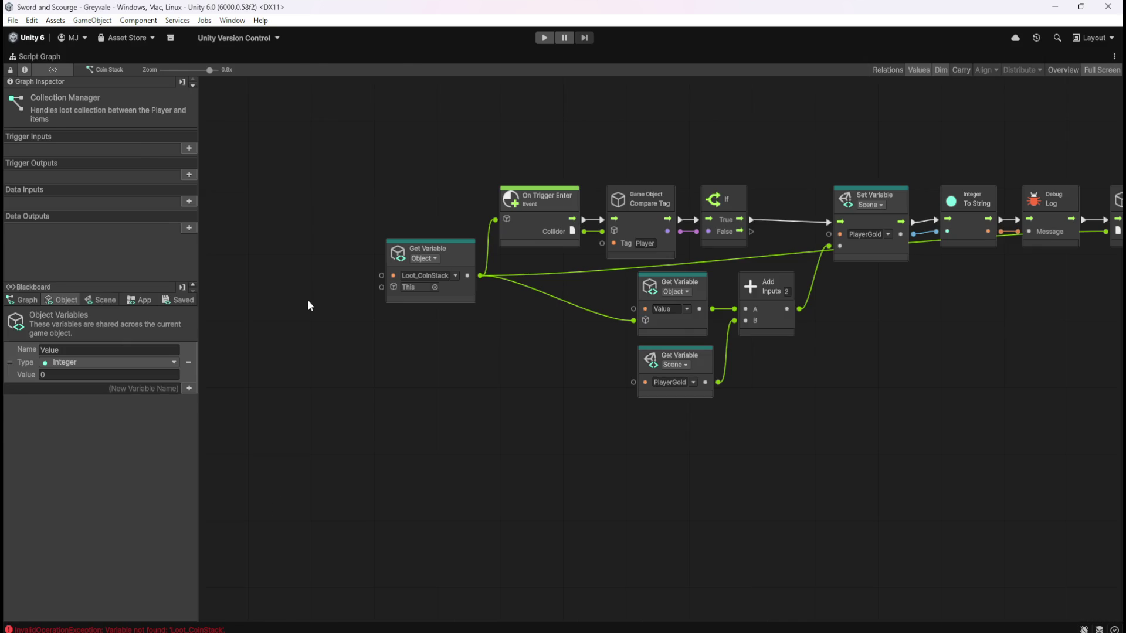
key(shift+space)
click(8, 85)
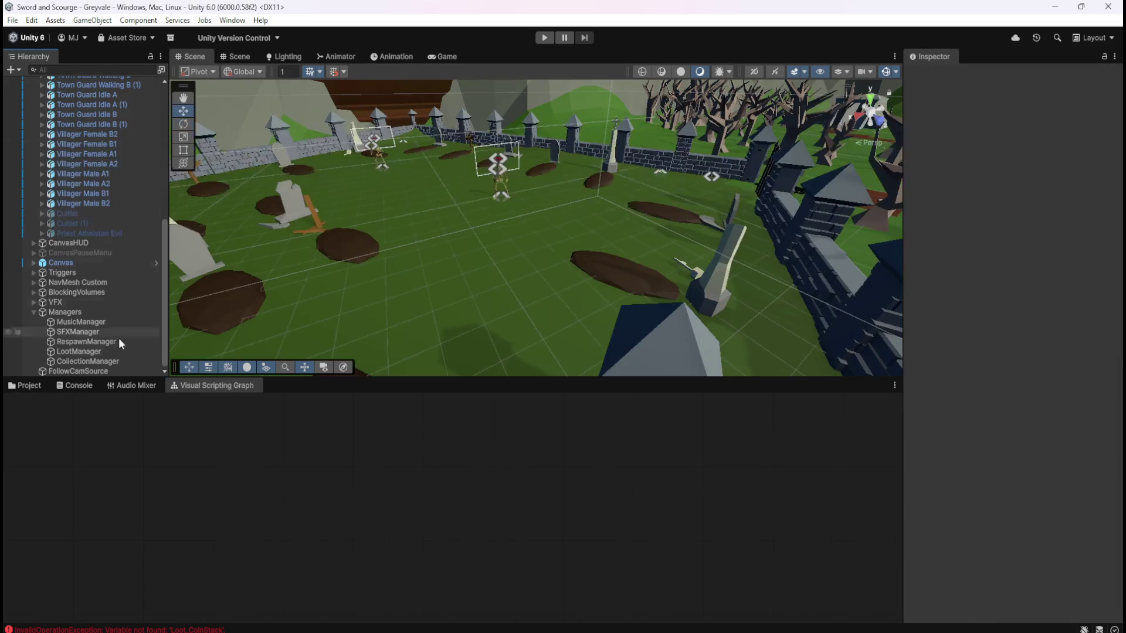
click(85, 359)
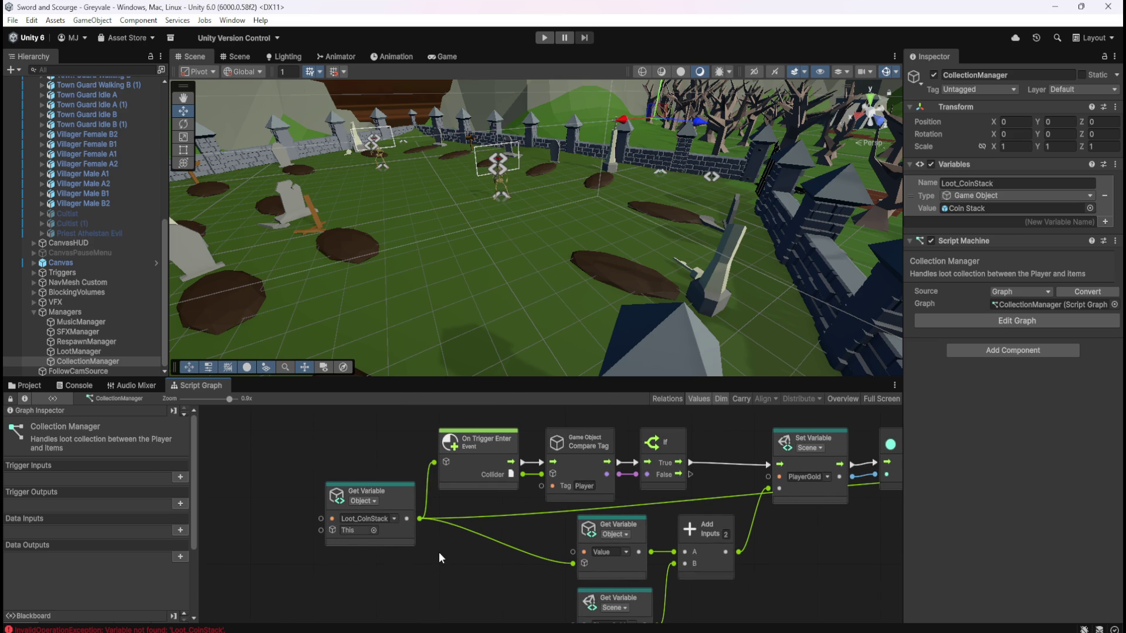
- Maximize the CollectionManager graph and bring up the node search on the canvas
key(shift+space)
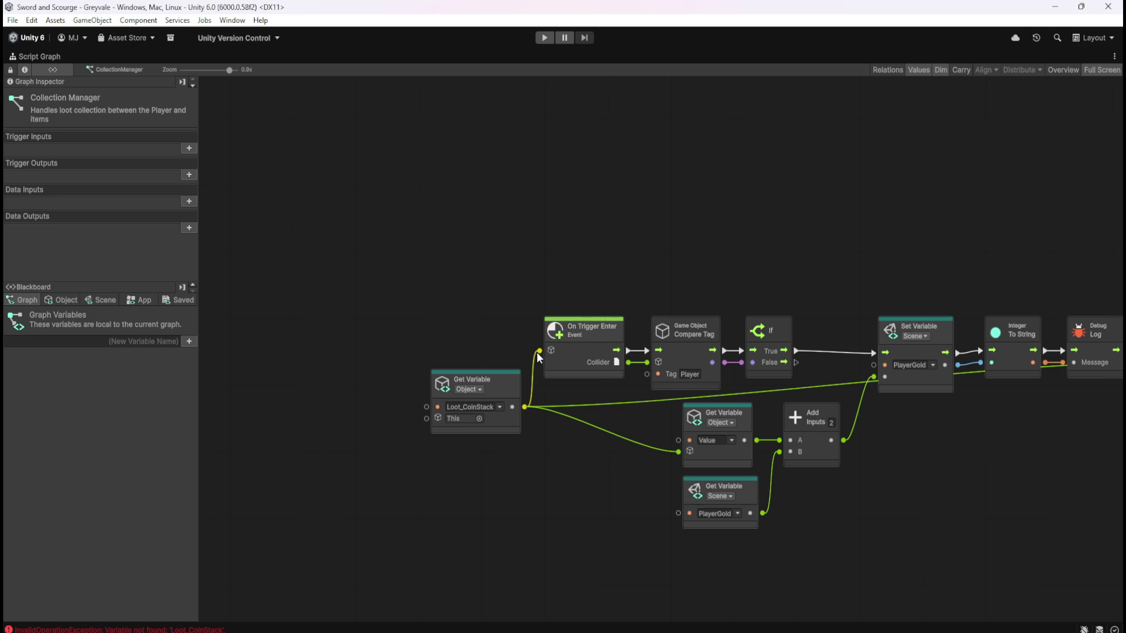
right_click(452, 477)
- Add a Game Object Get Name node from the 'gameo' search and place it below the Loot_CoinStack getter
text(gameo)
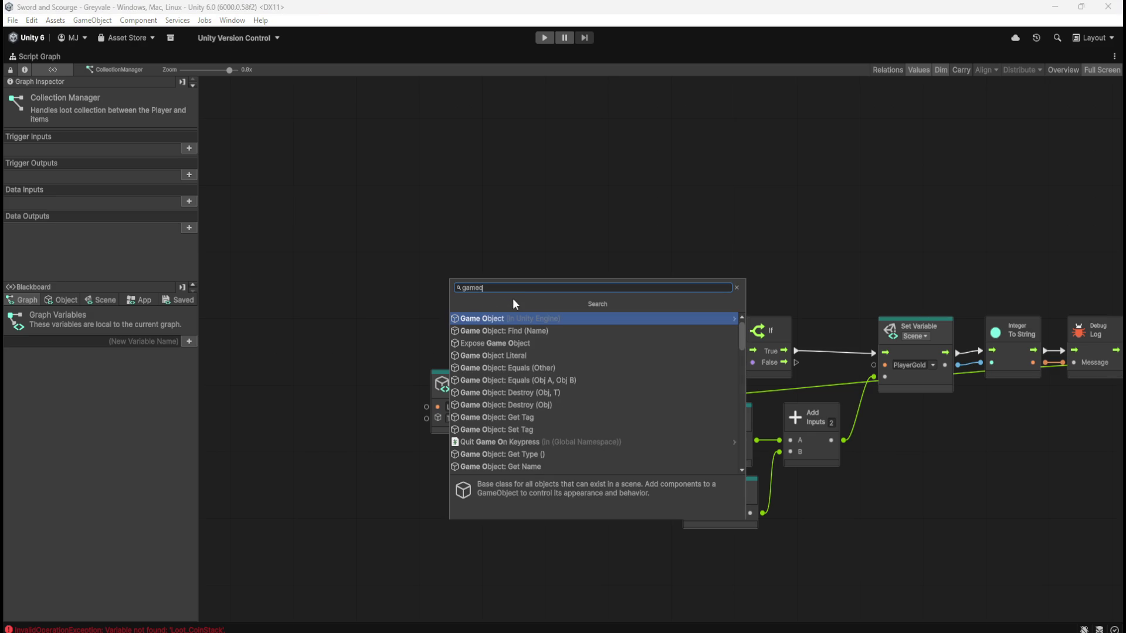
click(506, 318)
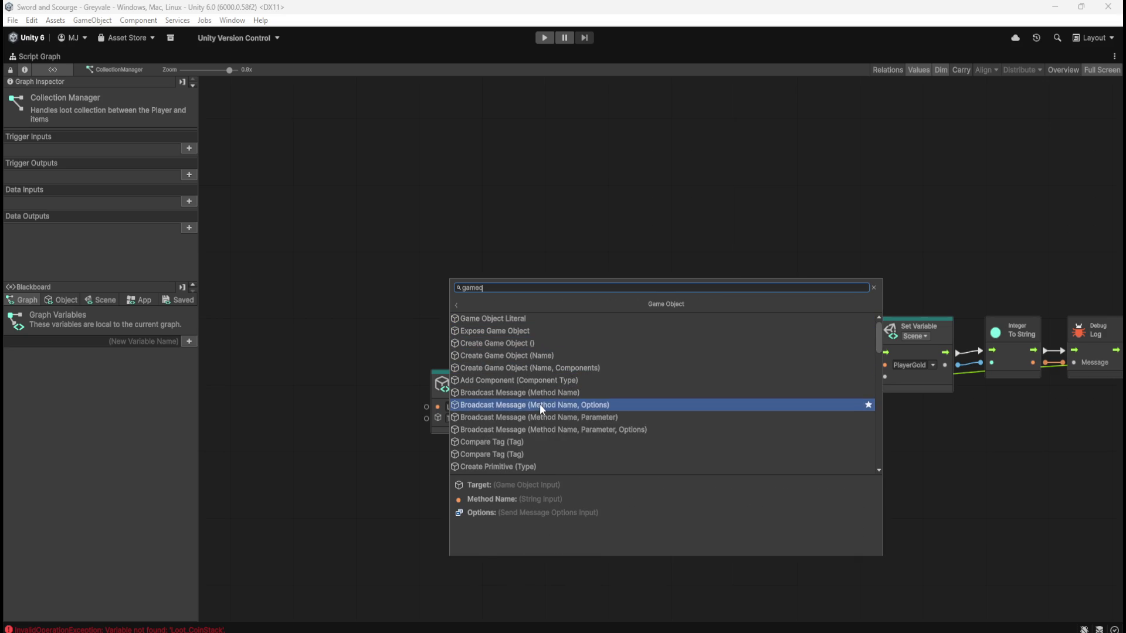
scroll(539, 403, down, 3)
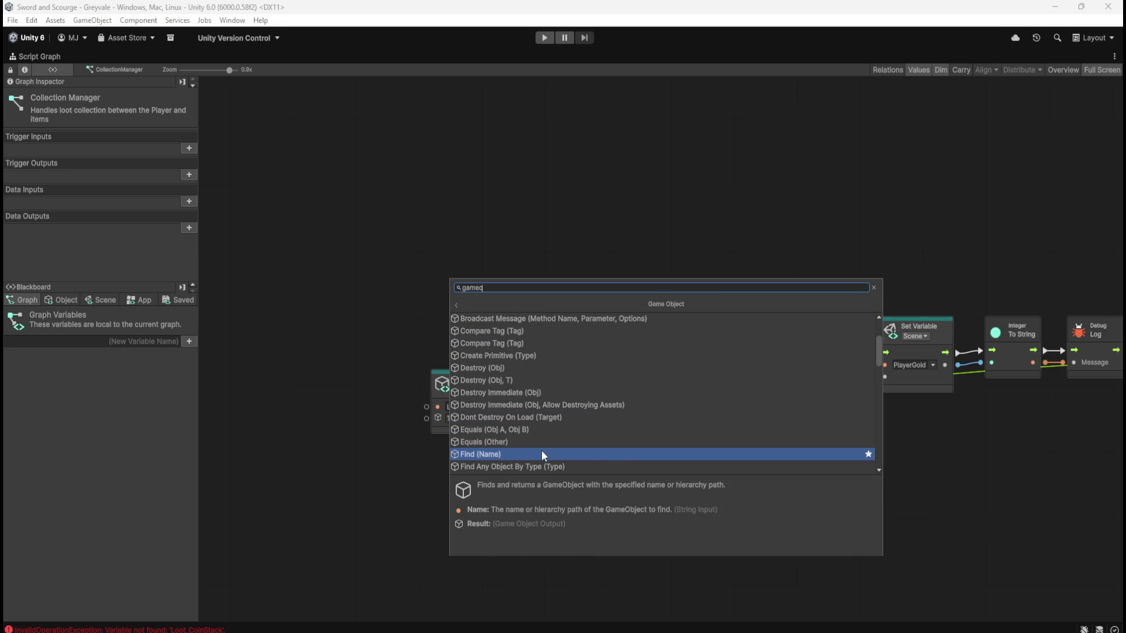
scroll(541, 449, down, 1)
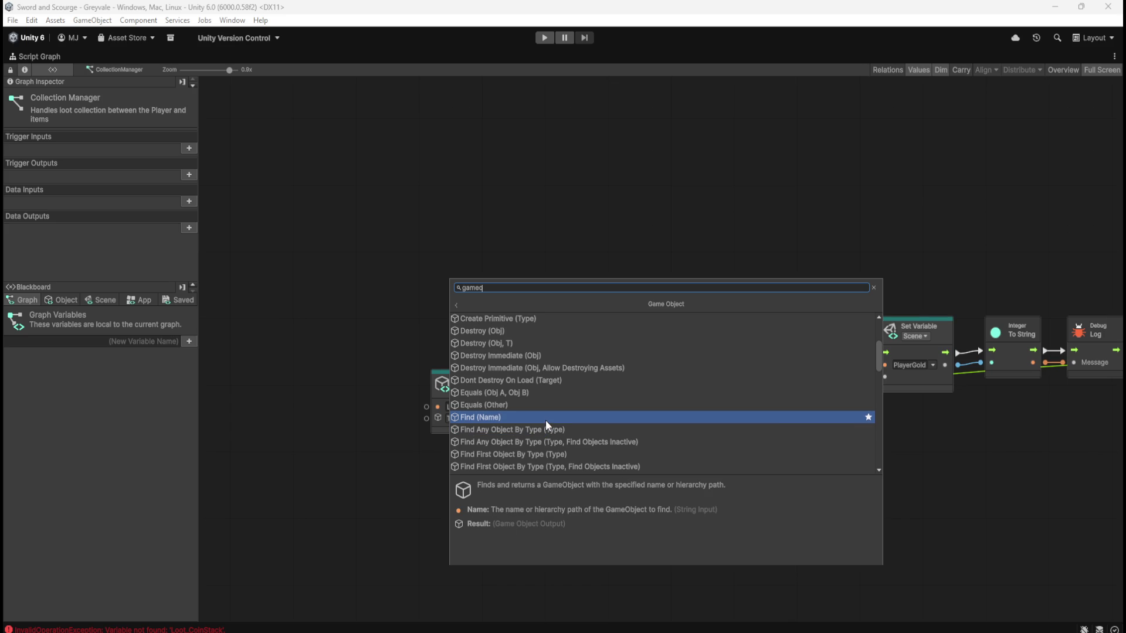
scroll(546, 420, down, 3)
scroll(537, 440, down, 1)
scroll(537, 440, down, 1)
scroll(537, 440, up, 4)
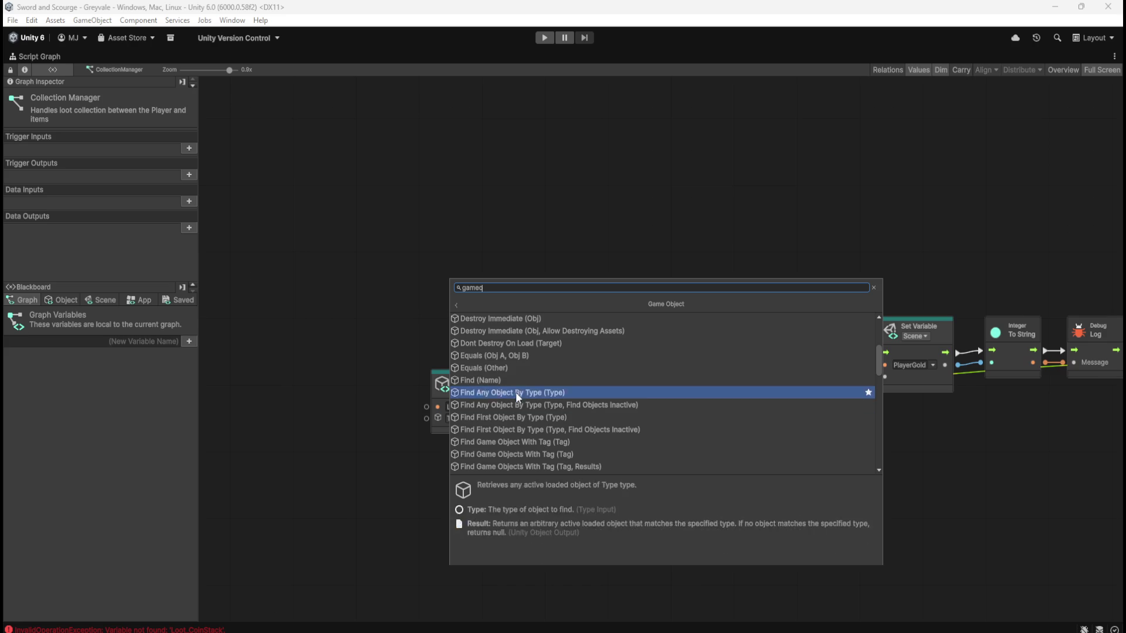
scroll(511, 385, up, 3)
scroll(510, 392, down, 3)
scroll(530, 390, down, 3)
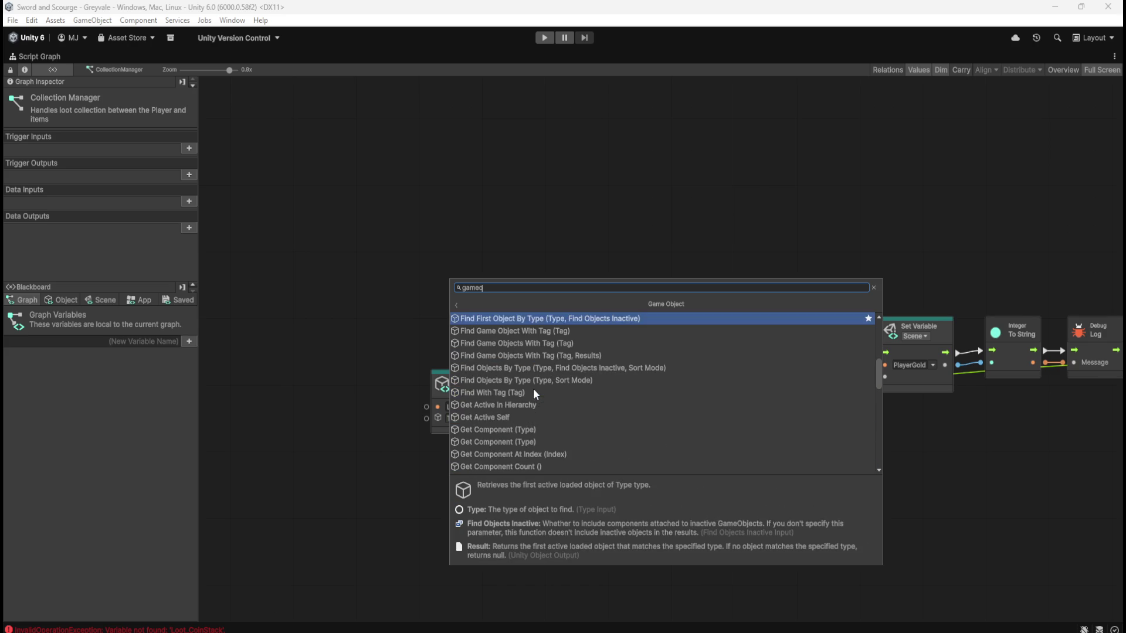
scroll(543, 413, down, 10)
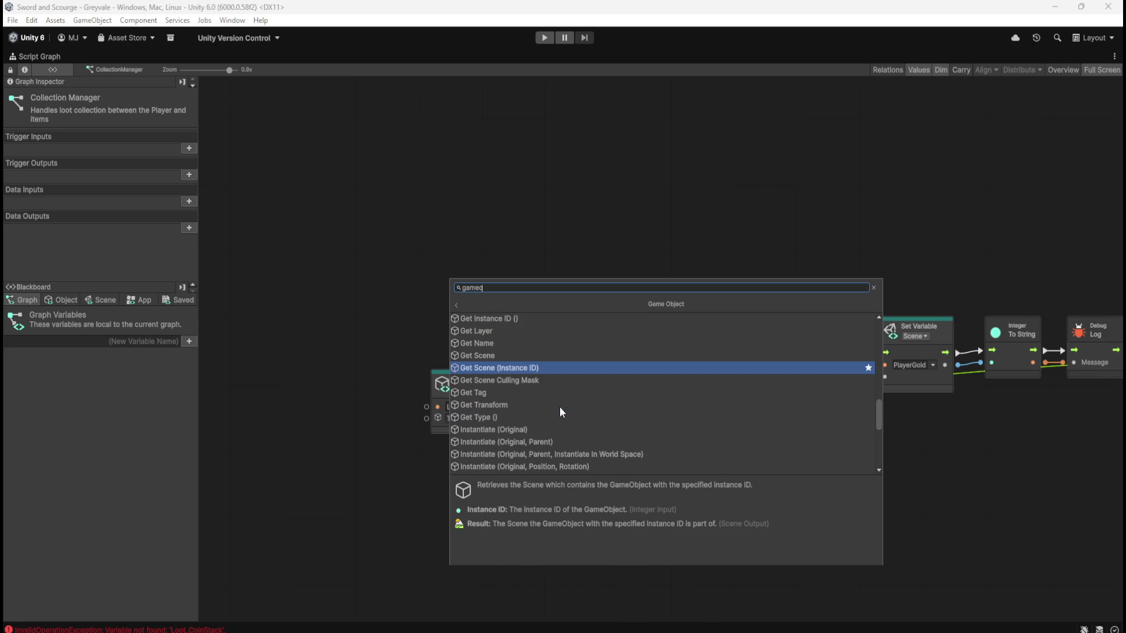
scroll(560, 410, down, 8)
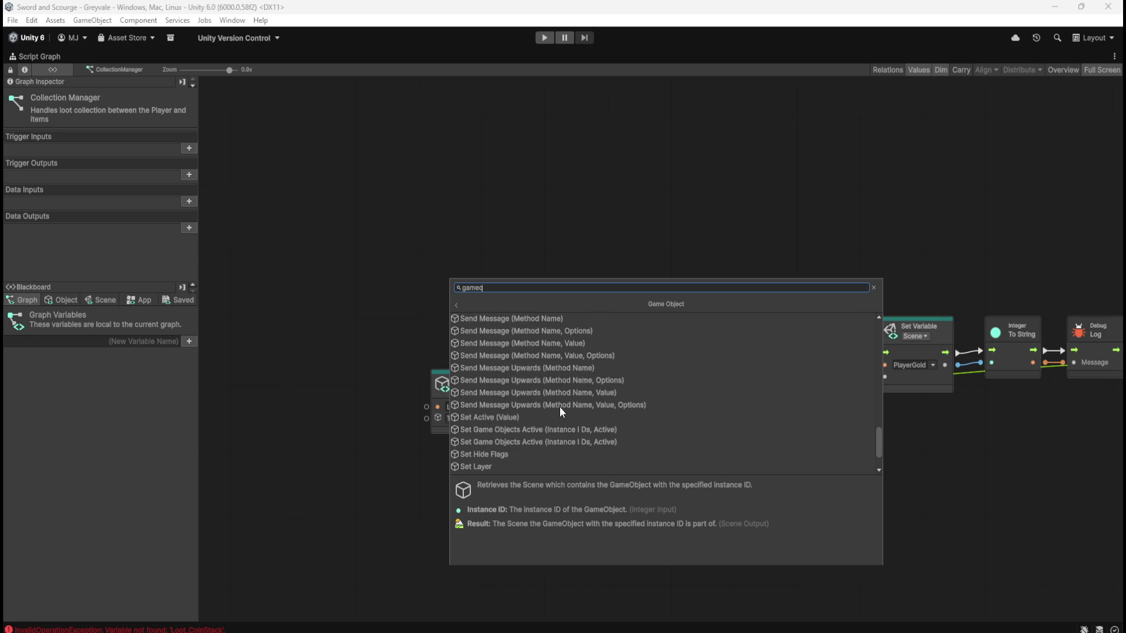
scroll(559, 406, down, 2)
scroll(563, 423, up, 12)
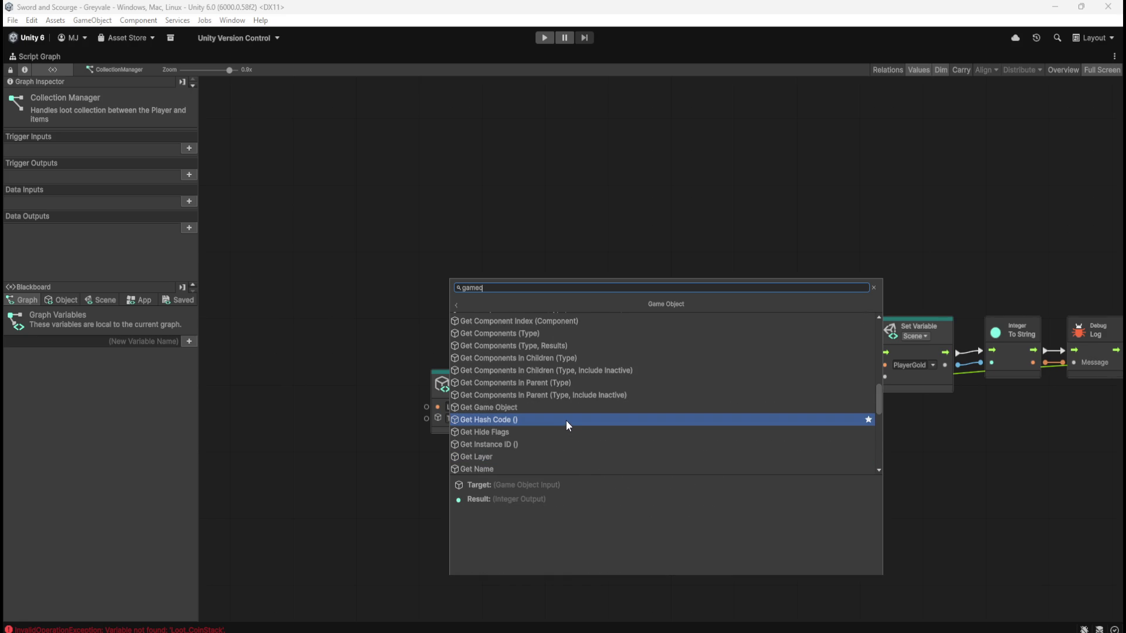
scroll(545, 431, down, 1)
click(538, 441)
mouse_move(509, 494)
mouse_down()
mouse_move(477, 468)
mouse_move(520, 457)
mouse_up()
drag(451, 485, 427, 465)
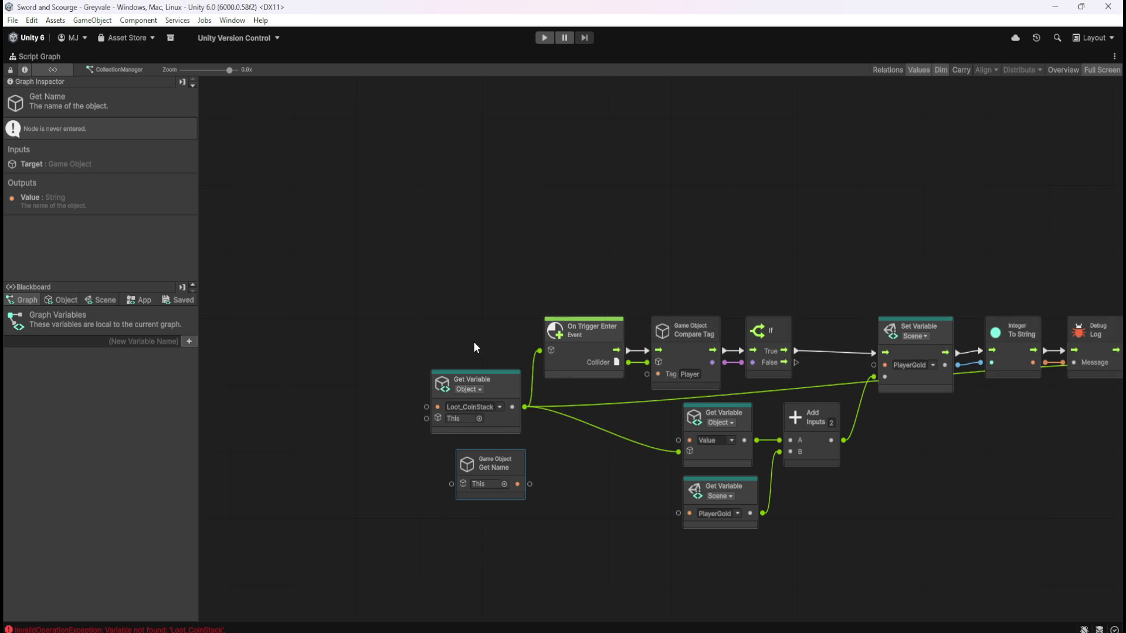
- List Object variables on the blackboard and set the lower Get Variable to read Loot_CoinStack
click(65, 300)
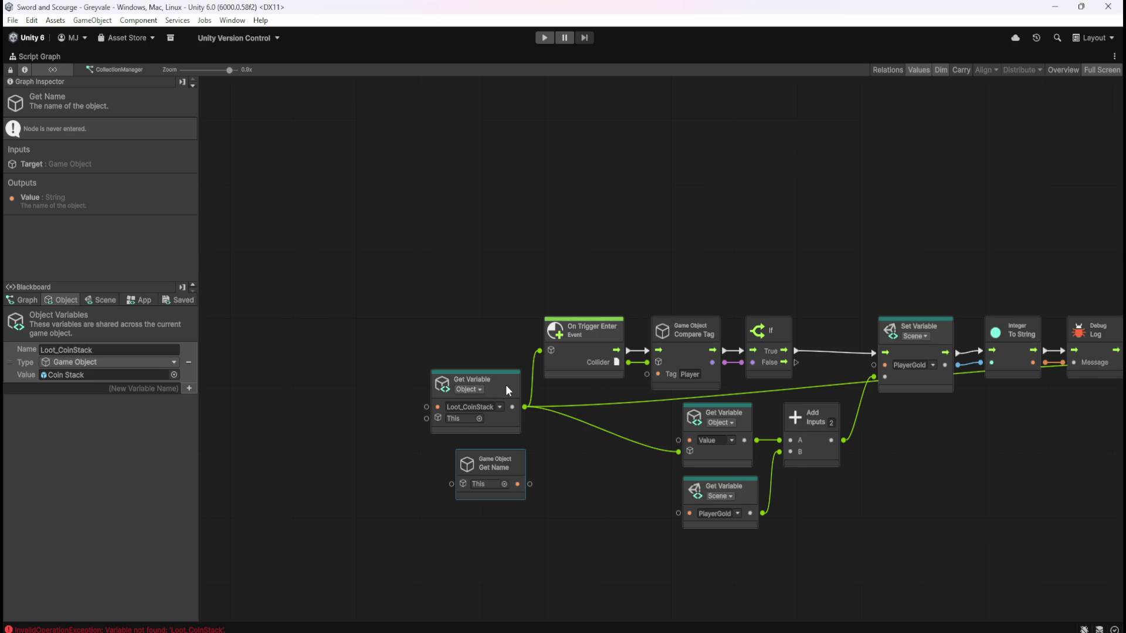
click(732, 439)
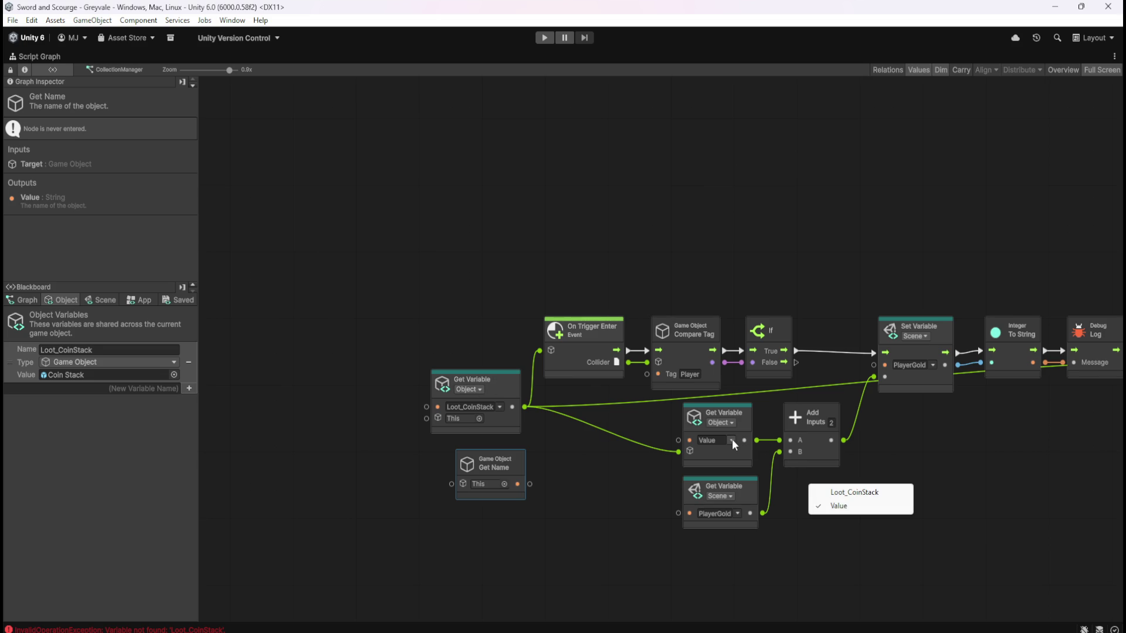
click(856, 510)
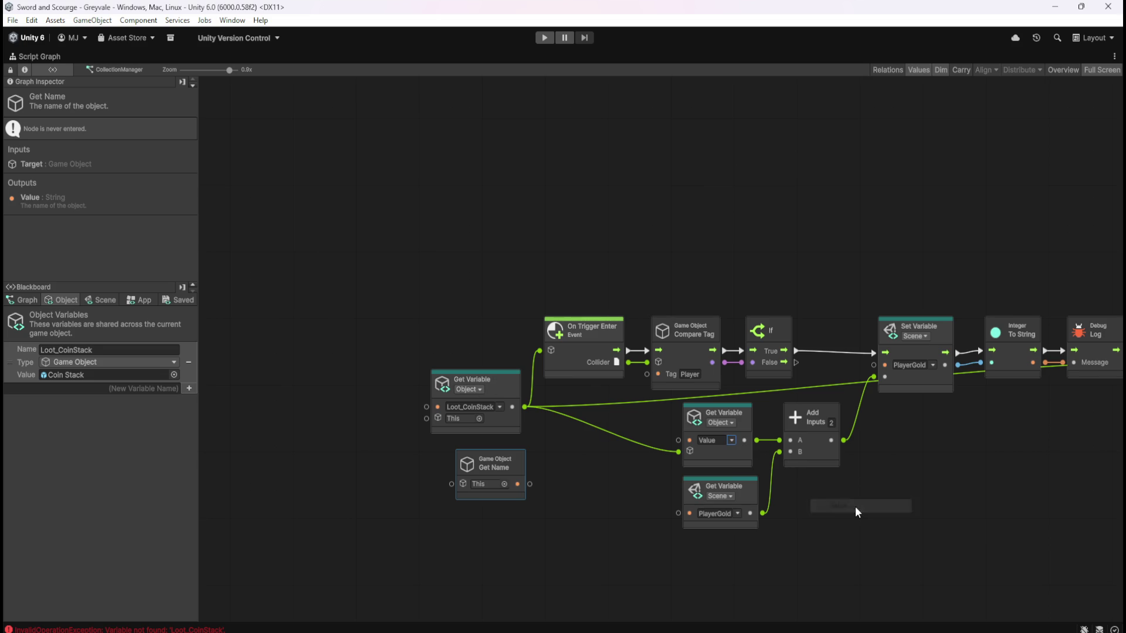
click(731, 439)
click(821, 491)
click(751, 440)
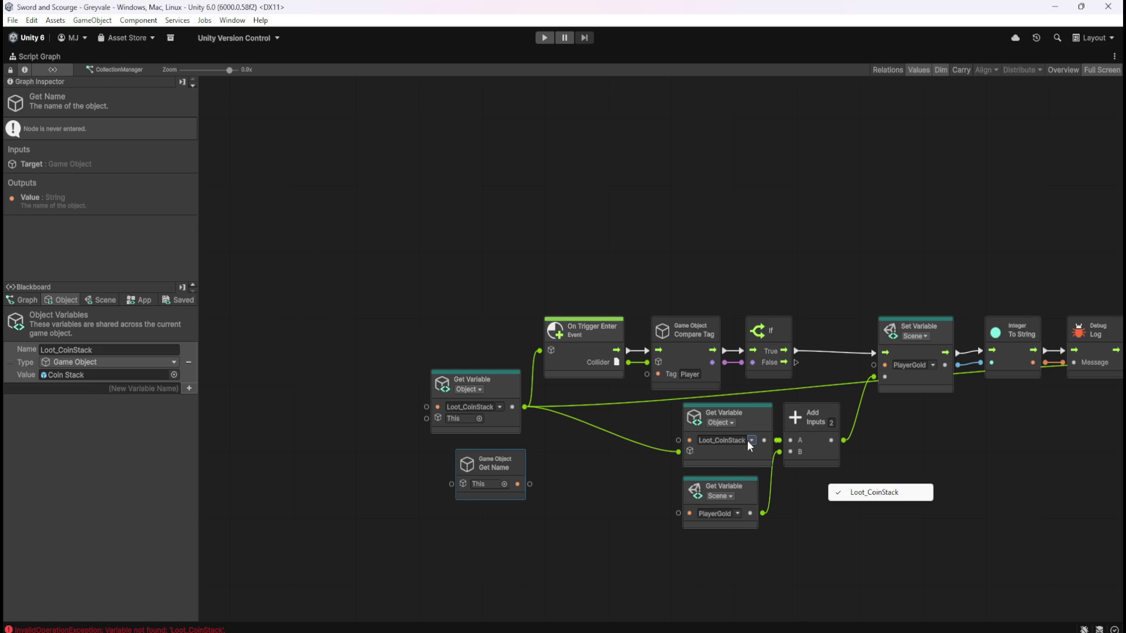
click(632, 471)
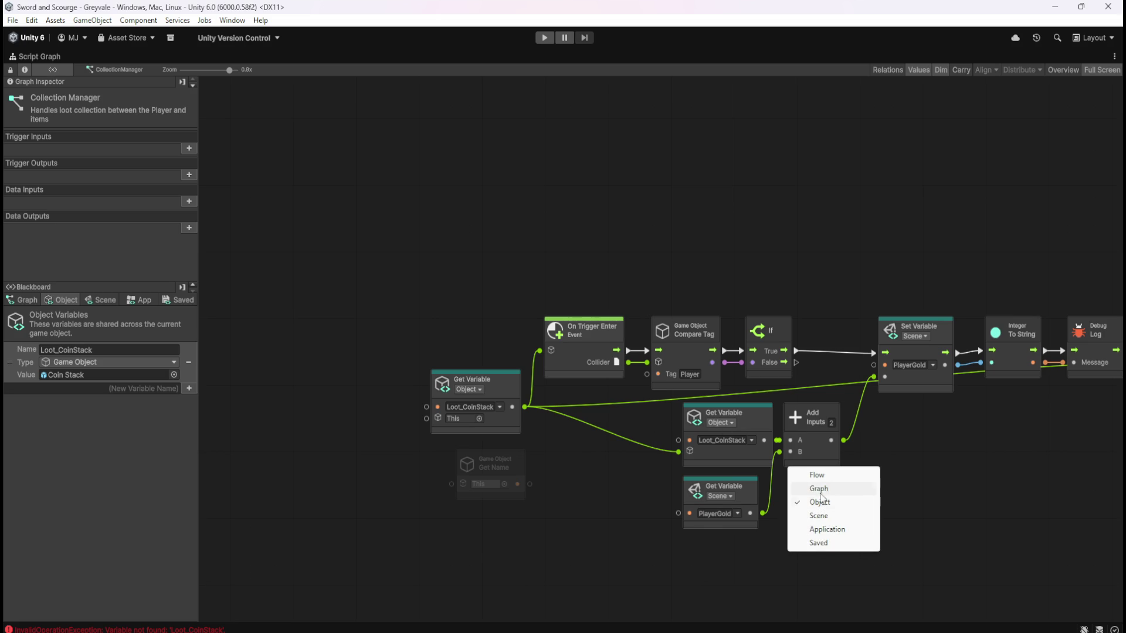
- Keep the lower Get Variable at Object scope and nudge it slightly left
click(837, 493)
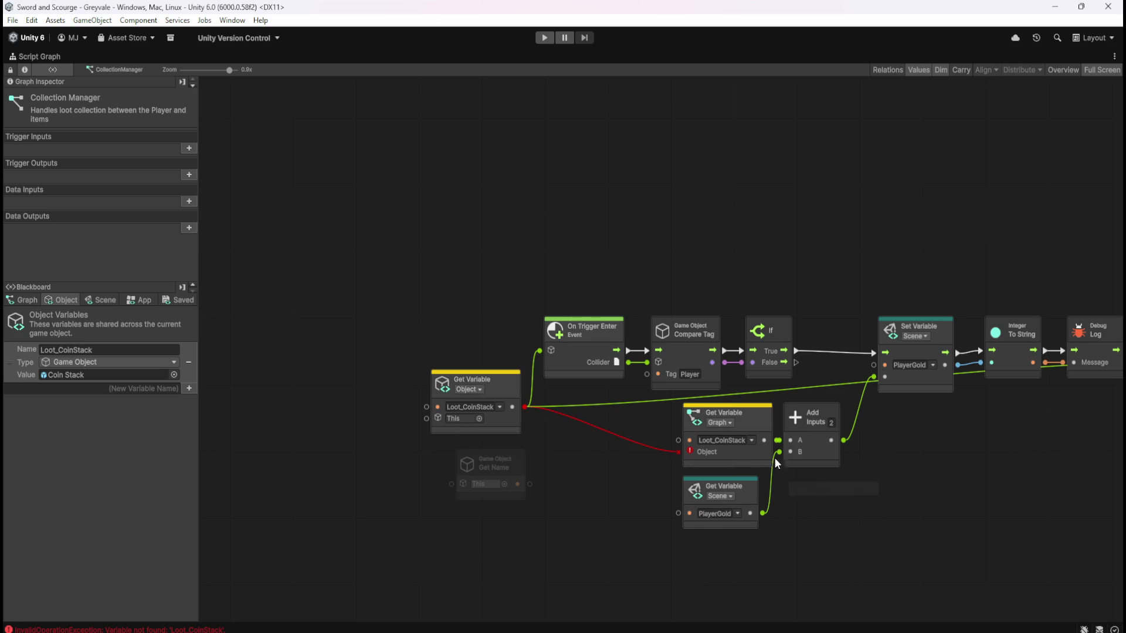
click(720, 423)
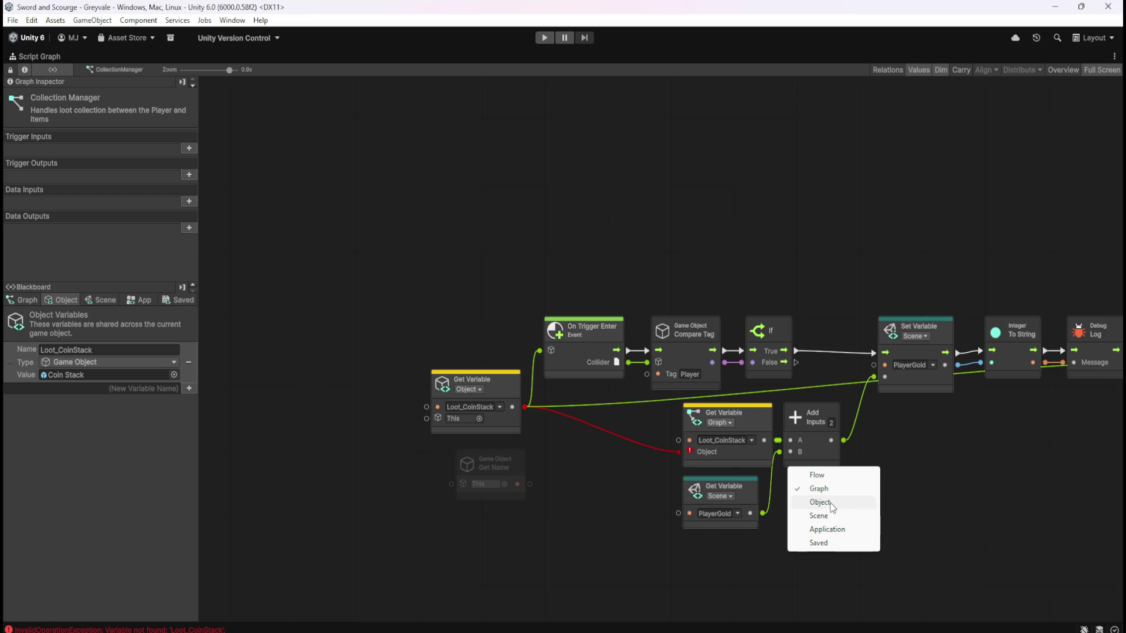
click(832, 508)
click(751, 441)
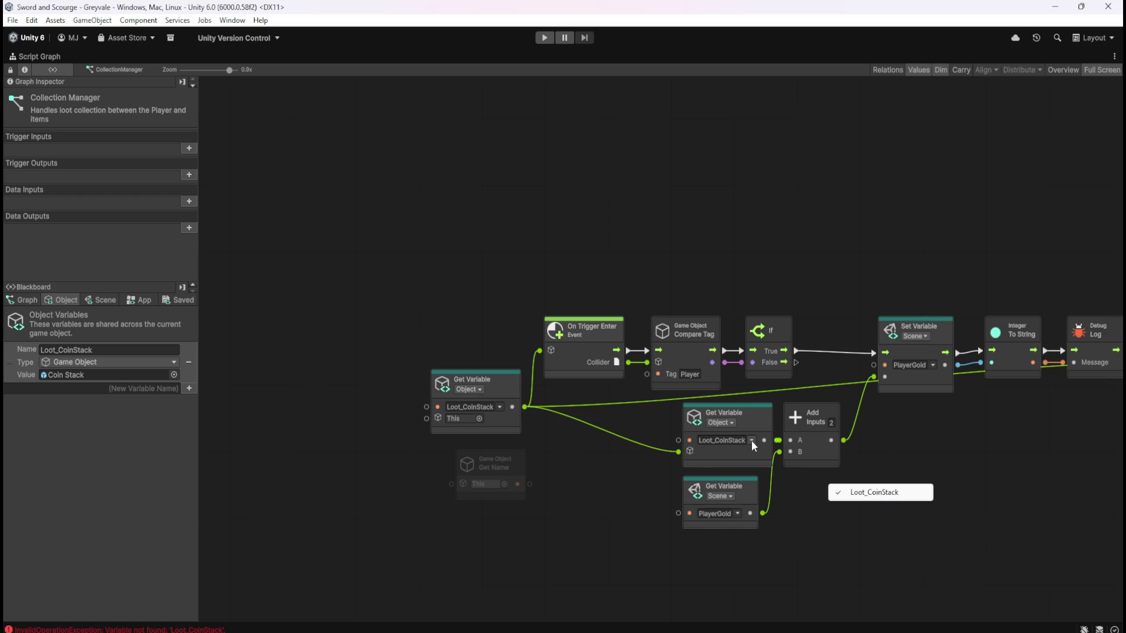
click(657, 456)
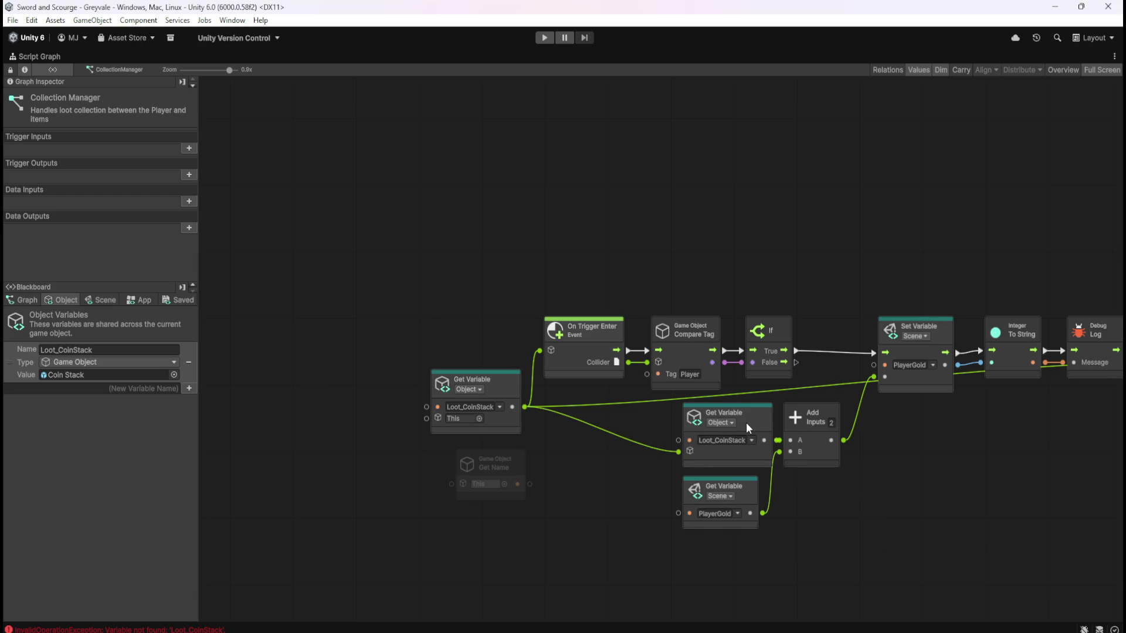
drag(748, 422, 708, 424)
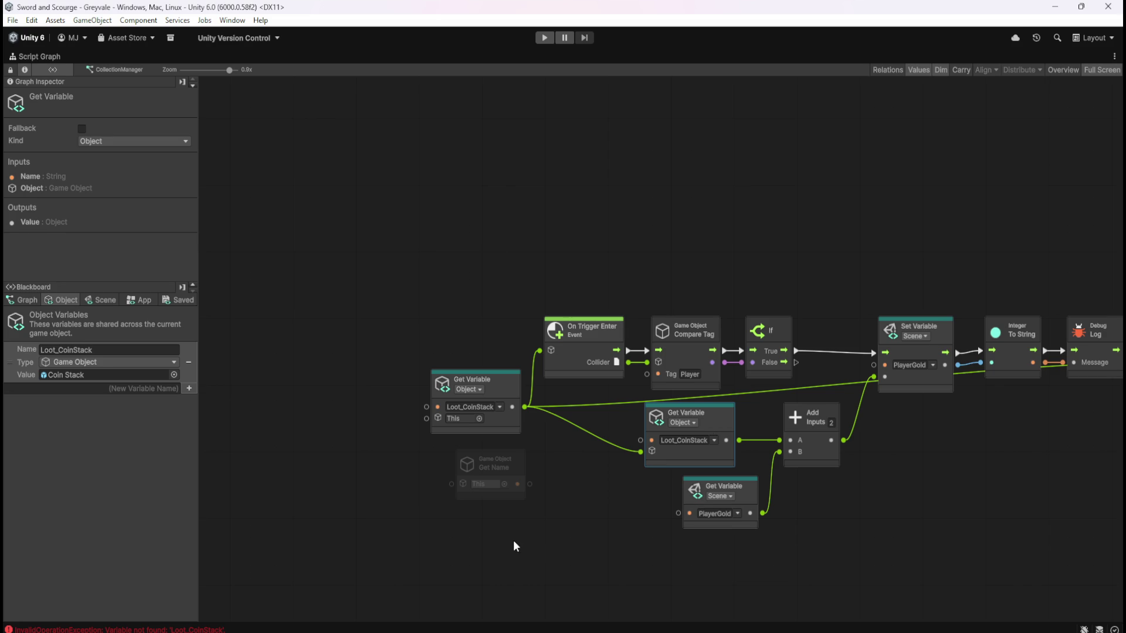
click(603, 522)
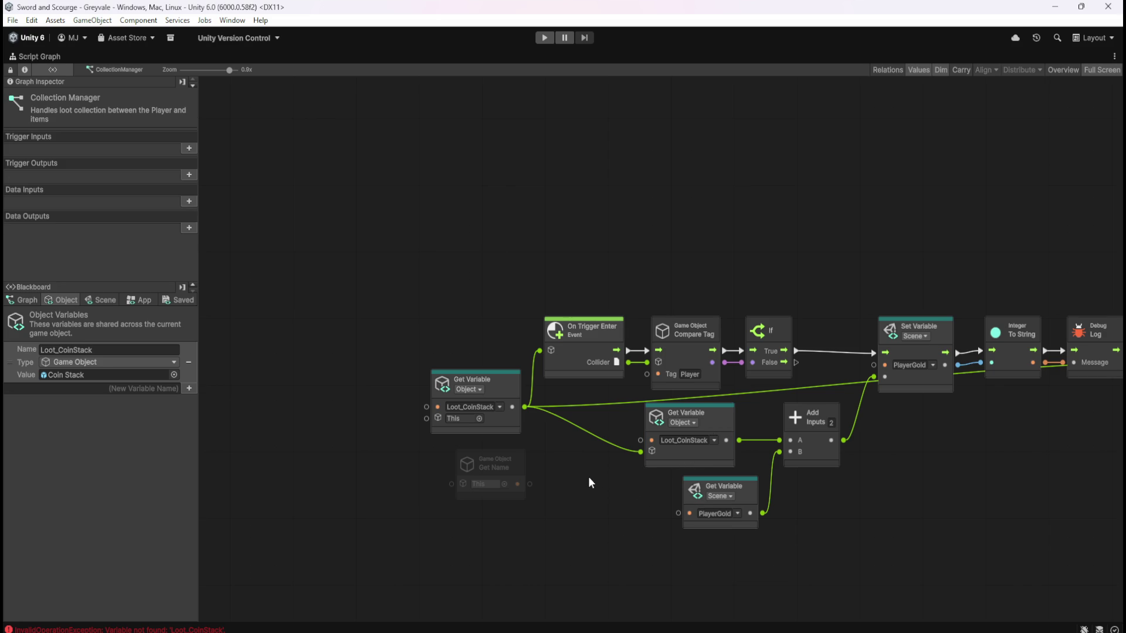
click(515, 478)
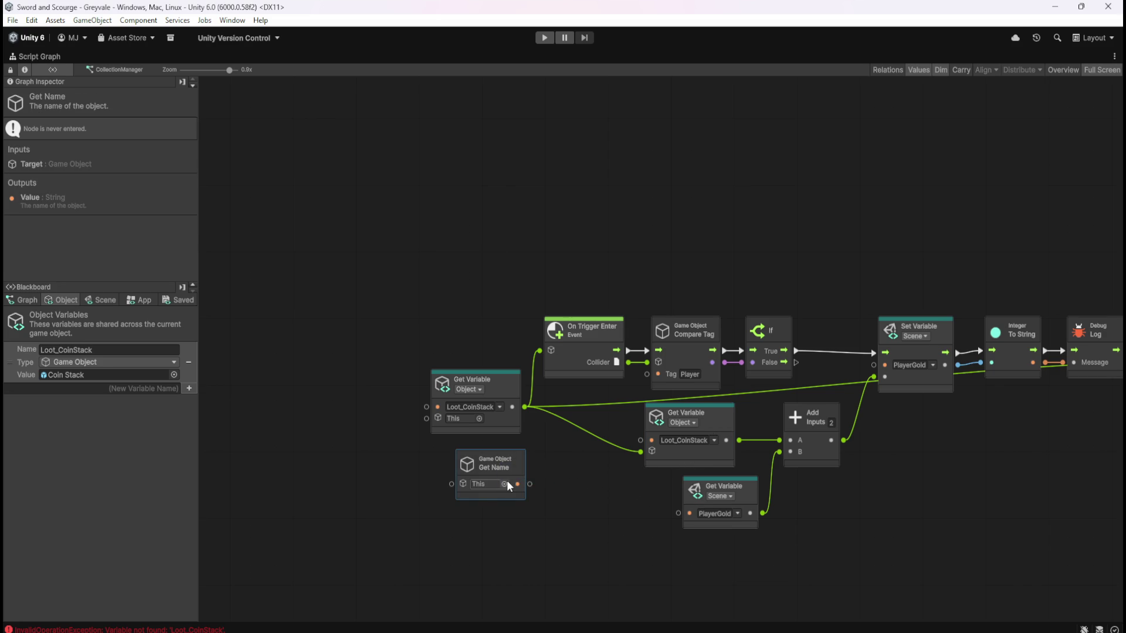
- Delete the Get Name node and add a String Literal node reading 'Value'
key(Delete)
right_click(506, 480)
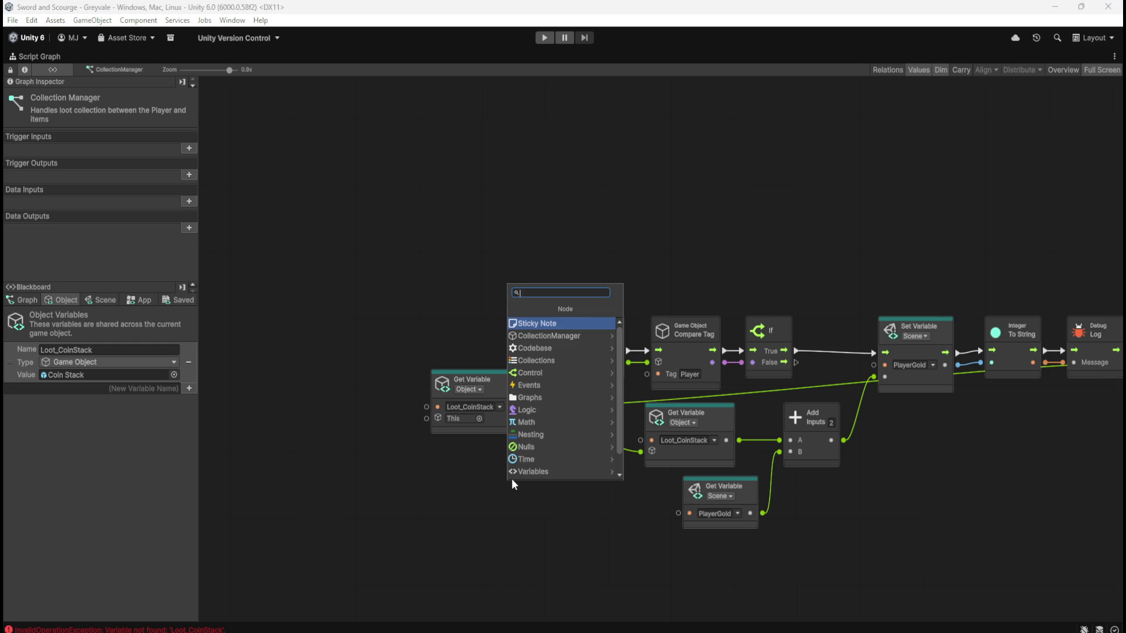
text(string)
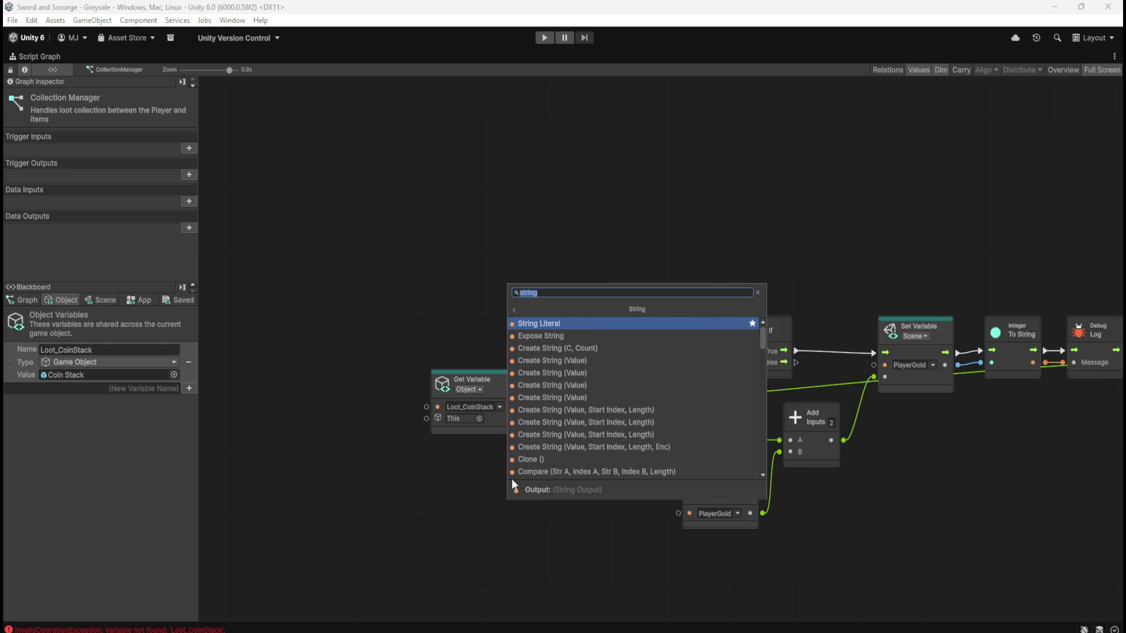
click(582, 324)
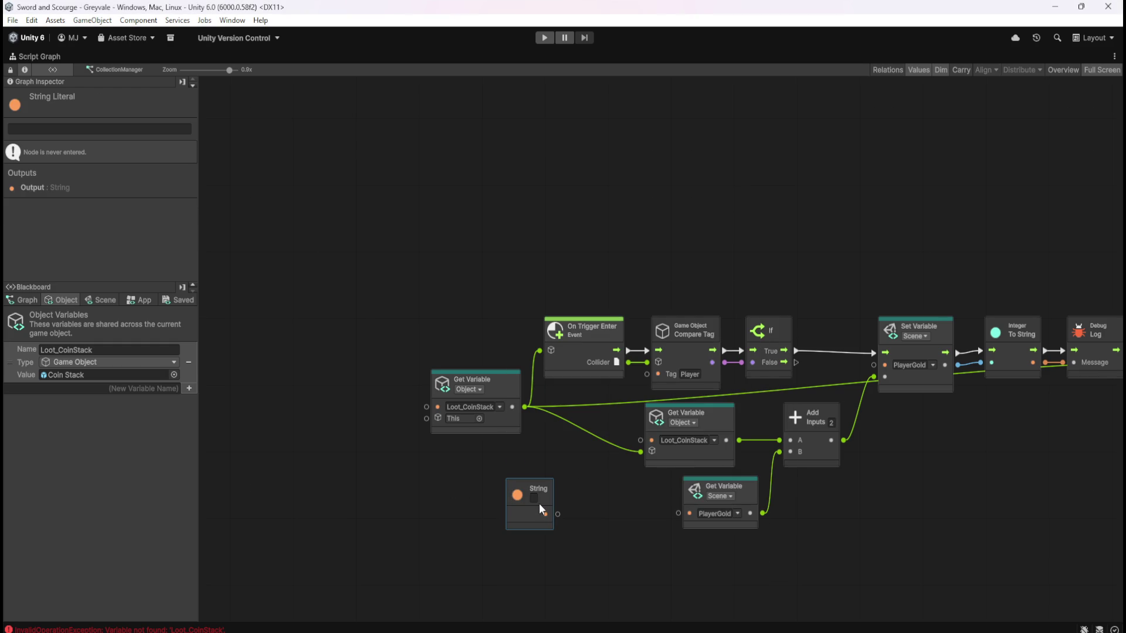
text(Value)
- Wire the 'Value' string into the lower Get Variable's name input and restore the normal layout
click(616, 511)
drag(557, 514, 641, 441)
mouse_move(546, 503)
mouse_down()
mouse_move(578, 495)
mouse_move(600, 460)
mouse_up()
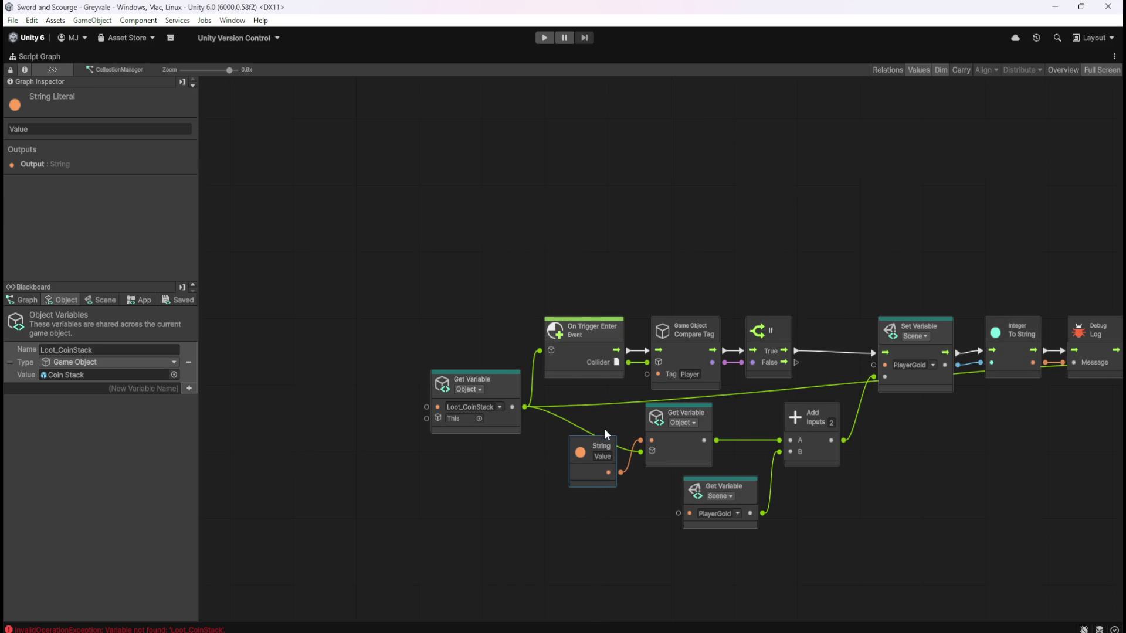
click(604, 538)
key(shift+space)
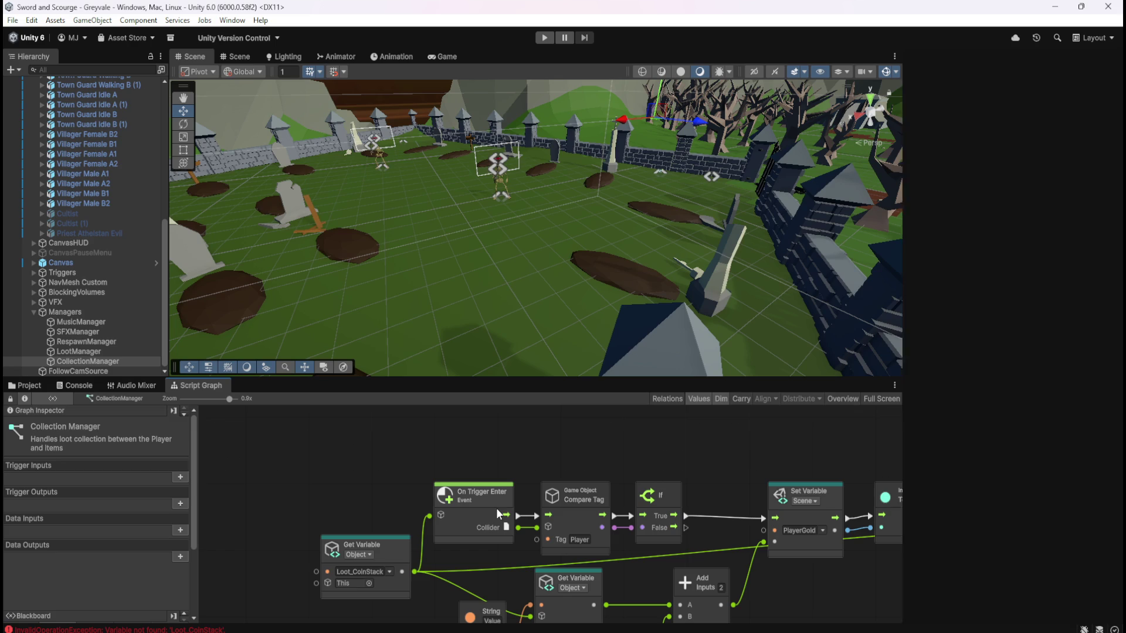
- Enter play mode, run the character through the village to the graveyard, then pause and stop
click(544, 38)
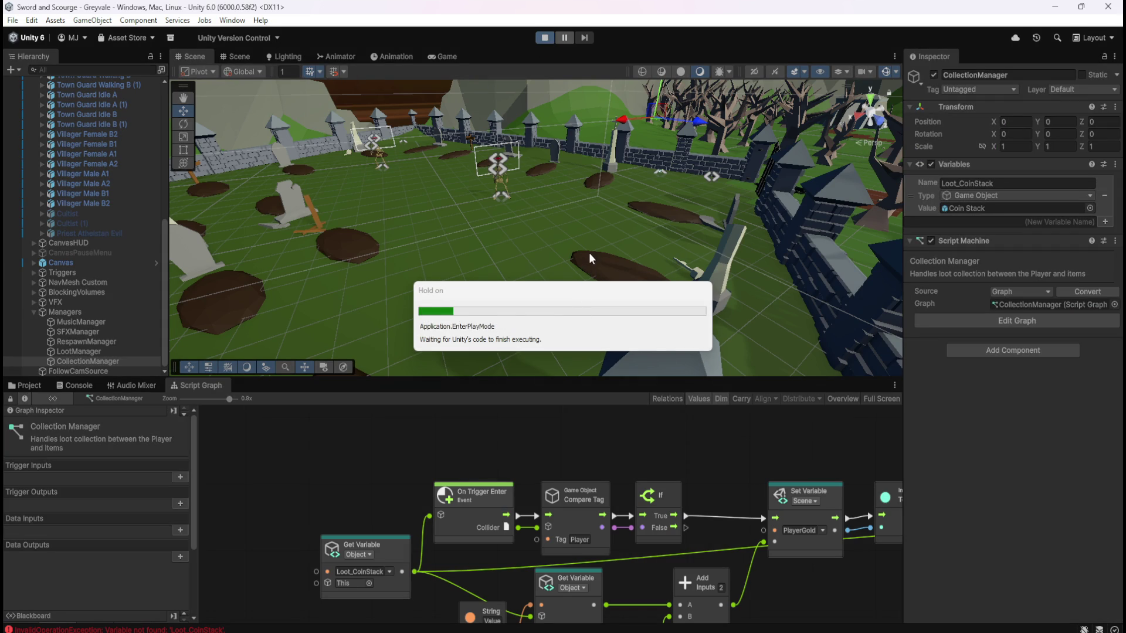
key(w)
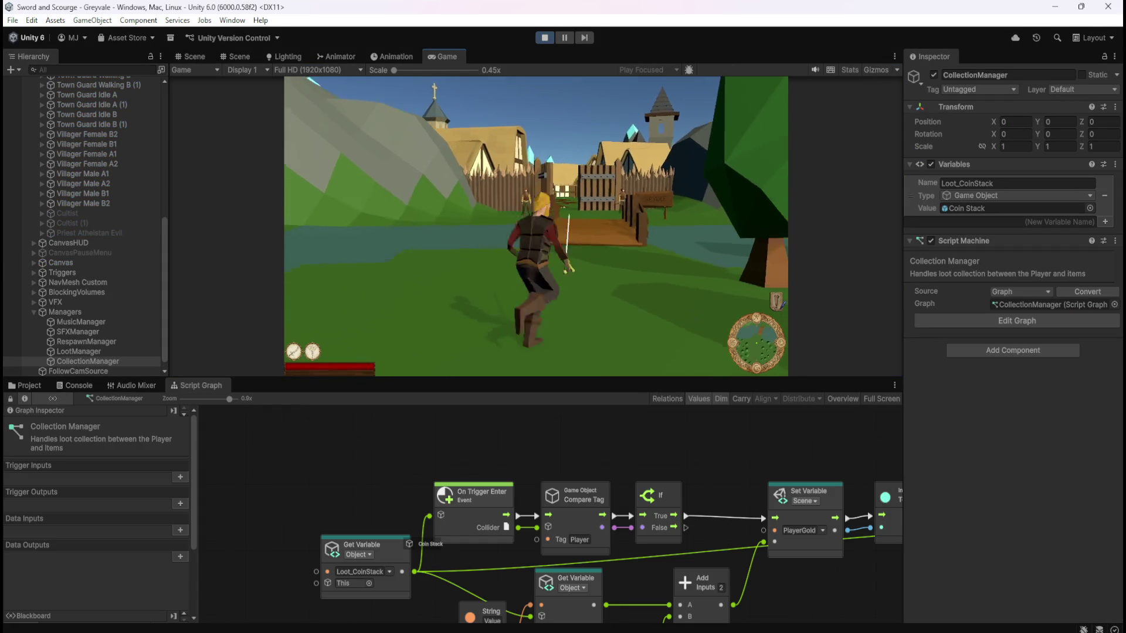
key(w)
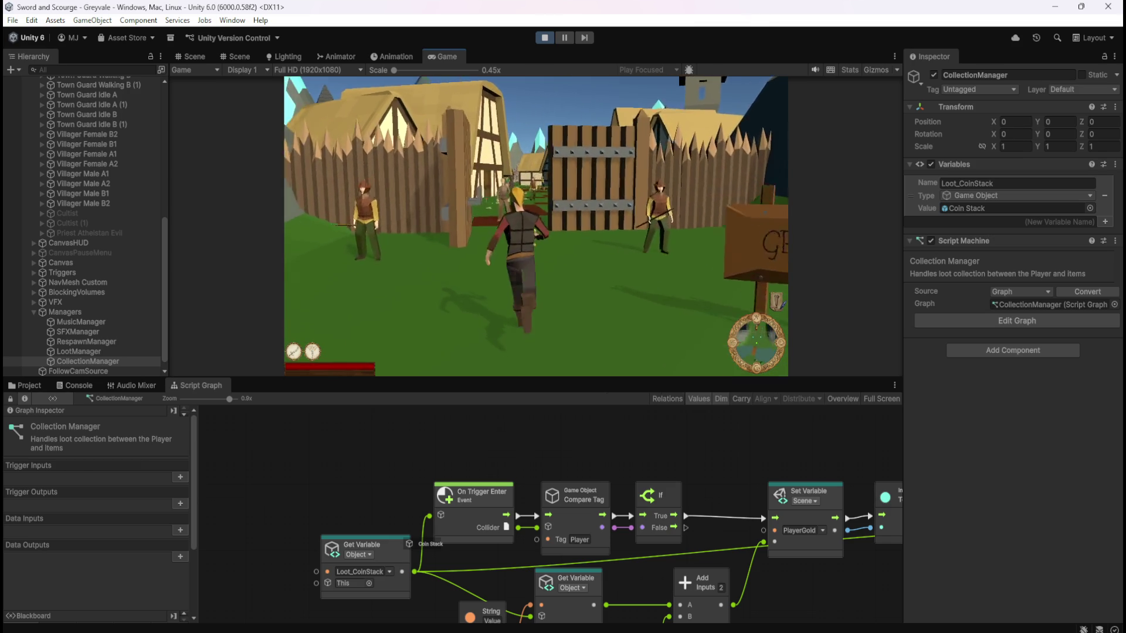
key(w)
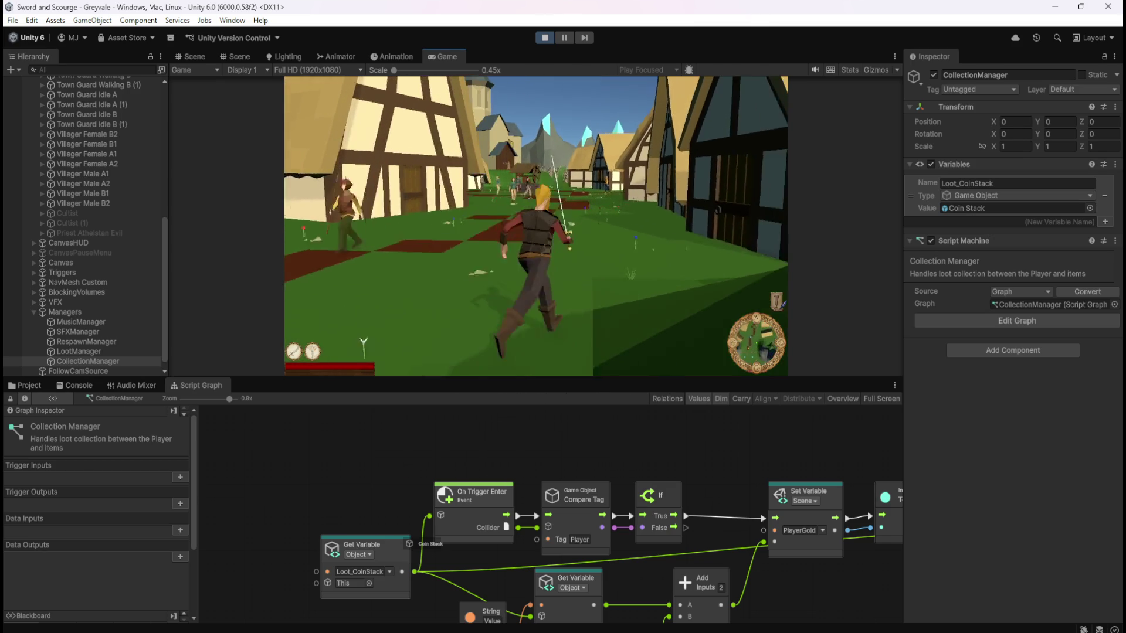
key(w)
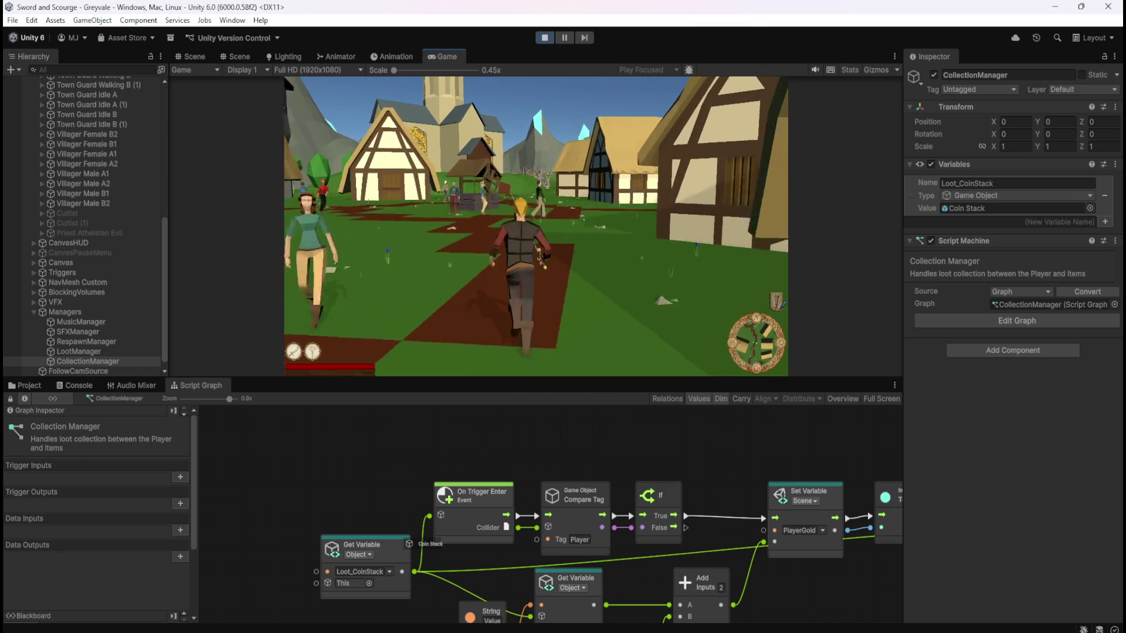
key(w)
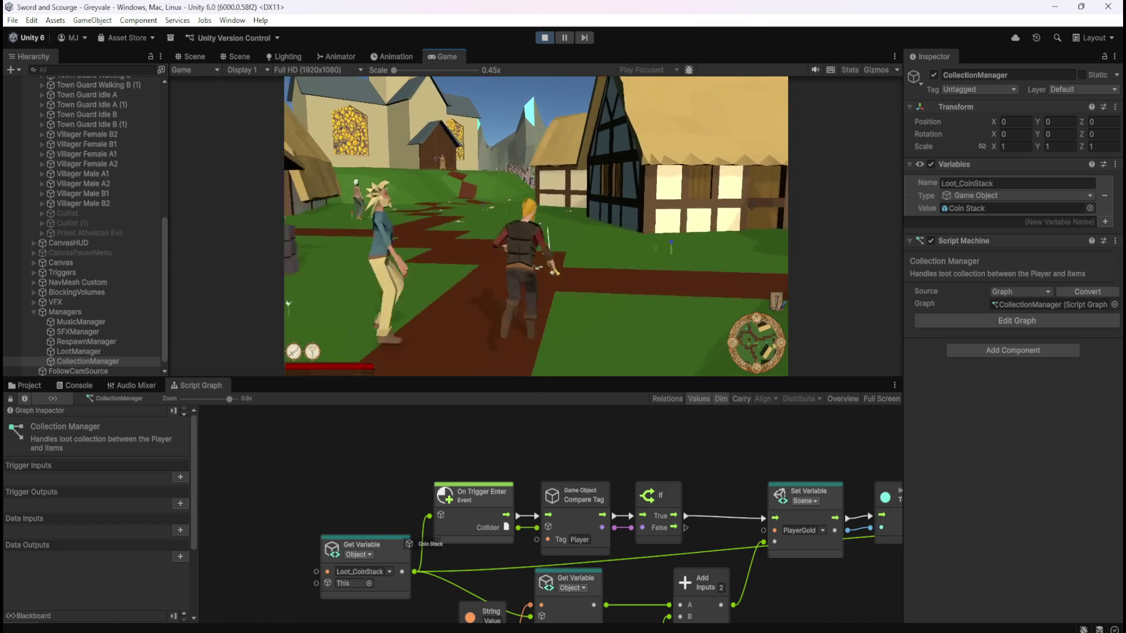
key(w)
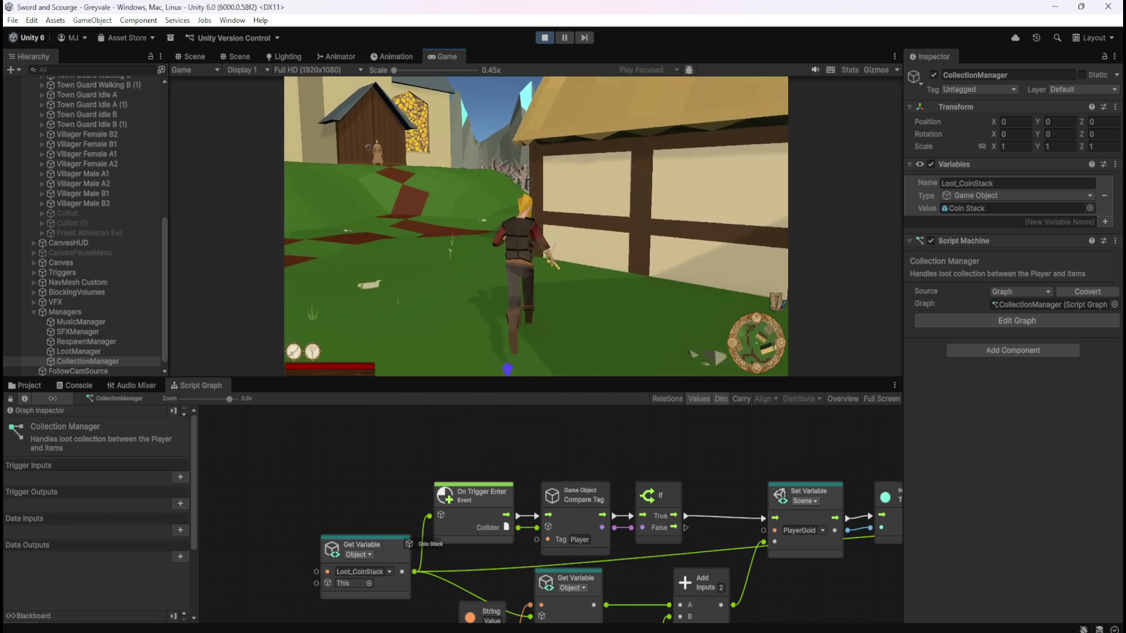
key(w)
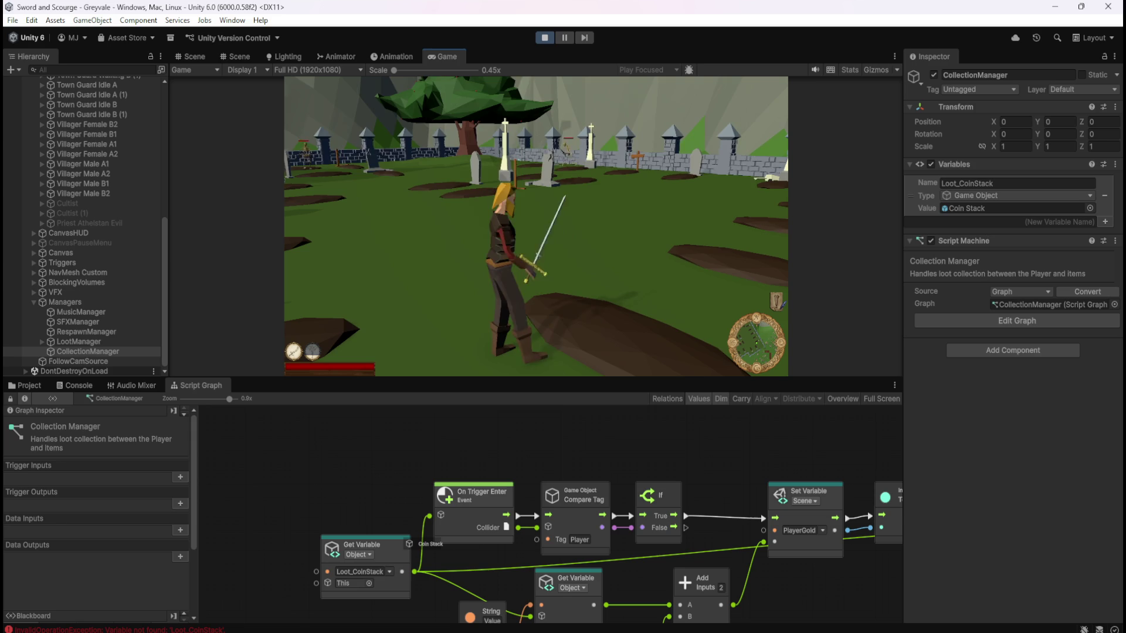
key(Escape)
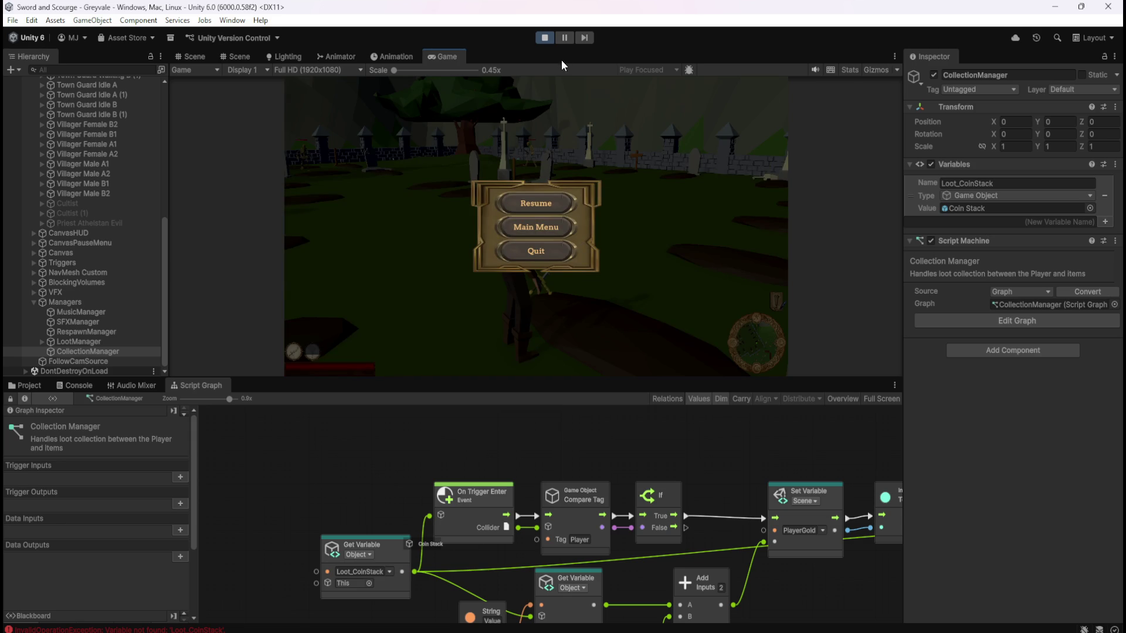
click(543, 37)
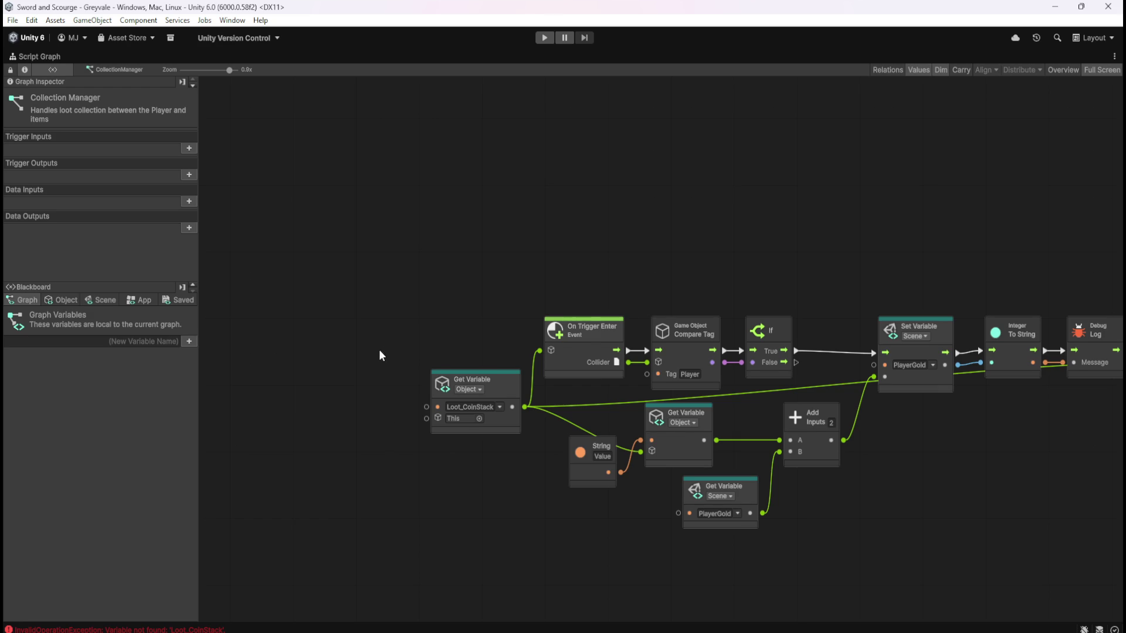
- Add a Game Object Find (Name) node from the 'gameob' search
scroll(434, 406, up, 1)
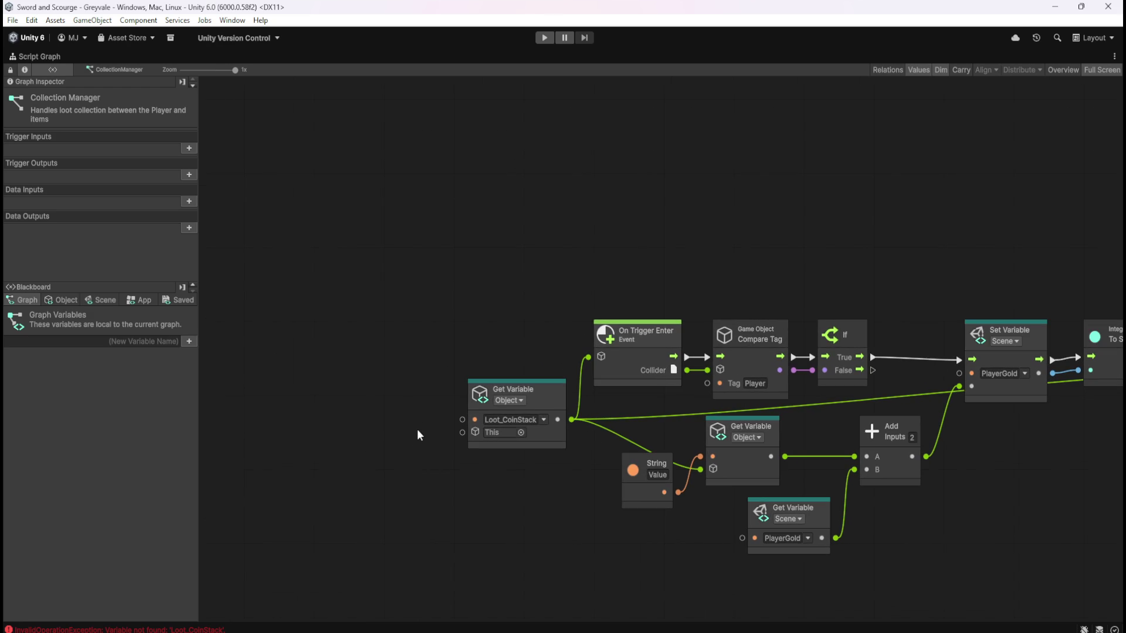
click(558, 403)
right_click(417, 498)
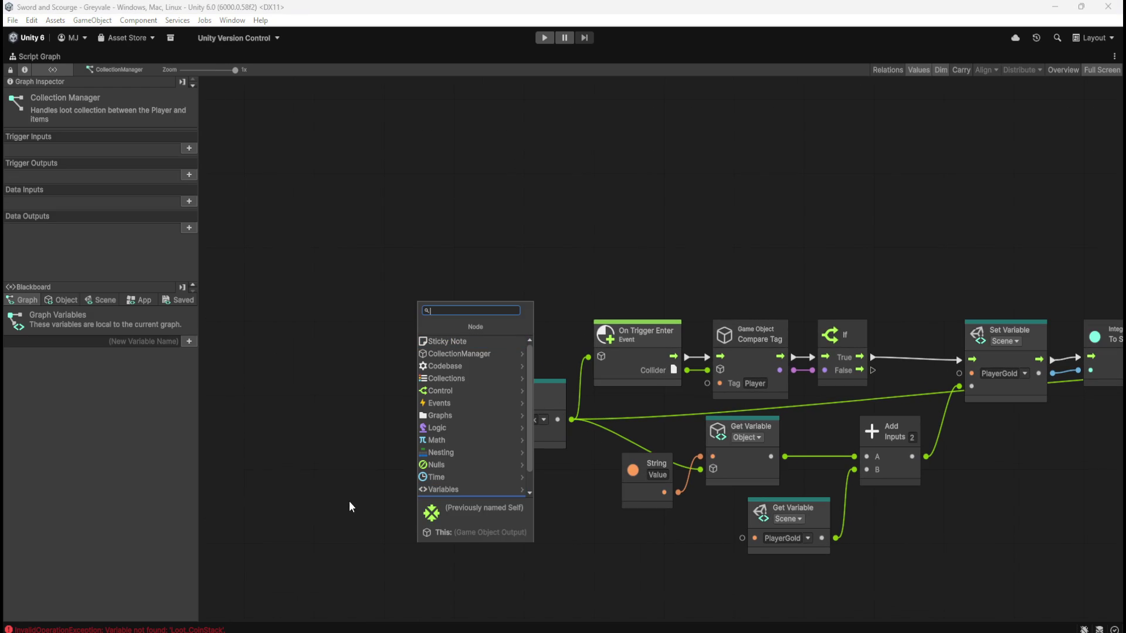
text(gameob)
key(Return)
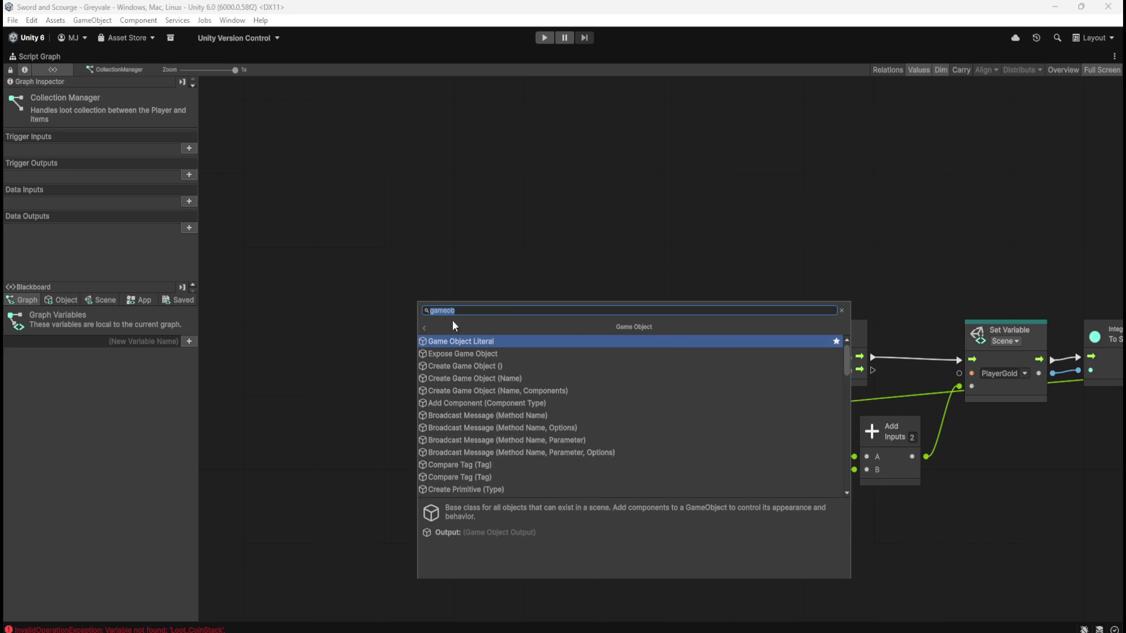
click(425, 327)
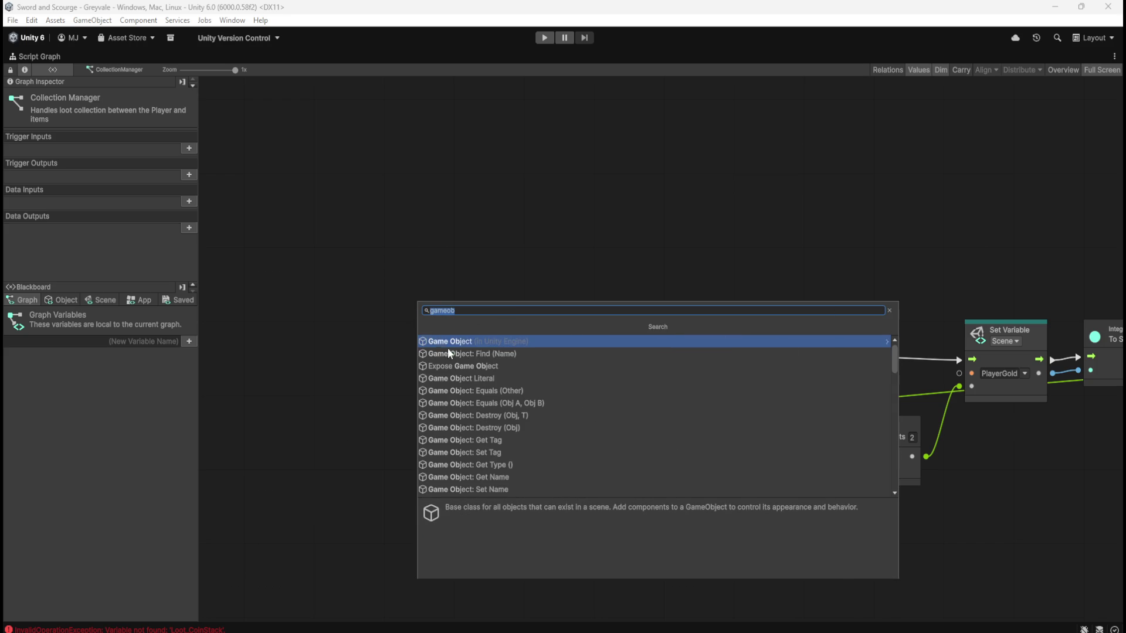
click(508, 354)
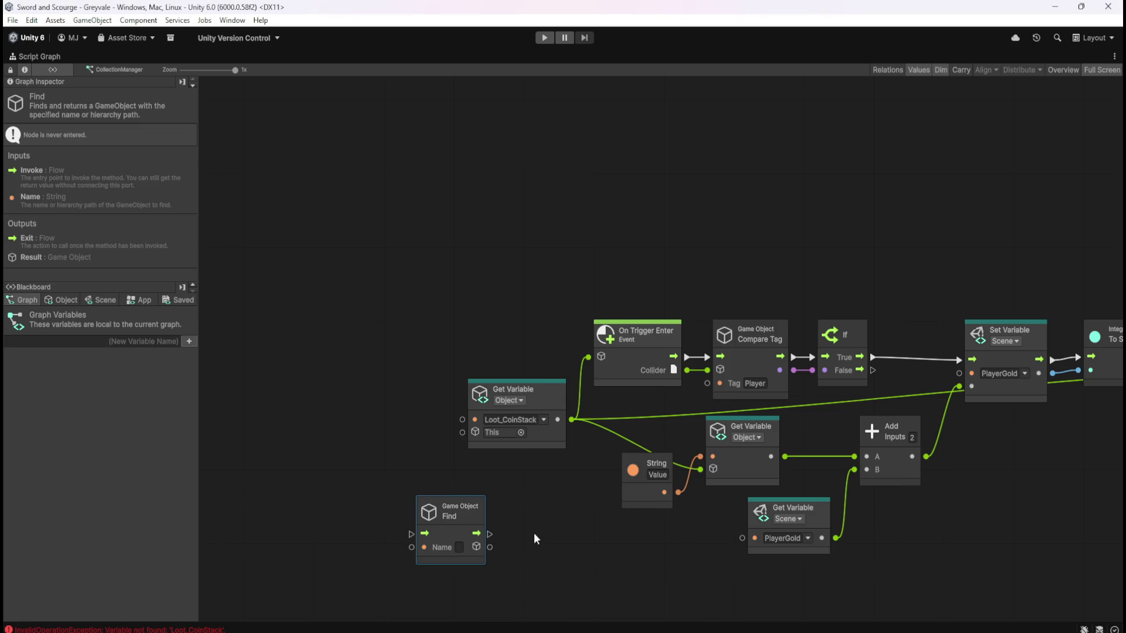
mouse_move(489, 547)
mouse_down()
mouse_move(569, 508)
mouse_move(498, 511)
mouse_up()
- Check the Coin Stack prefab in the Loot folder, then return to the full-screen script graph
key(shift+space)
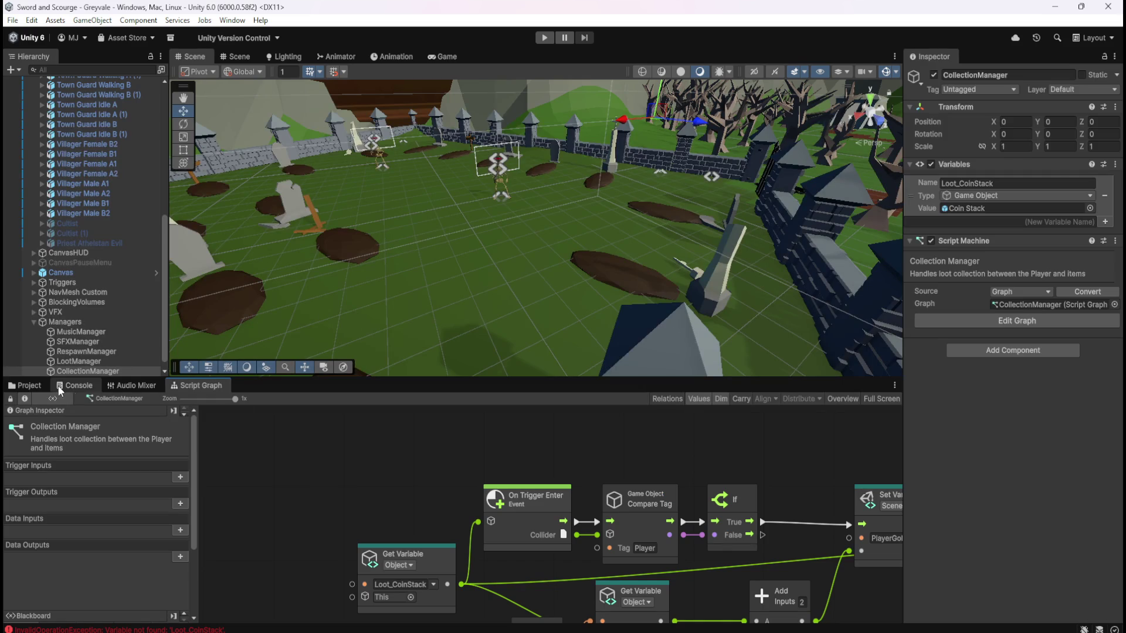
click(38, 388)
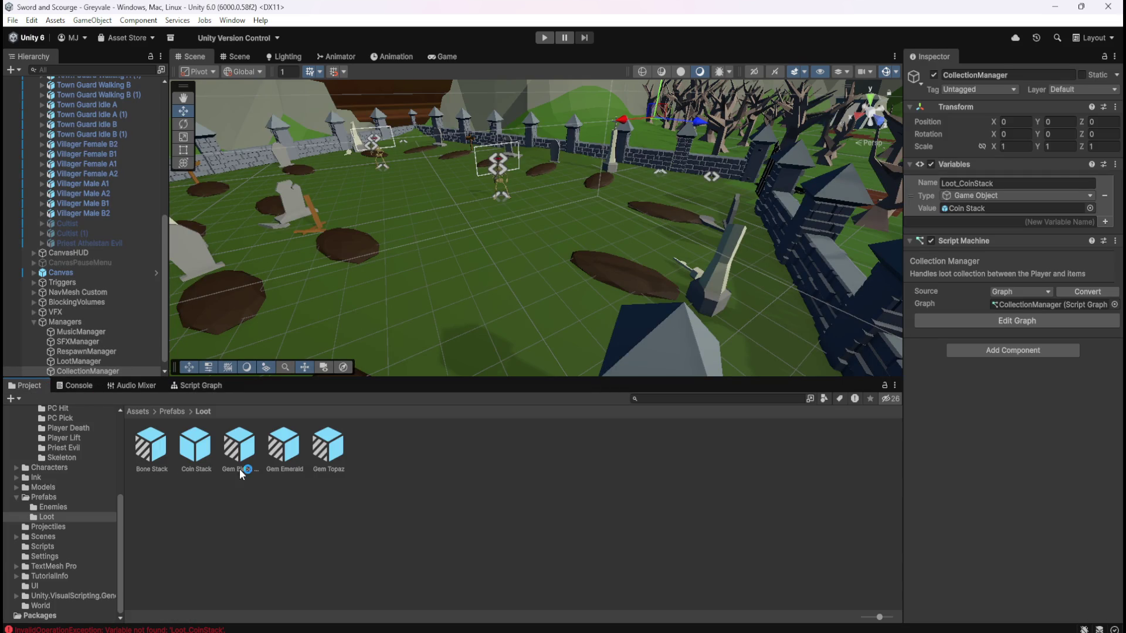
click(204, 458)
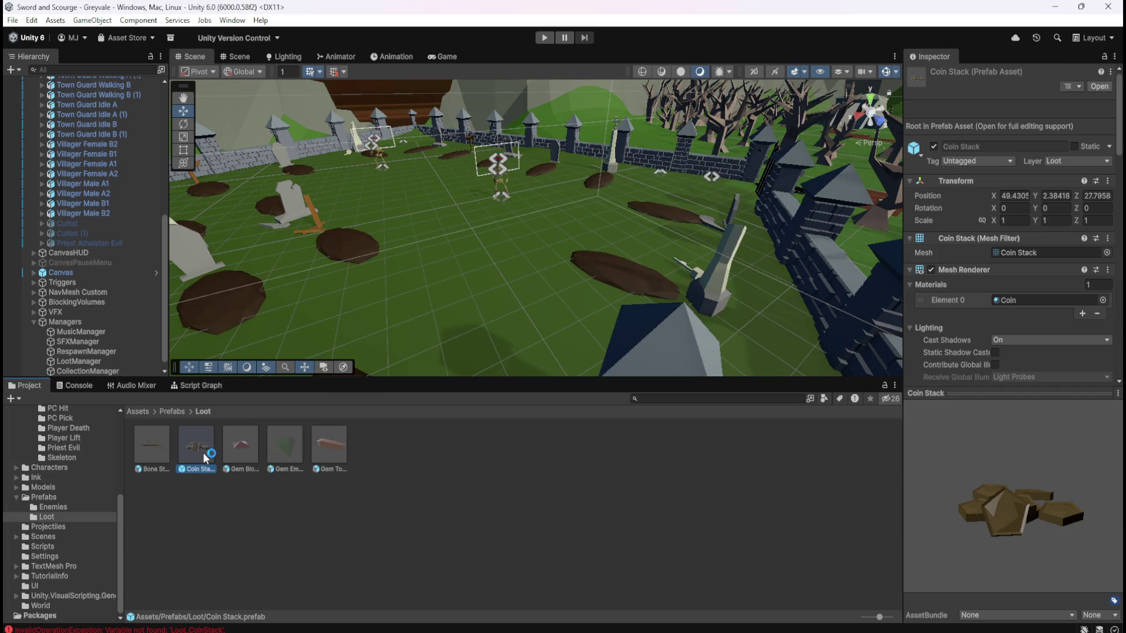
click(187, 387)
key(shift+space)
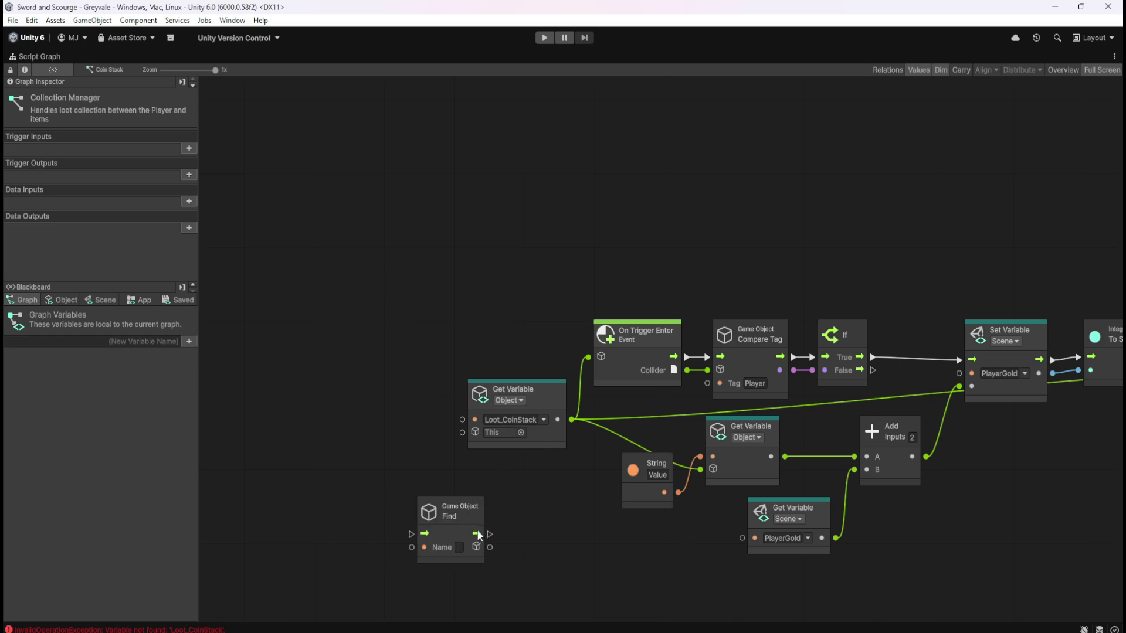
- Set the Find node's name to 'Coin Stack' and begin wiring its Result into the graph
text(Coin Stack)
key(Return)
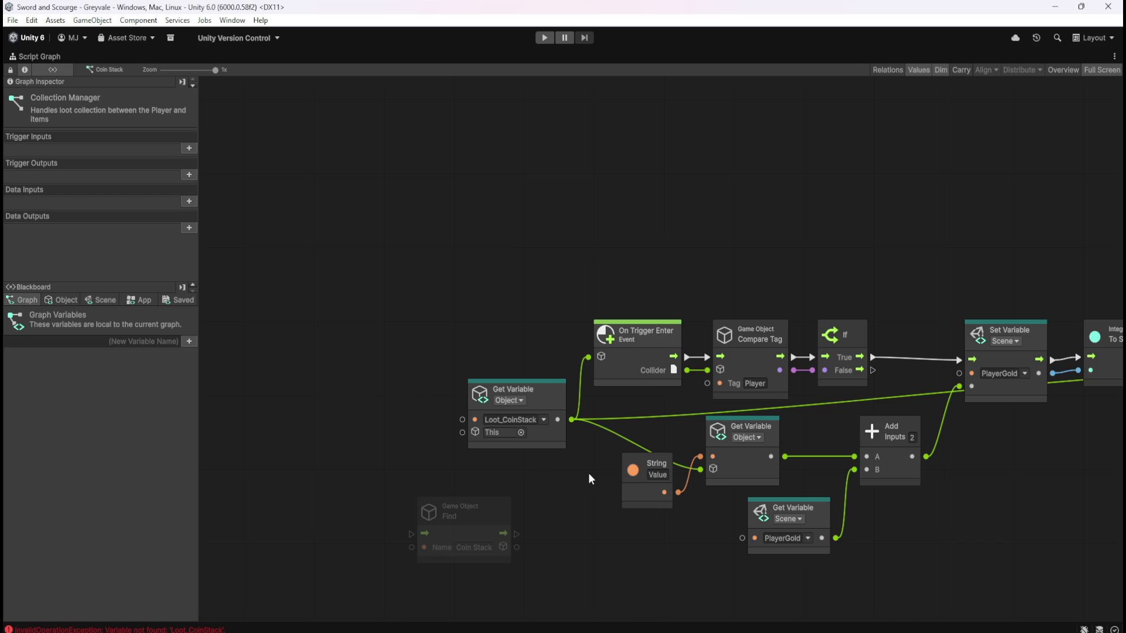
drag(578, 504, 470, 487)
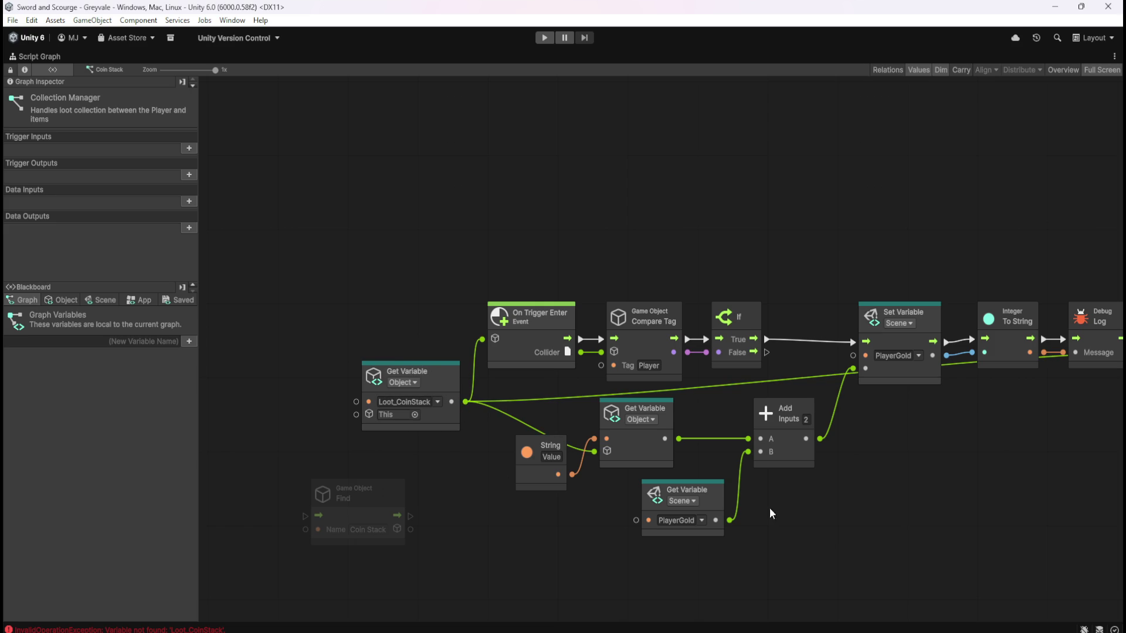
mouse_move(892, 513)
mouse_down()
mouse_move(776, 492)
mouse_move(824, 467)
mouse_up()
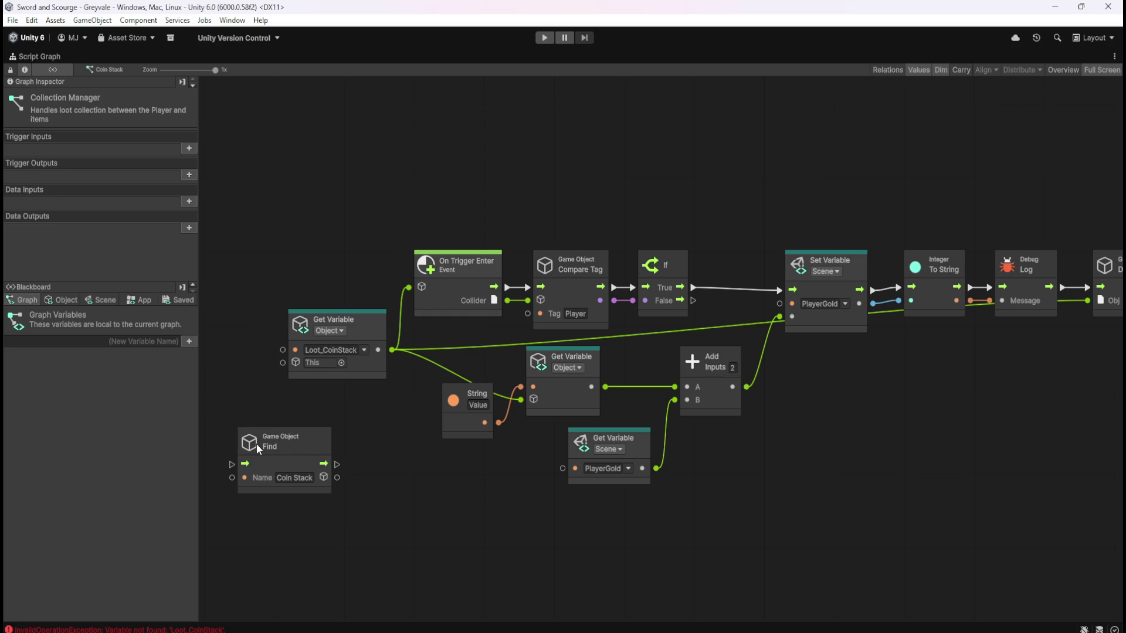
mouse_move(270, 448)
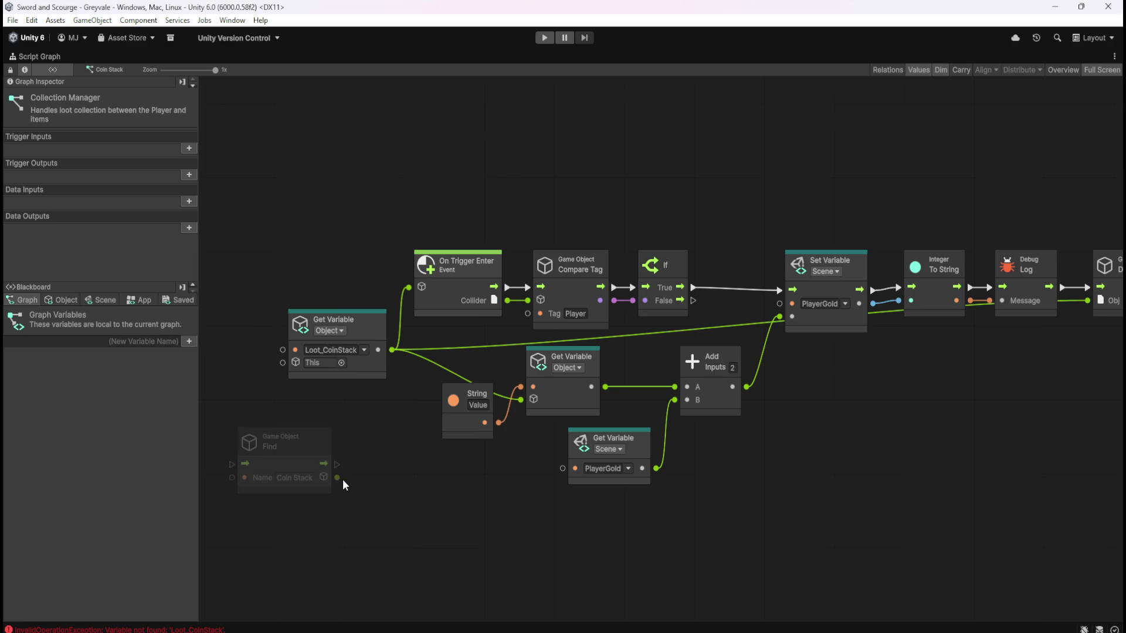
mouse_move(338, 478)
mouse_down()
mouse_move(385, 449)
mouse_move(406, 291)
mouse_up()
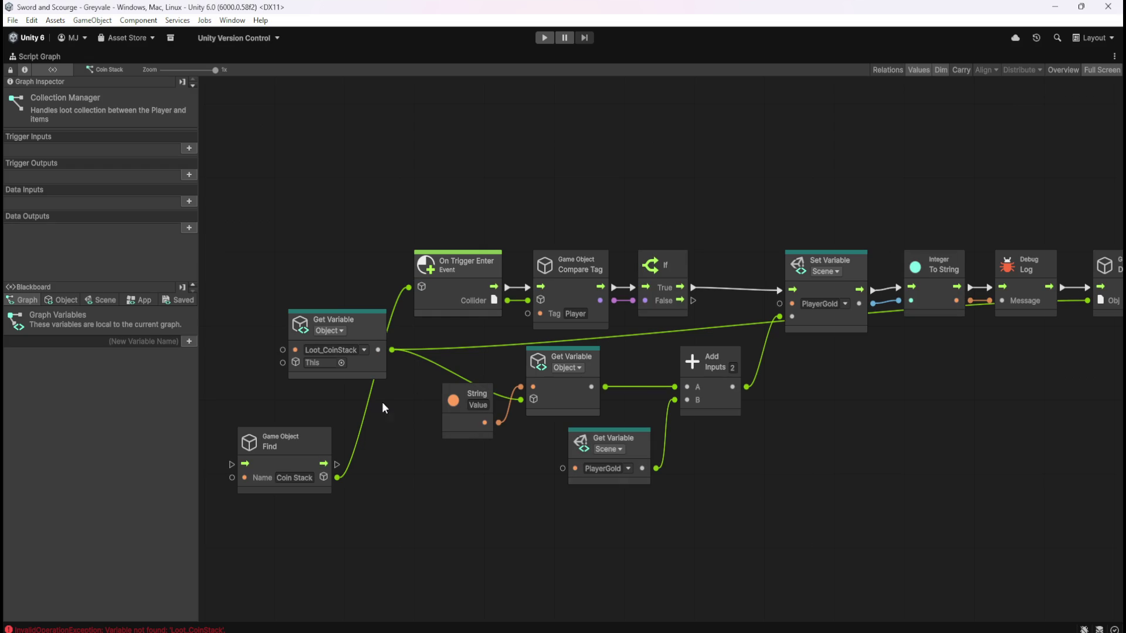
mouse_move(337, 478)
mouse_down()
mouse_move(364, 477)
mouse_move(285, 367)
mouse_move(321, 409)
mouse_up()
drag(339, 479, 446, 483)
- Feed Find's Result into the object Get Variable and Destroy's Obj, replacing Loot_CoinStack
drag(507, 435, 519, 400)
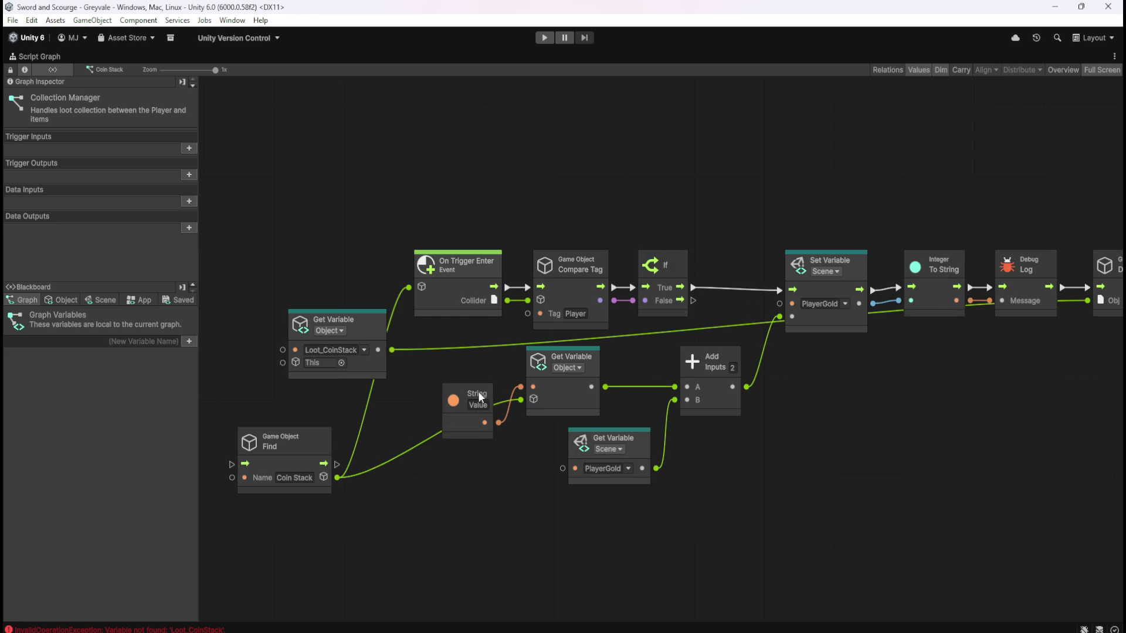
drag(733, 400, 660, 392)
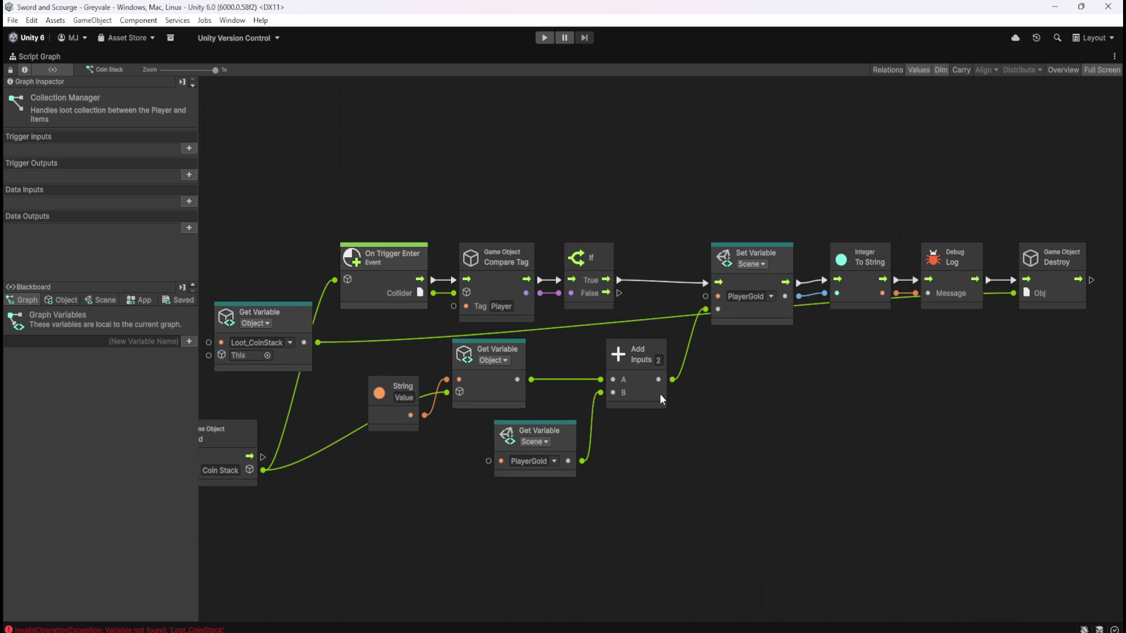
right_click(318, 342)
mouse_move(263, 470)
mouse_down()
mouse_move(958, 360)
mouse_move(1013, 292)
mouse_up()
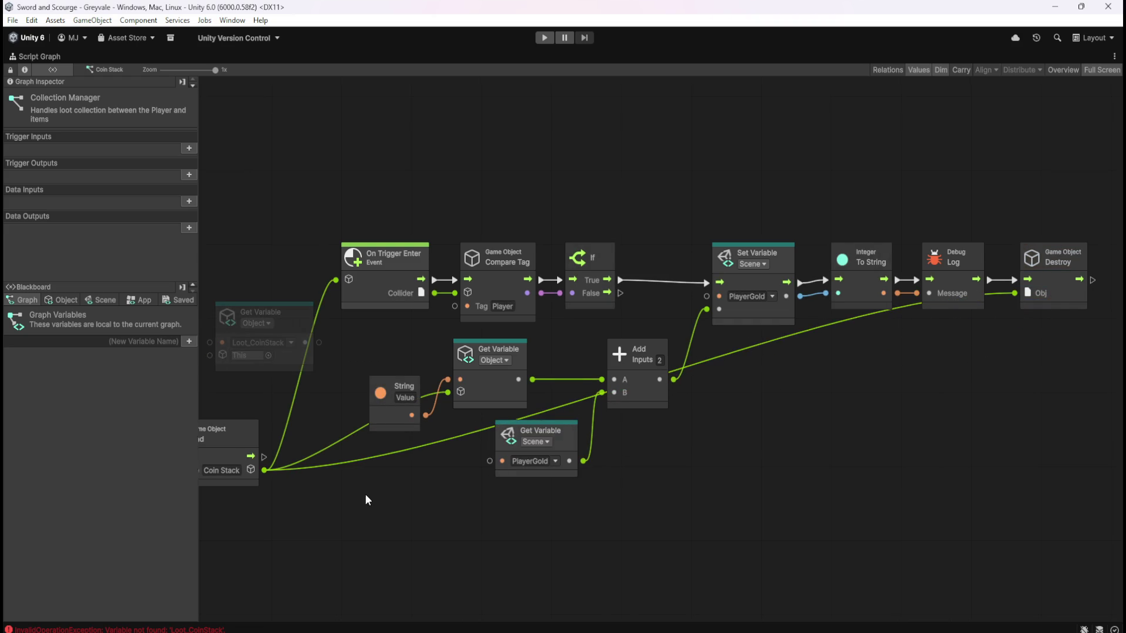
- Chain the flow On Trigger Enter → Find → Compare Tag and restore the layout
drag(362, 496, 508, 496)
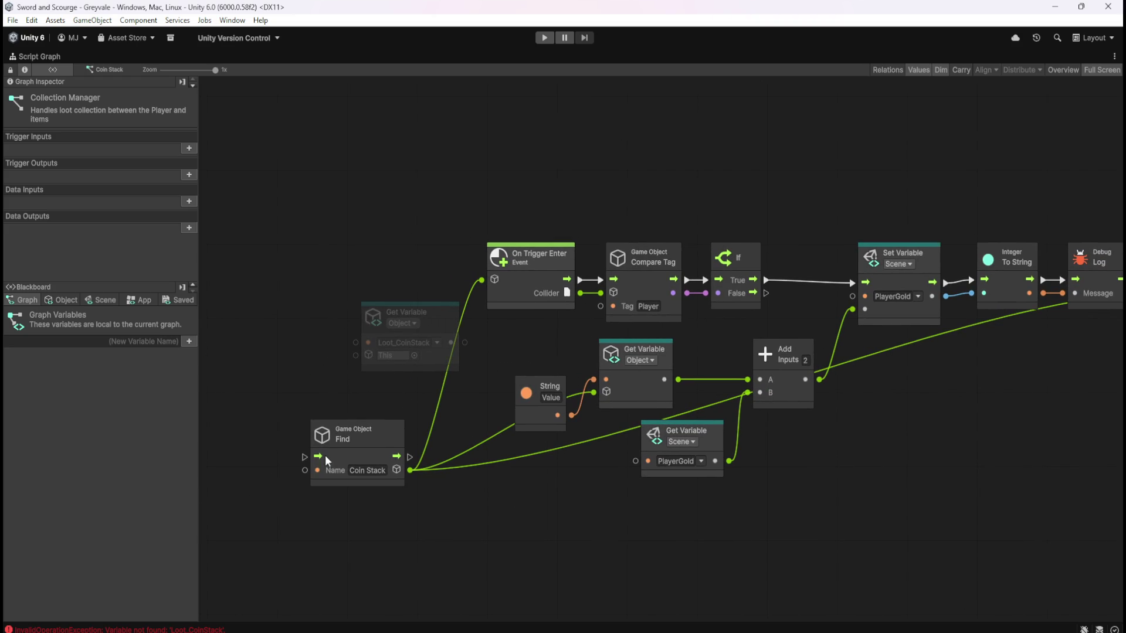
drag(305, 457, 580, 280)
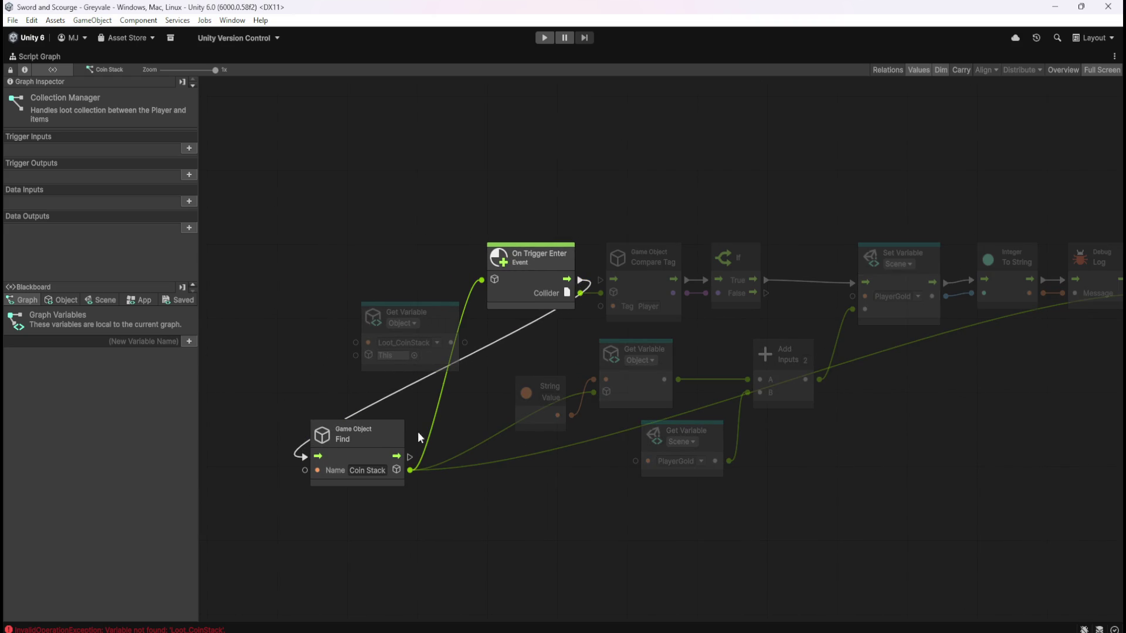
mouse_move(410, 457)
mouse_down()
mouse_move(541, 383)
mouse_move(613, 279)
mouse_up()
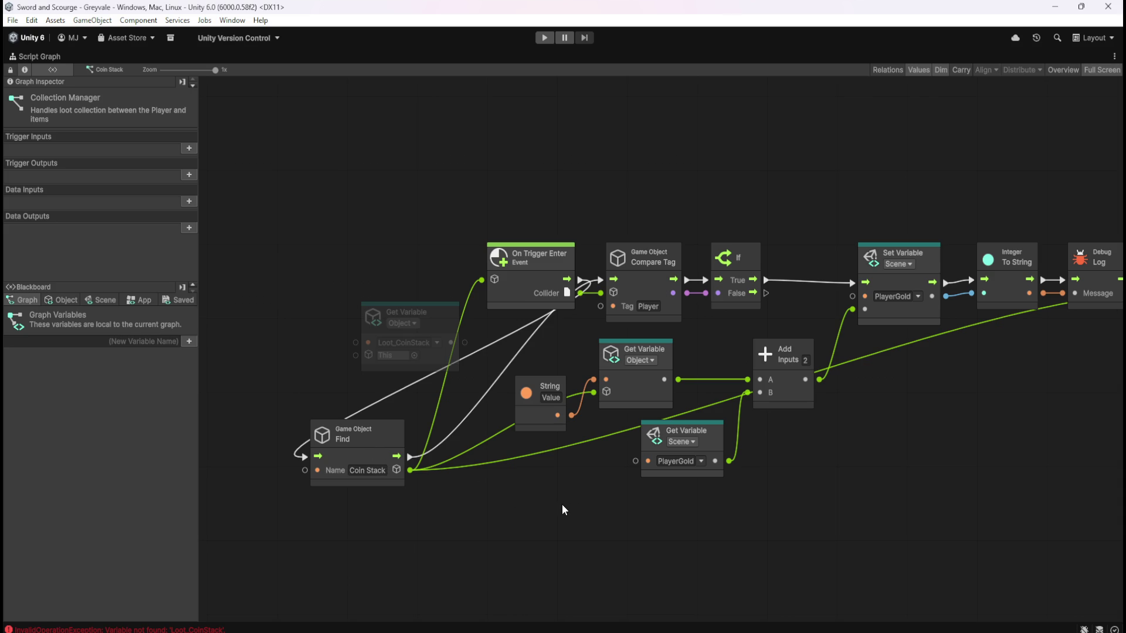
key(shift+space)
- Enter play mode, walk the character to collect the coin stack, and pause with Escape
click(544, 38)
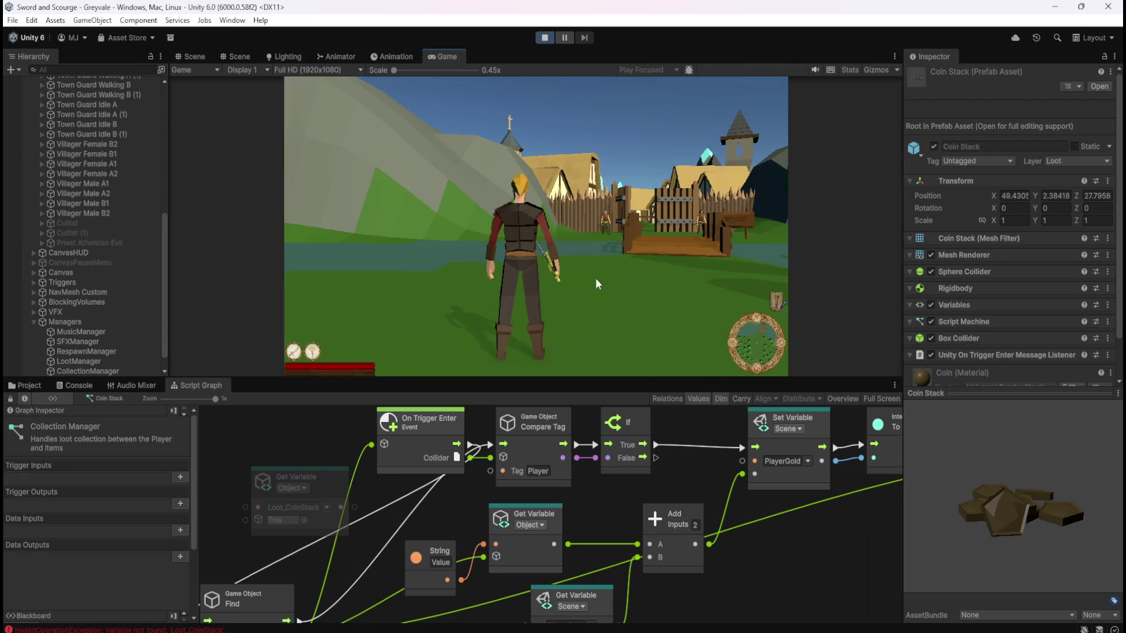
scroll(615, 481, down, 1)
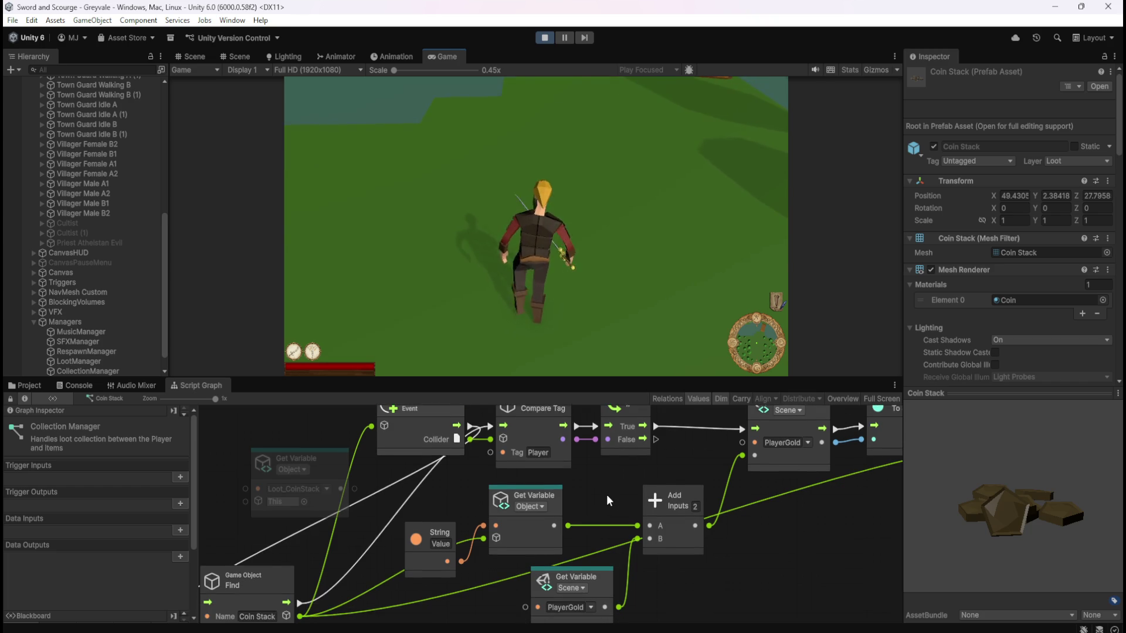
scroll(606, 494, down, 5)
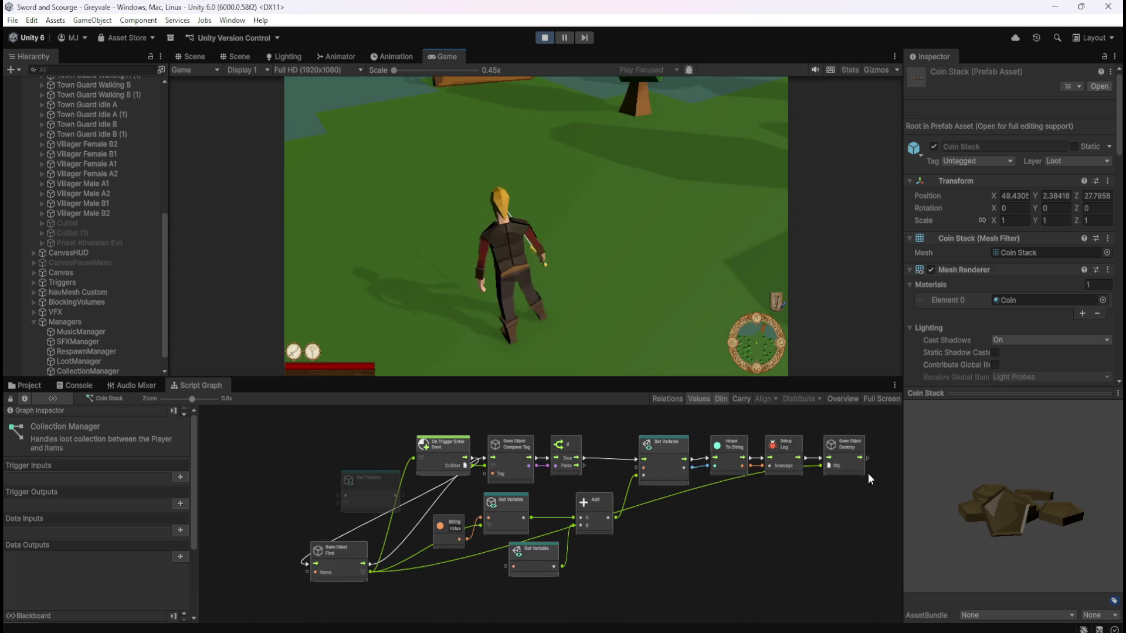
scroll(828, 469, up, 2)
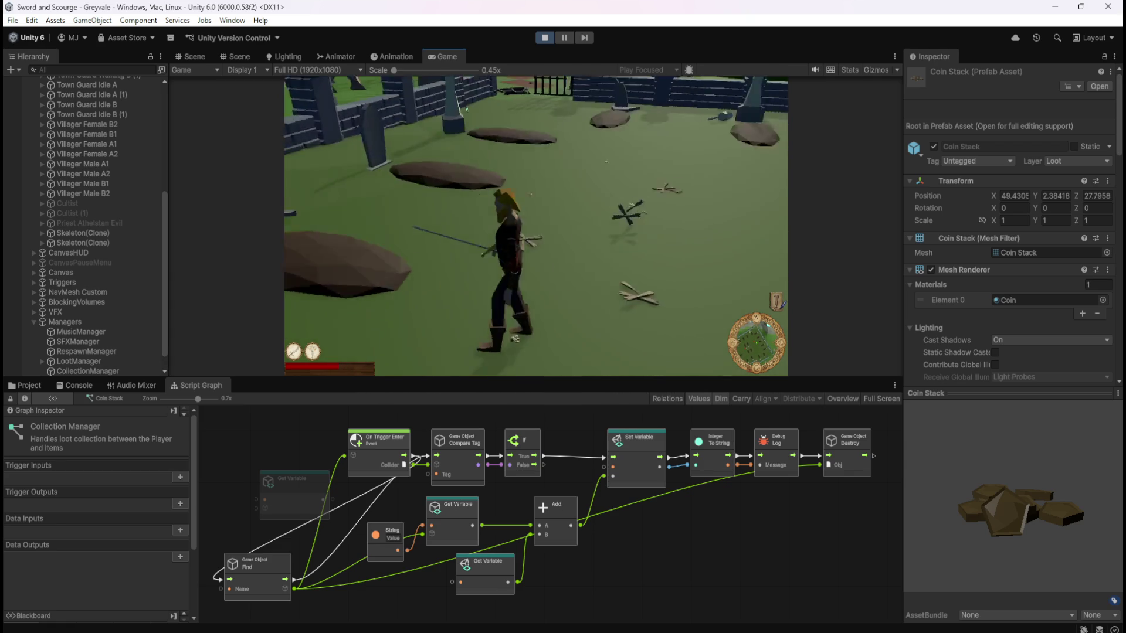
key(Escape)
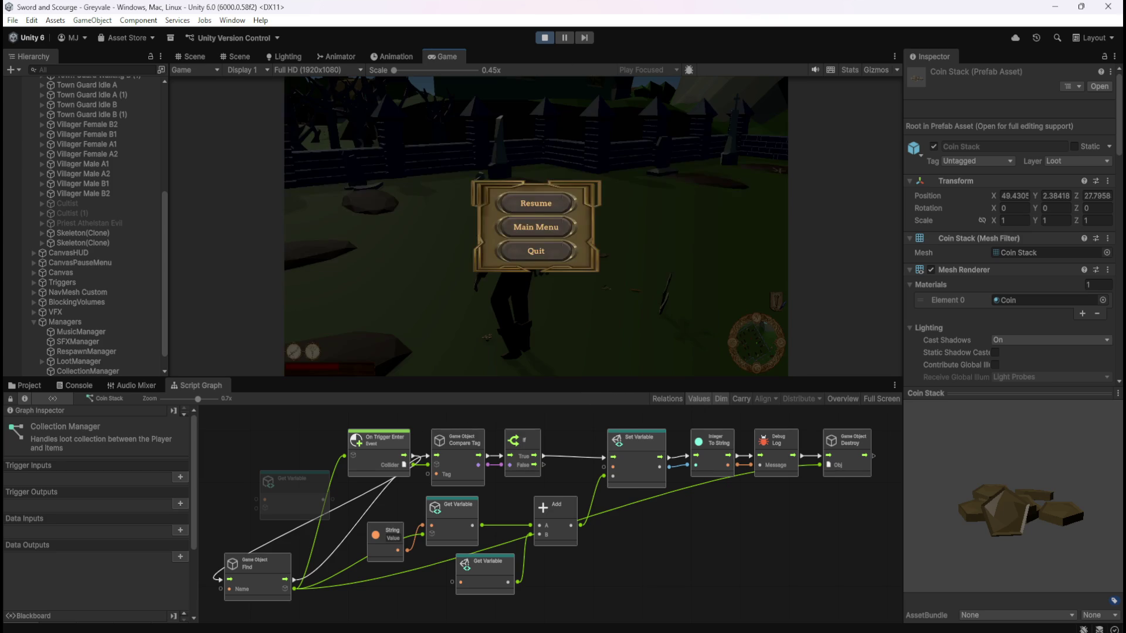
- Stop play mode, compare Object and Scene variables, and delete the Value object variable
click(544, 37)
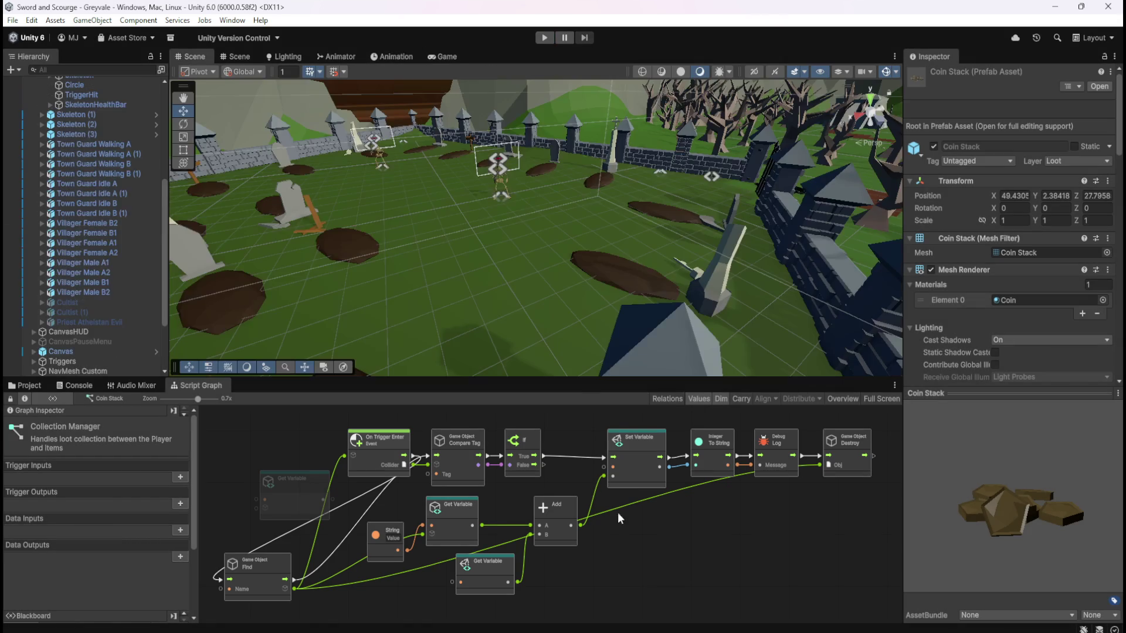
key(shift+space)
click(65, 303)
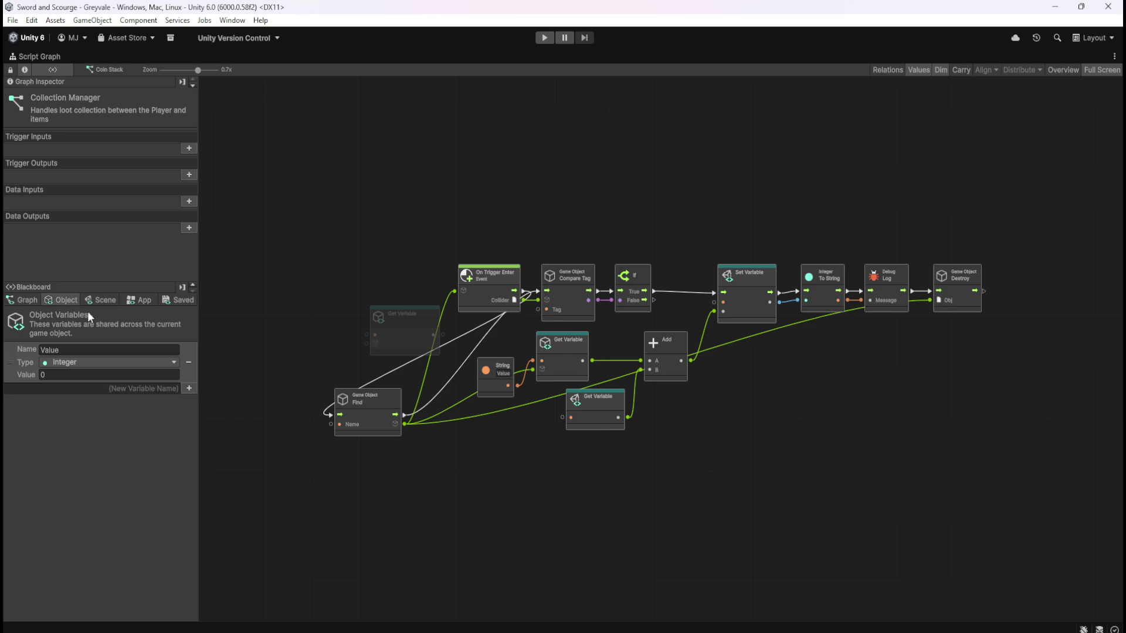
click(100, 299)
click(66, 303)
click(102, 298)
click(70, 301)
click(103, 304)
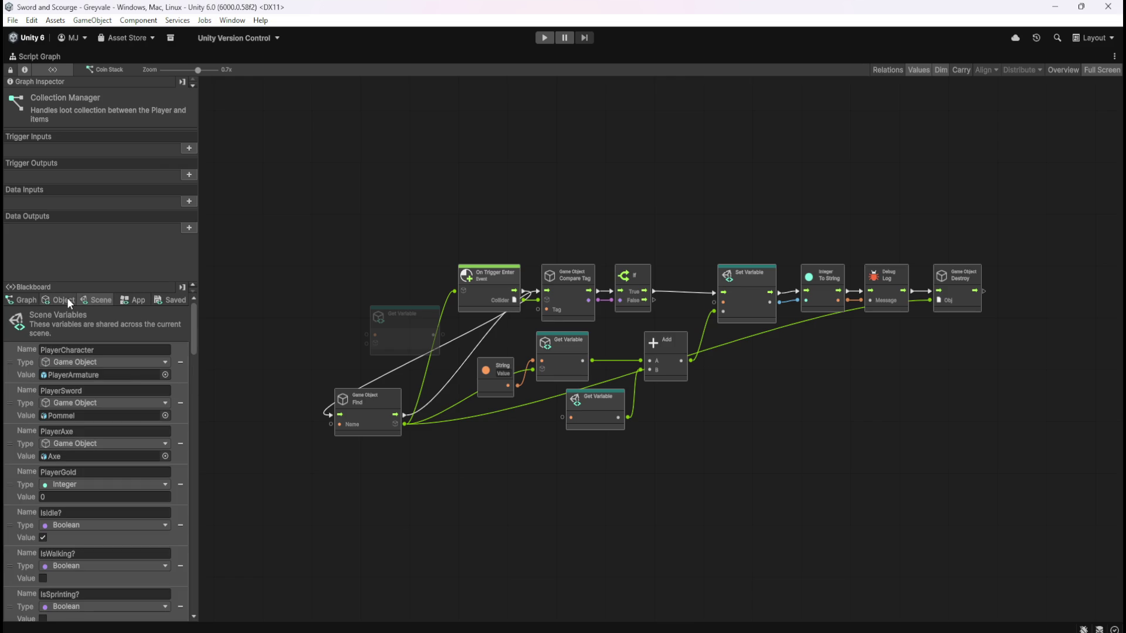
click(67, 298)
click(29, 297)
click(58, 298)
click(100, 296)
click(72, 300)
click(95, 301)
click(61, 302)
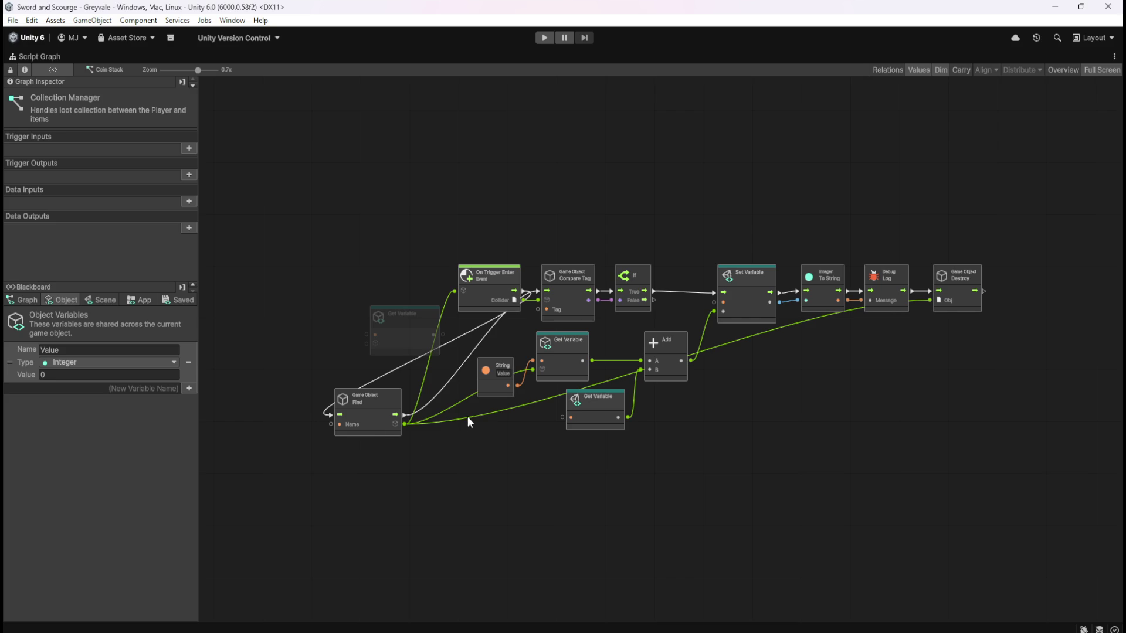
scroll(442, 383, up, 3)
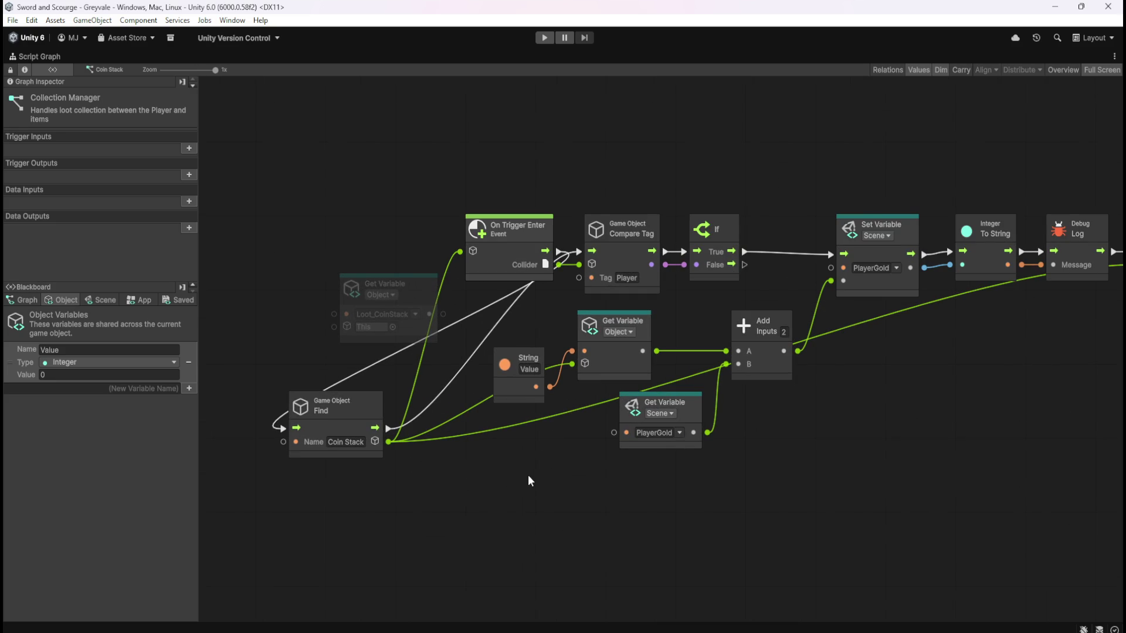
click(188, 363)
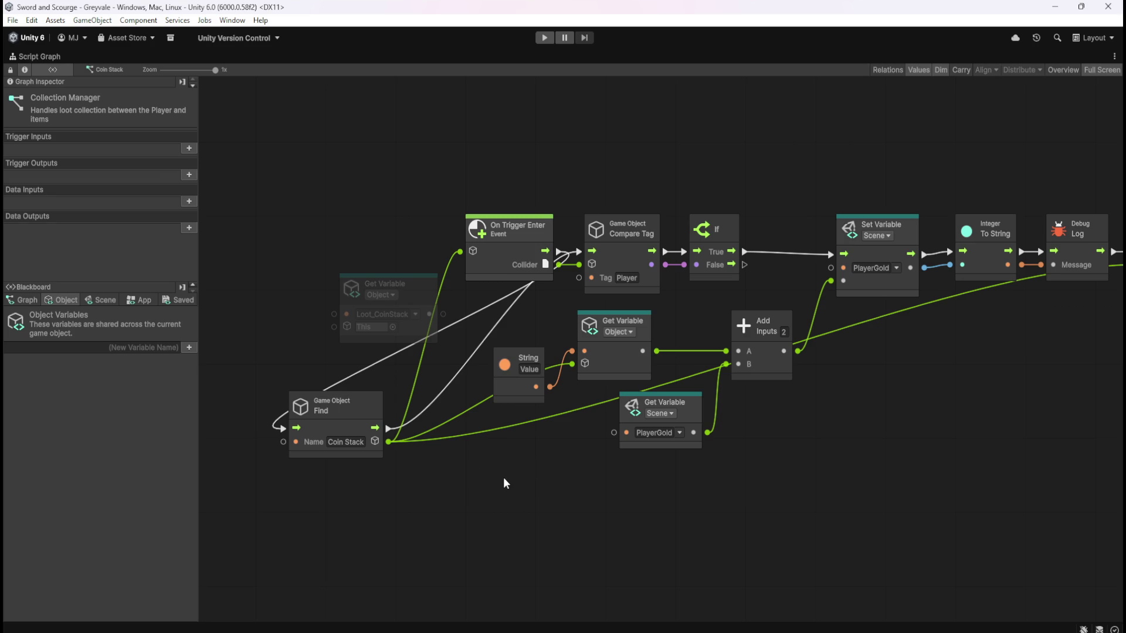
- Delete the unused Get Variable node and the Find node, then restore the layout
click(420, 298)
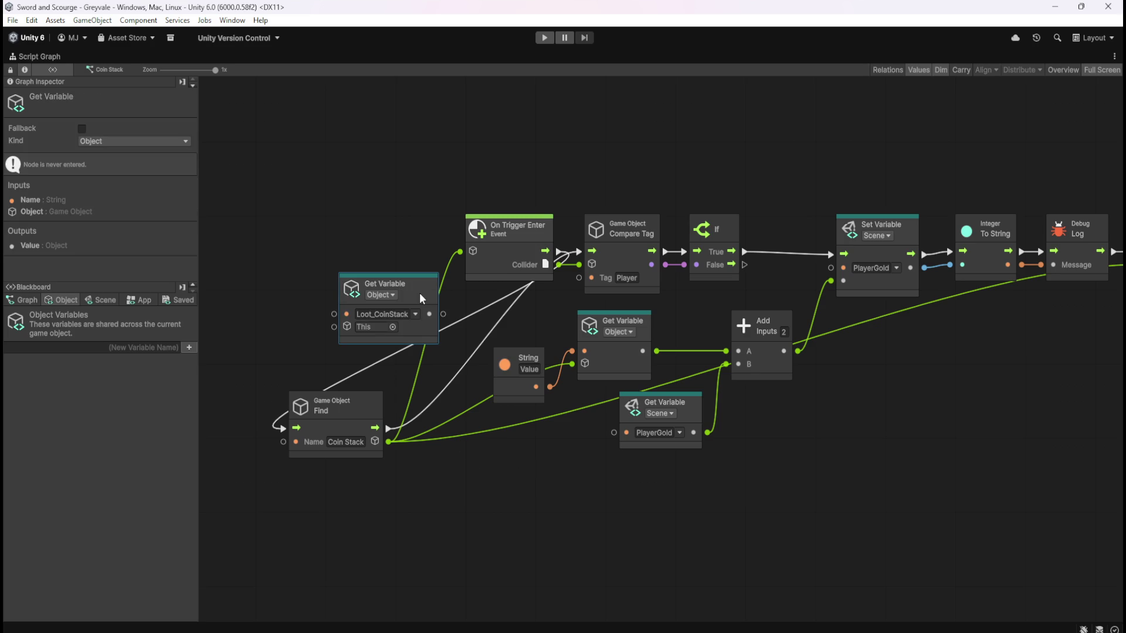
key(Delete)
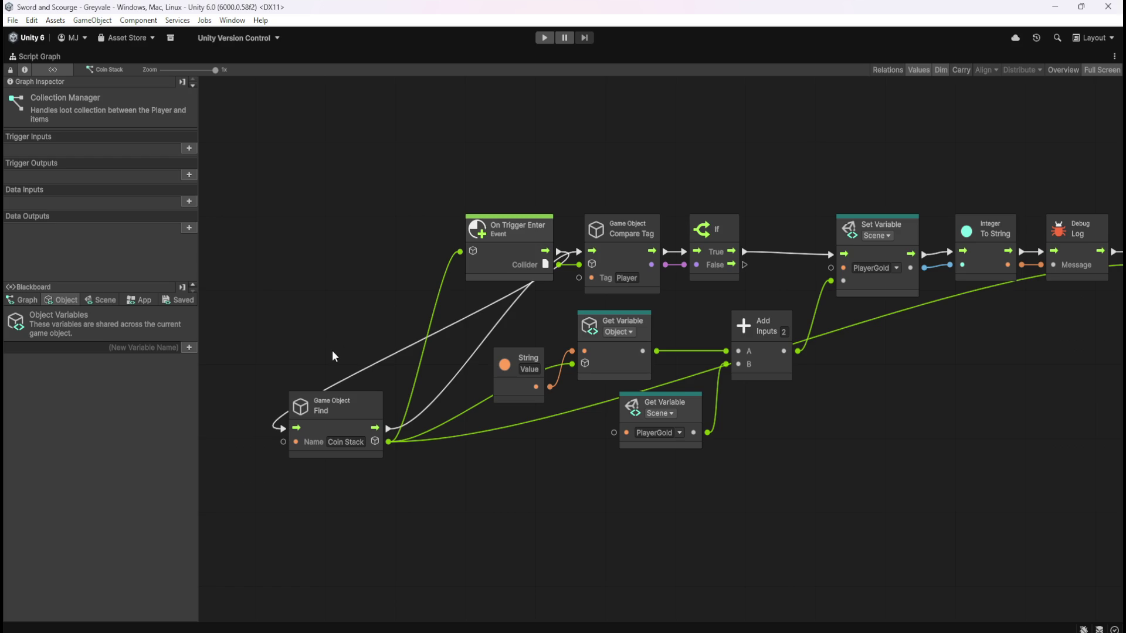
click(364, 414)
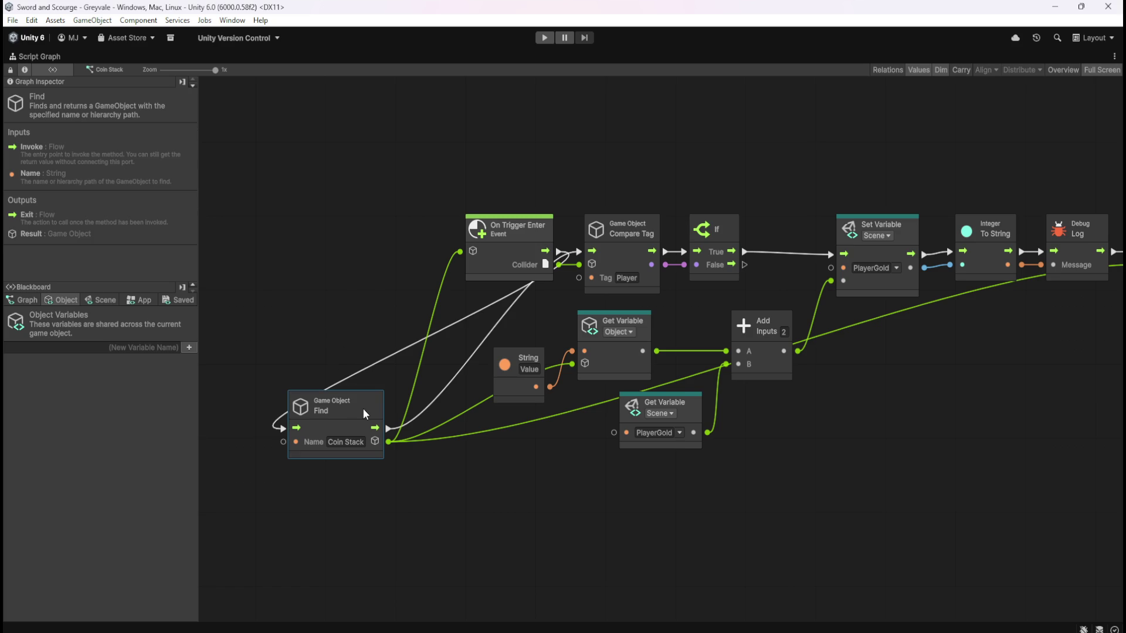
key(Delete)
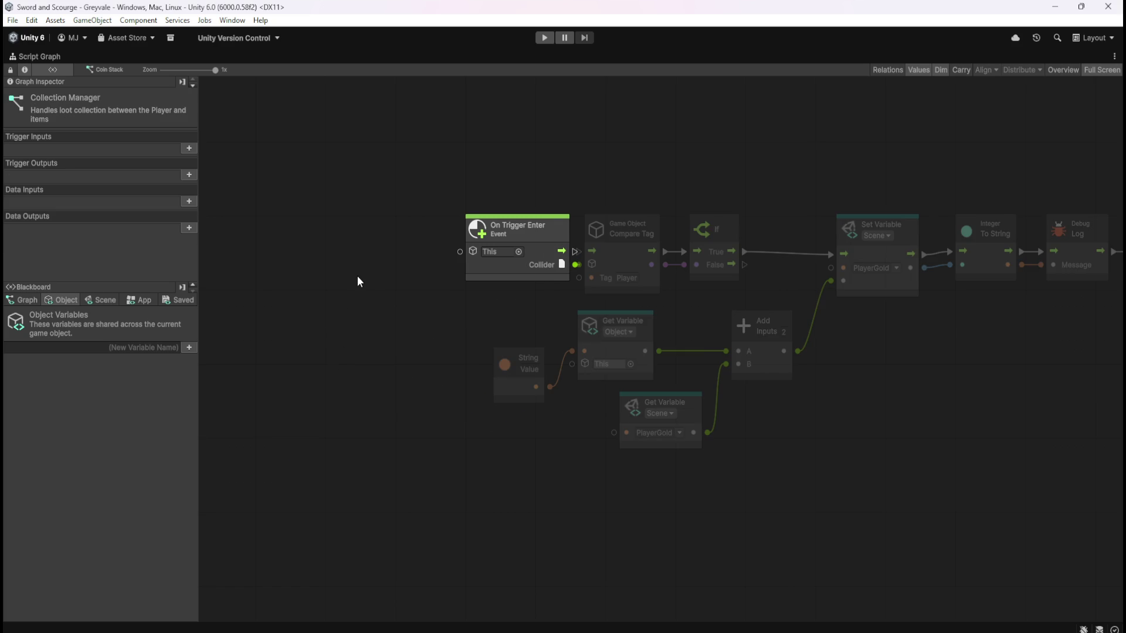
scroll(846, 403, down, 2)
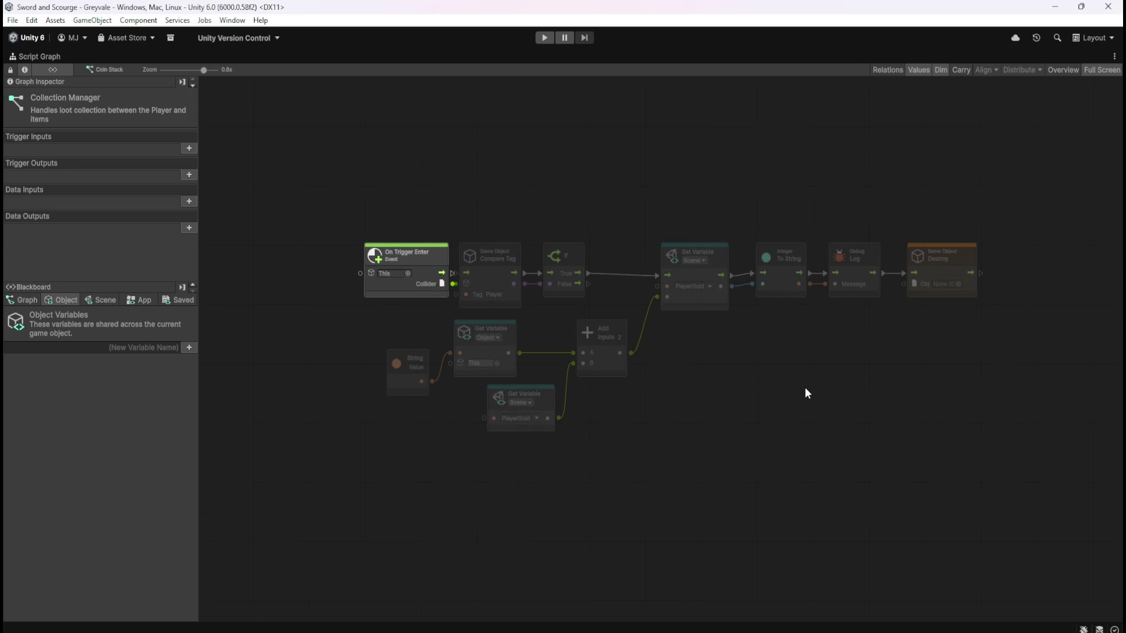
key(shift+space)
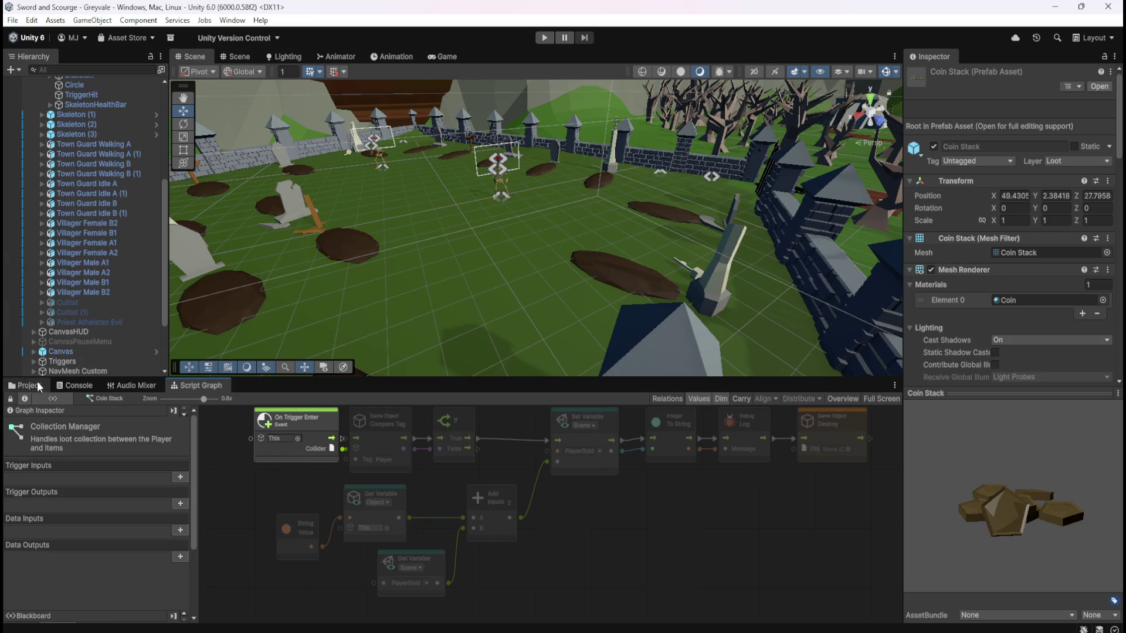
- Open the Coin Stack prefab and remove its Script Machine and Variables components
click(24, 386)
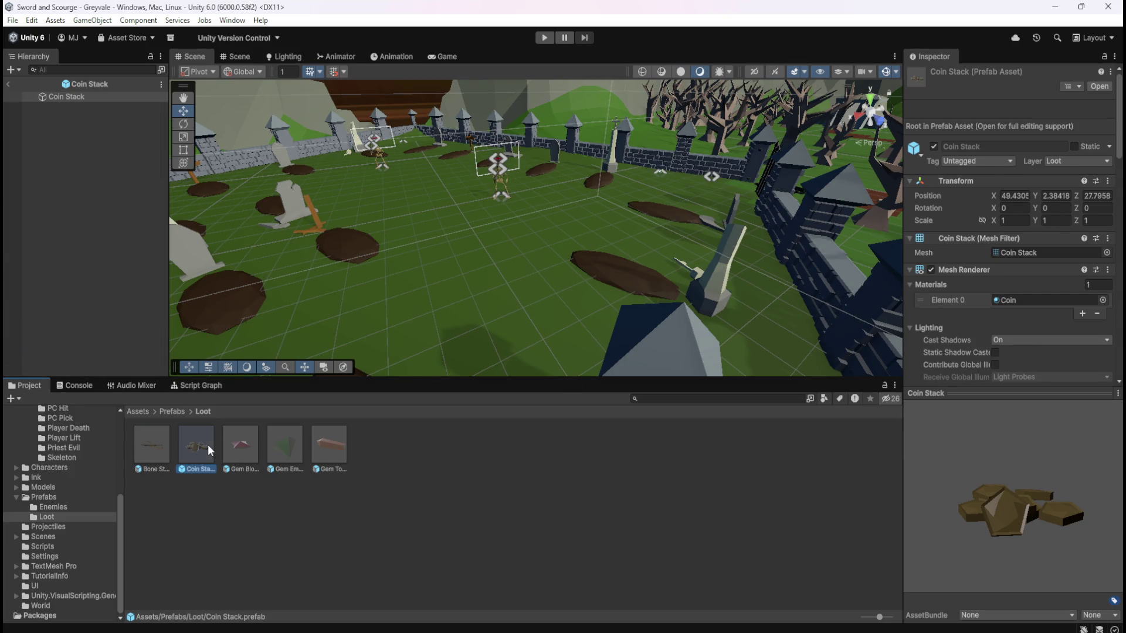
double_click(208, 444)
scroll(967, 487, down, 5)
scroll(951, 469, down, 3)
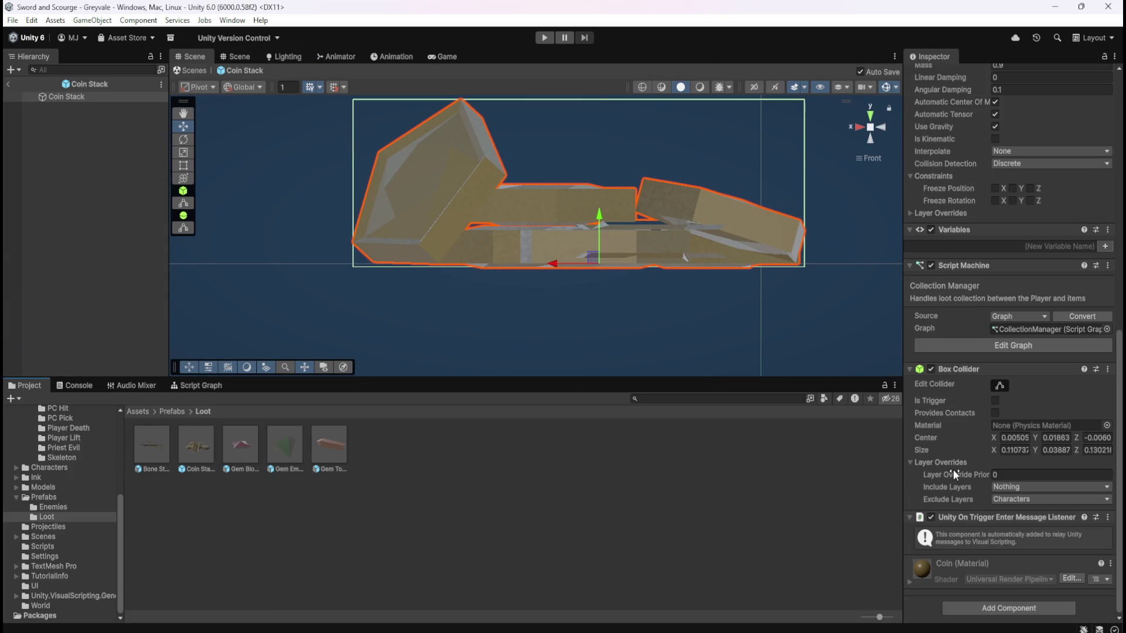
right_click(1032, 266)
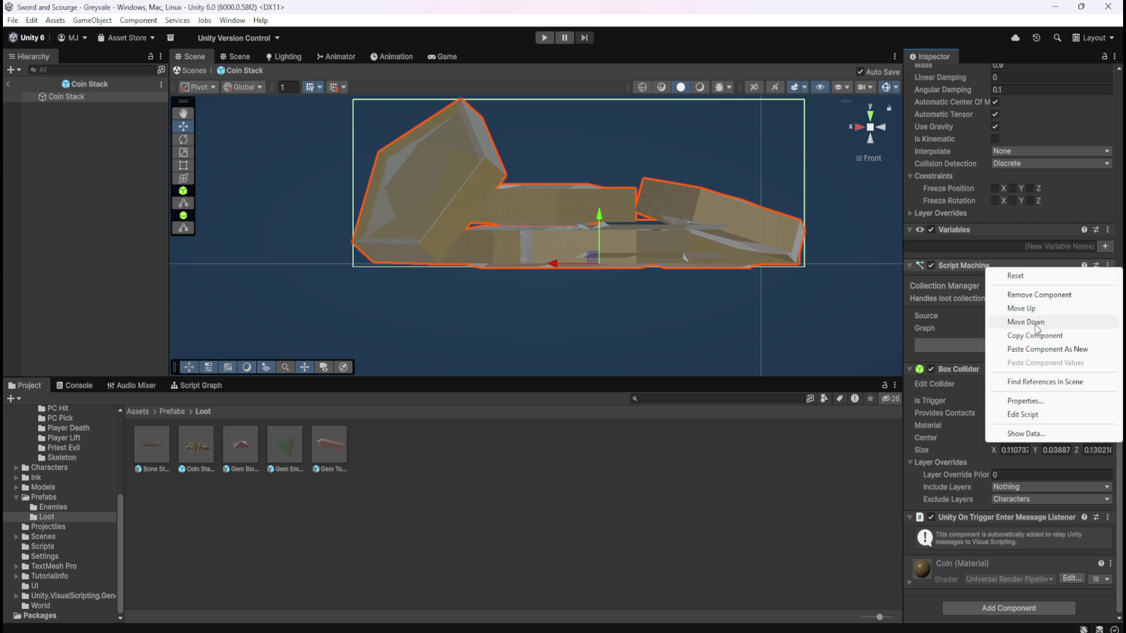
click(1044, 302)
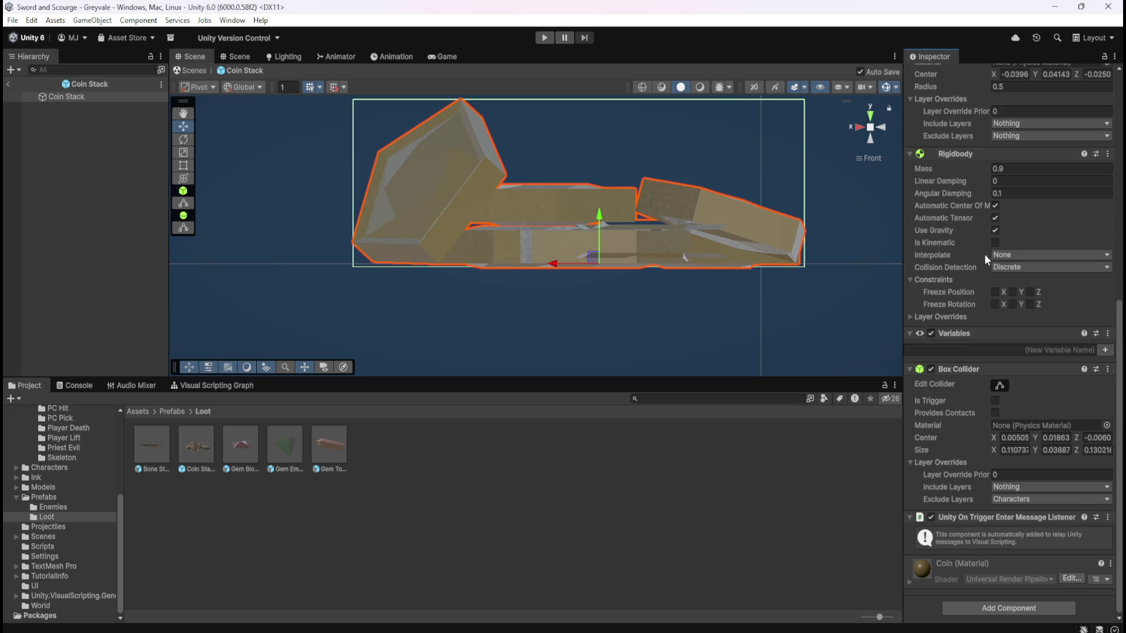
right_click(961, 333)
click(997, 362)
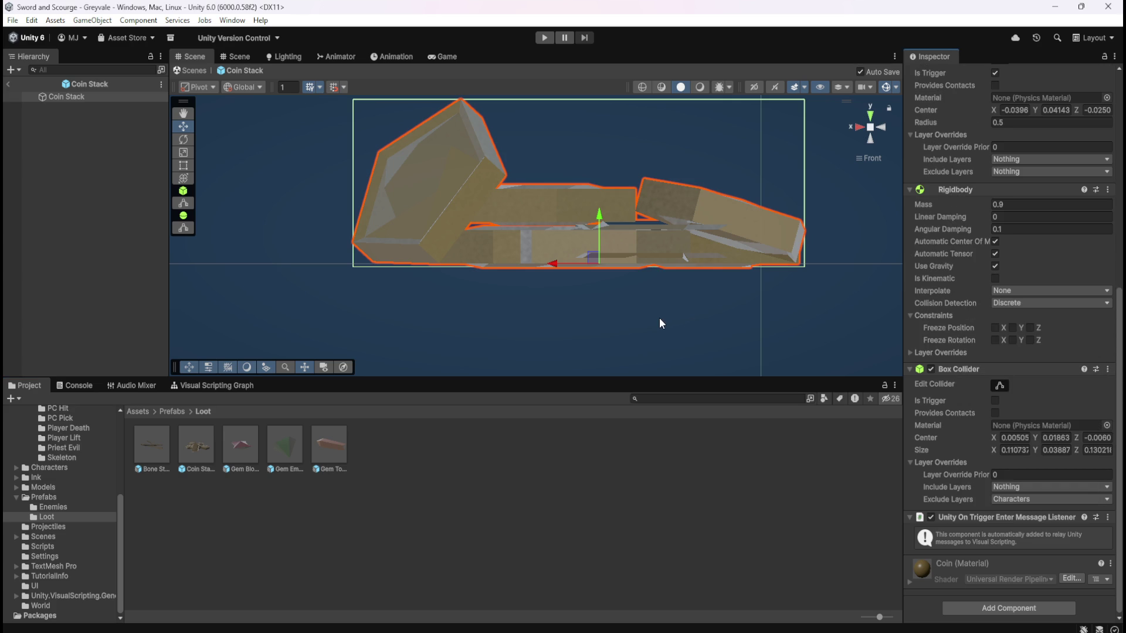
- Add a fresh Script Machine component and start a new graph for it
click(1009, 608)
text(script)
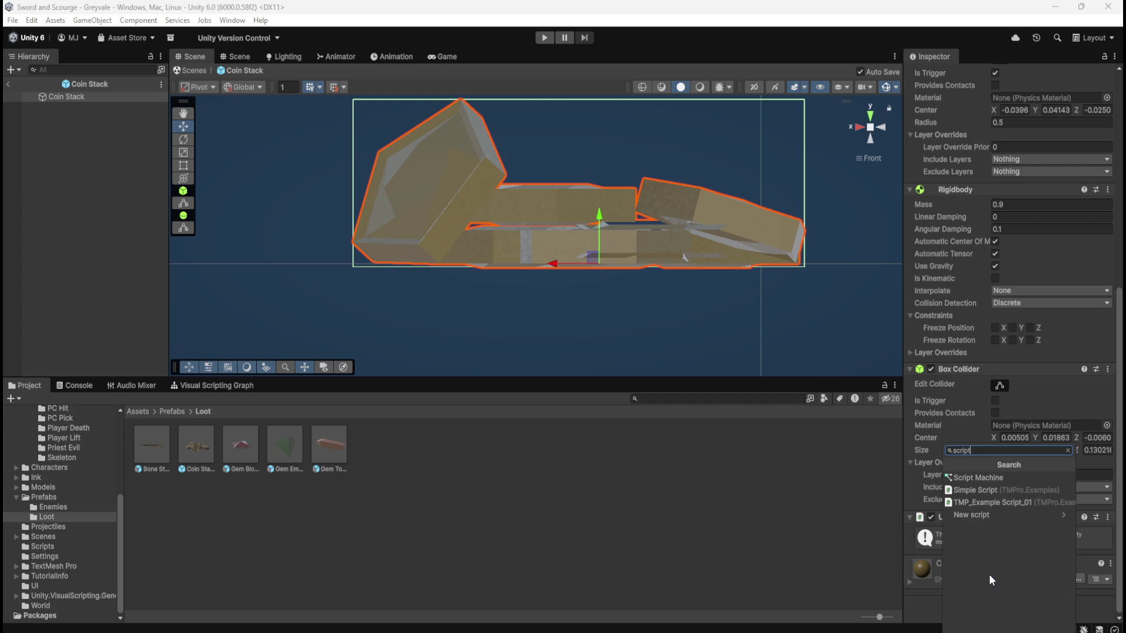
key(Down)
key(Return)
scroll(1035, 561, down, 4)
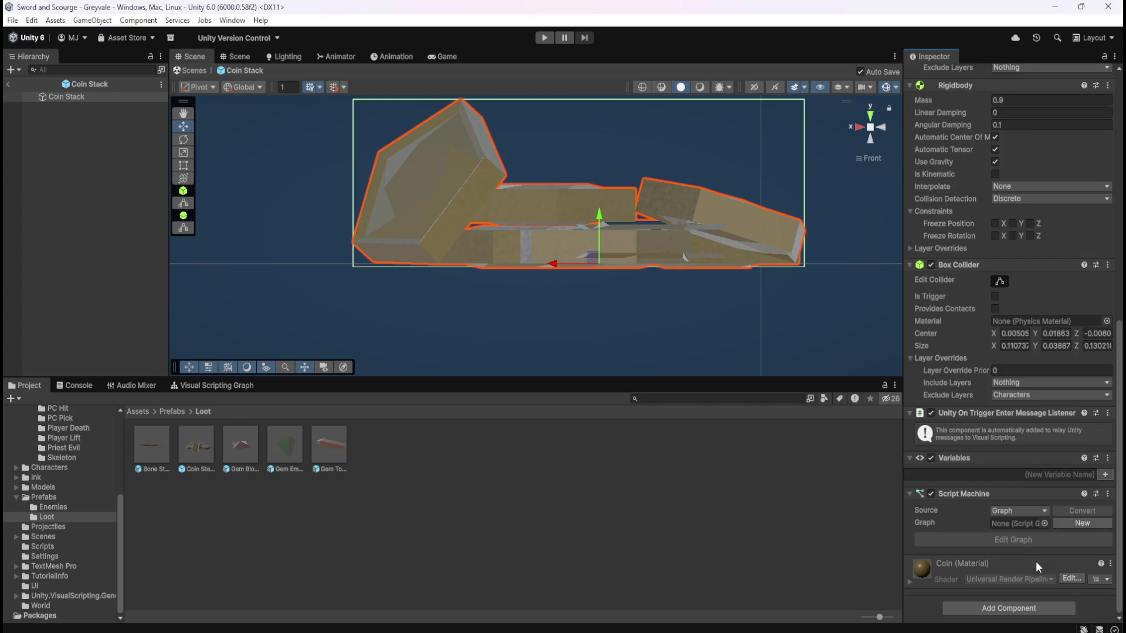
click(1067, 520)
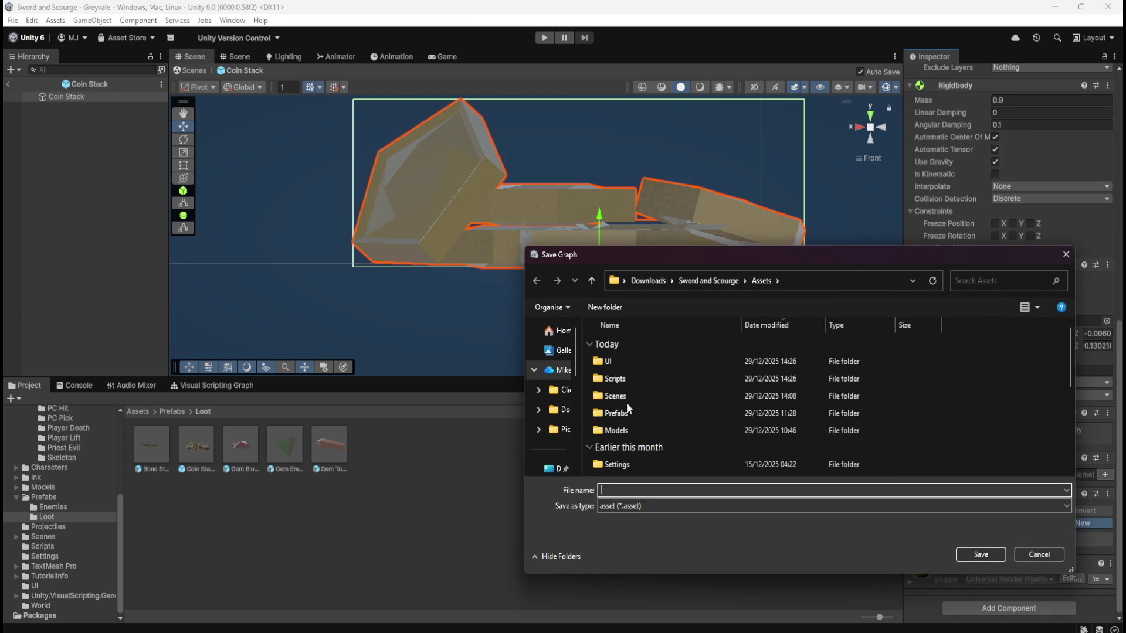
- Save the new graph as Loot_CoinStack in the Scripts folder
double_click(641, 381)
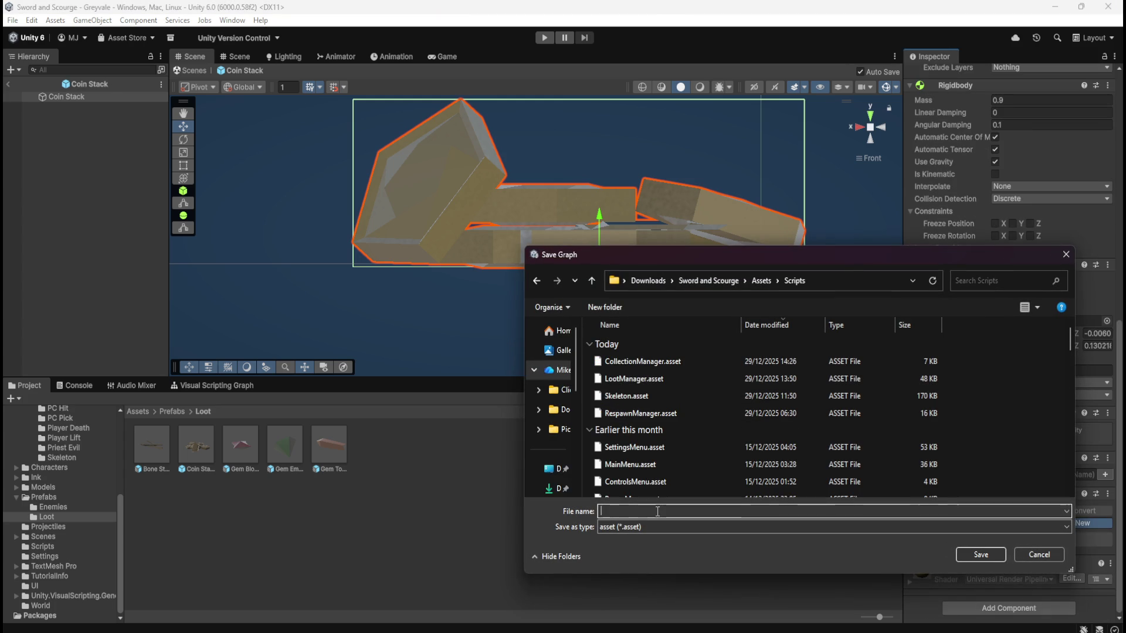
text(Loot_CoinStack)
click(979, 552)
- Title the Script Machine 'Coin Stack' and start its summary with 'Hand'
click(1001, 514)
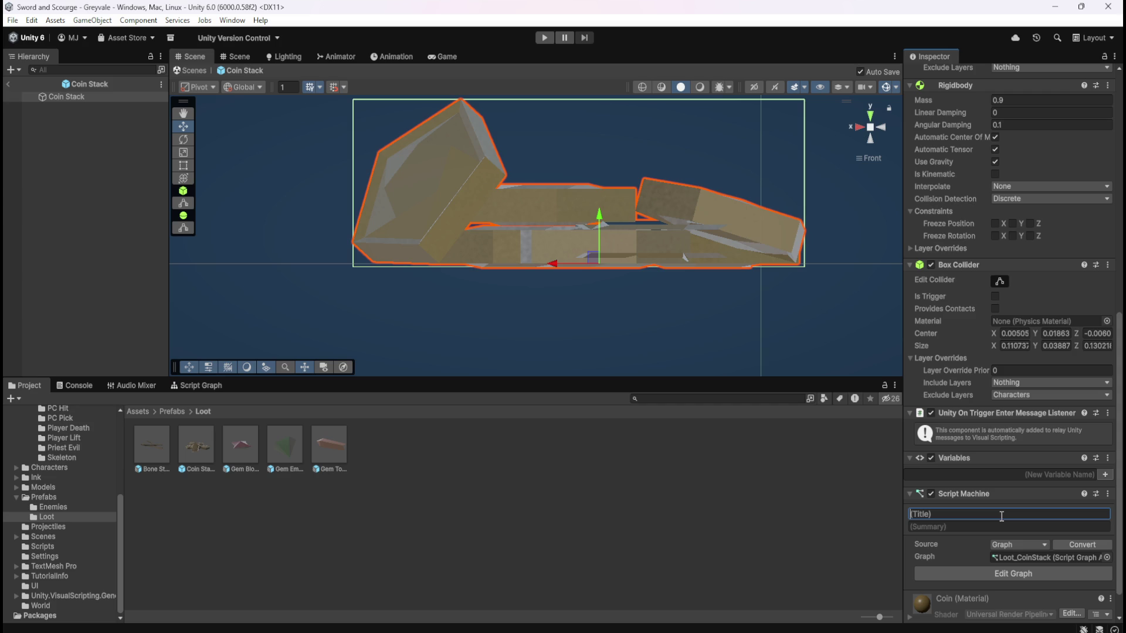
text(Coin Stack)
key(Tab)
text(Hand)
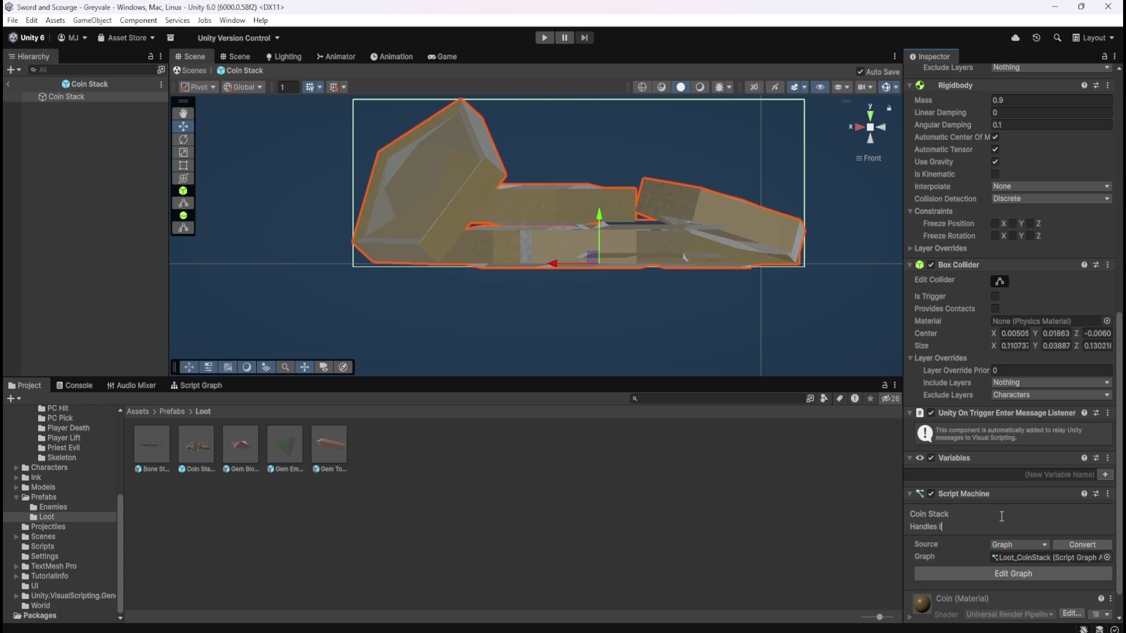
- Change the Coin Stack graph description to 'Handles Player looting item'
text(looting)
key(BackSpace)
key(BackSpace)
key(BackSpace)
text(Player looting item)
- Back in the scene, compare the LootManager and CollectionManager descriptions, then reopen the Coin Stack prefab
click(9, 84)
scroll(88, 264, down, 3)
click(84, 345)
click(81, 352)
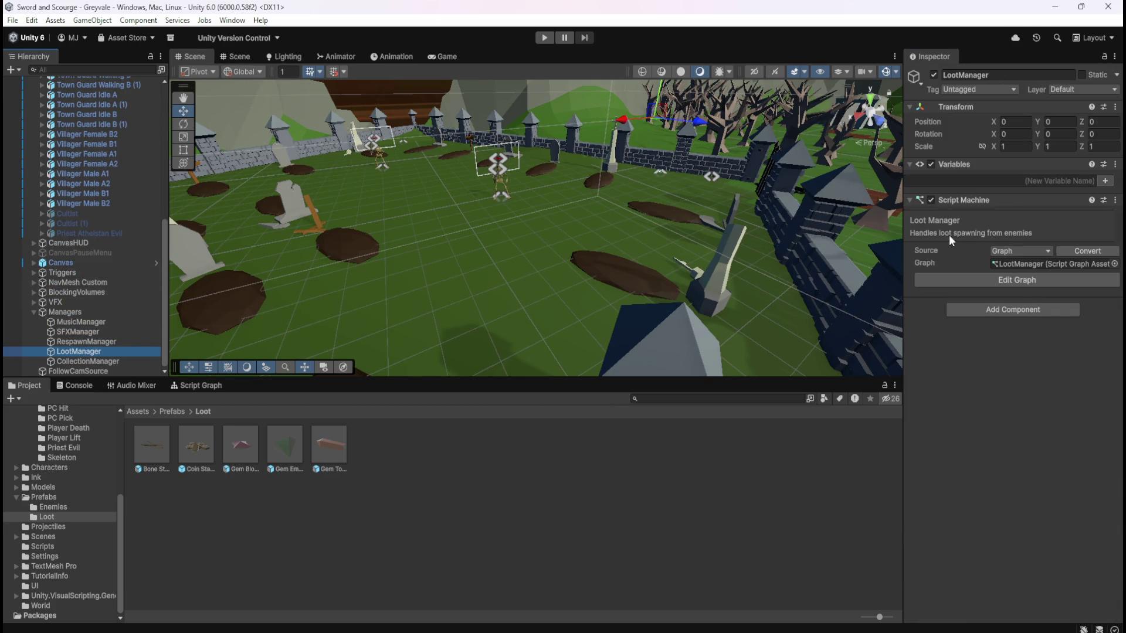
click(71, 362)
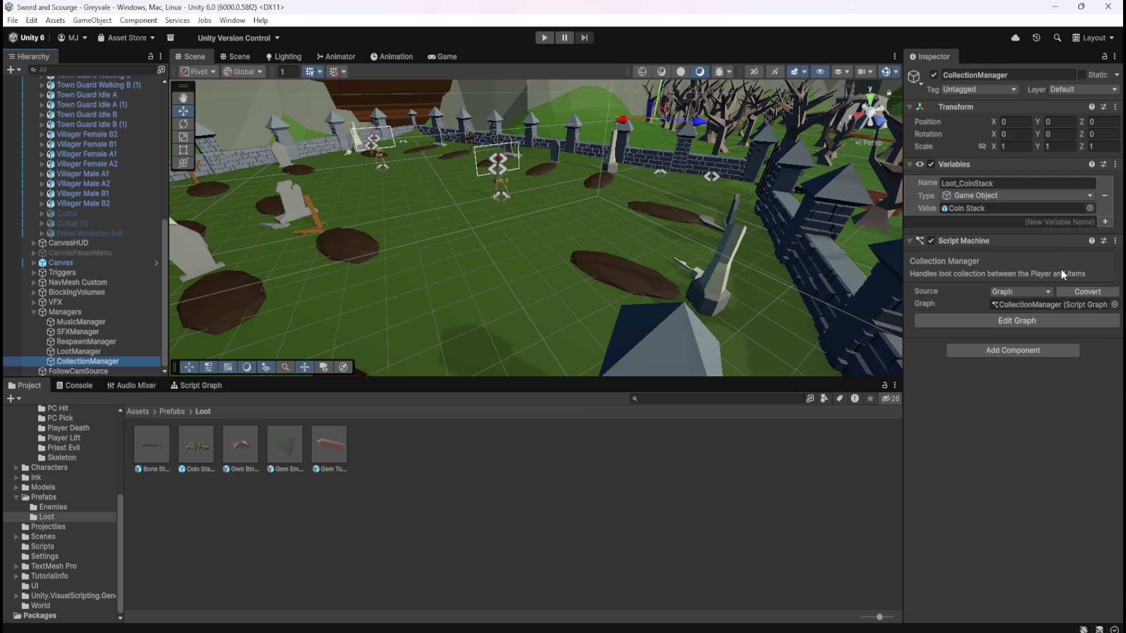
click(1006, 274)
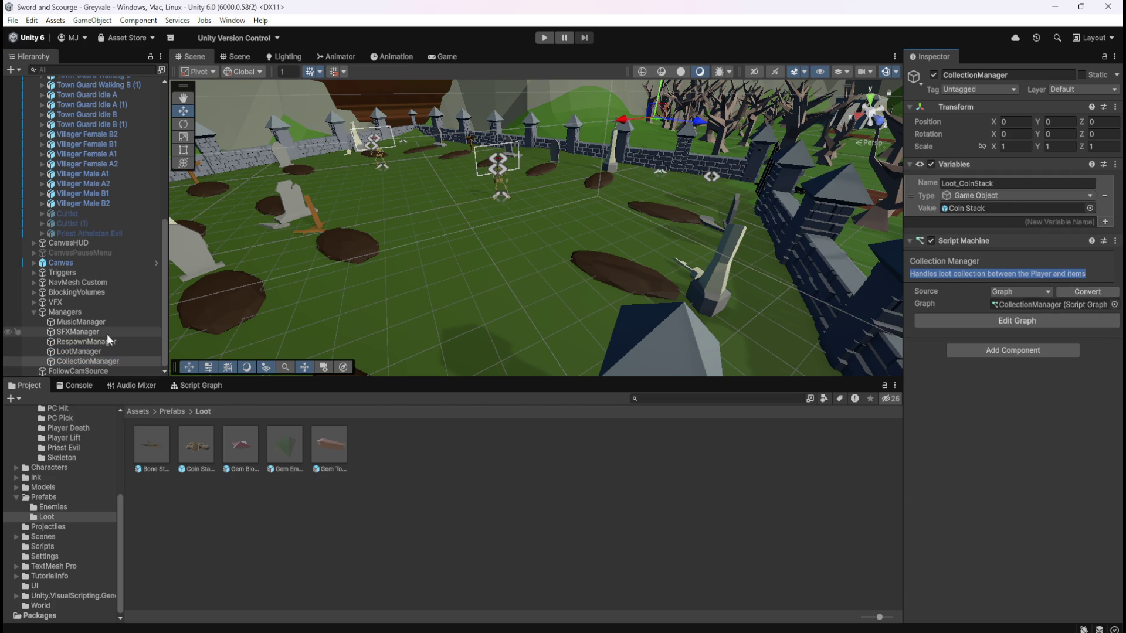
double_click(195, 450)
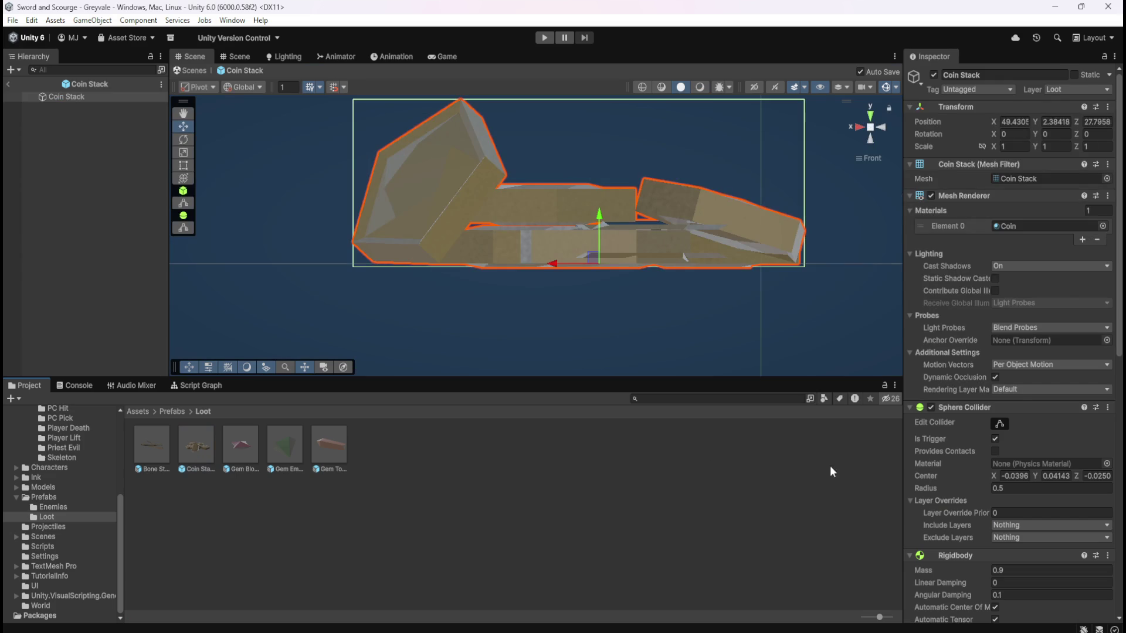
- Replace the Coin Stack description with 'Handles loot collection between the Player and item'
scroll(944, 480, down, 5)
scroll(944, 480, down, 6)
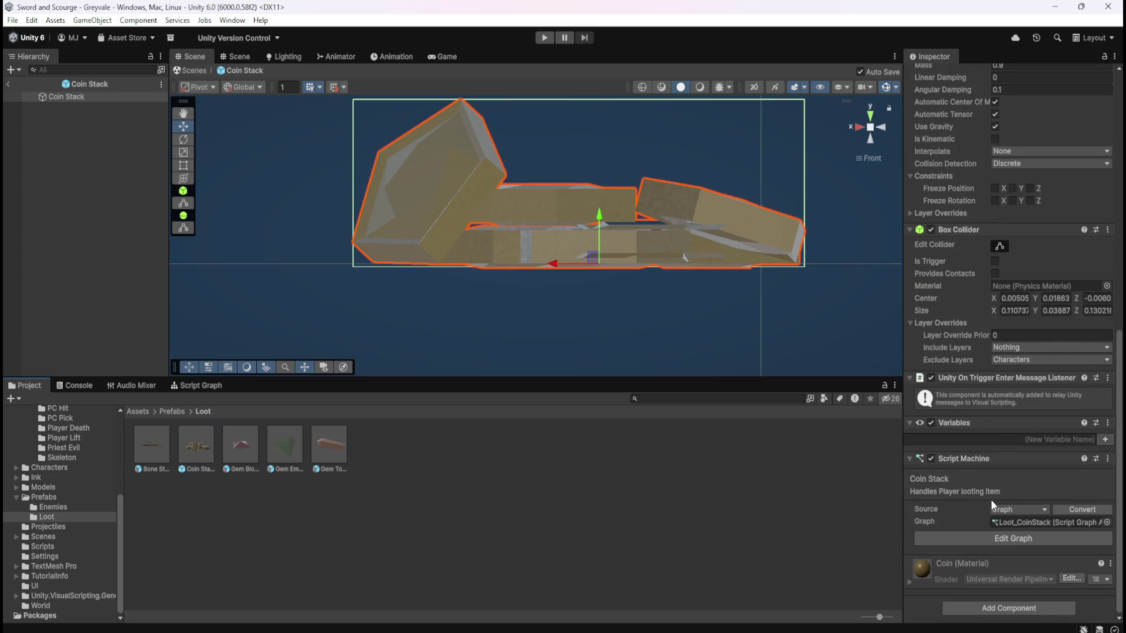
click(966, 489)
text(Handles loot collection between the Player and items)
- Add an Integer object variable named Value to the Coin Stack root object
click(496, 500)
click(97, 99)
click(62, 517)
click(93, 566)
text(Value)
key(Return)
click(93, 576)
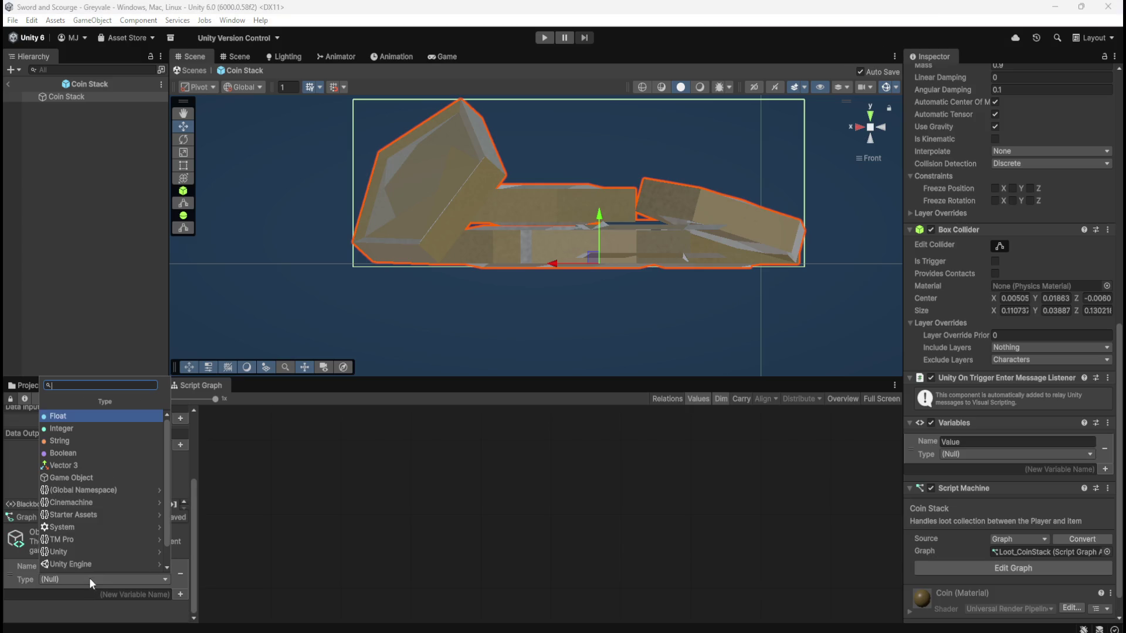
click(86, 451)
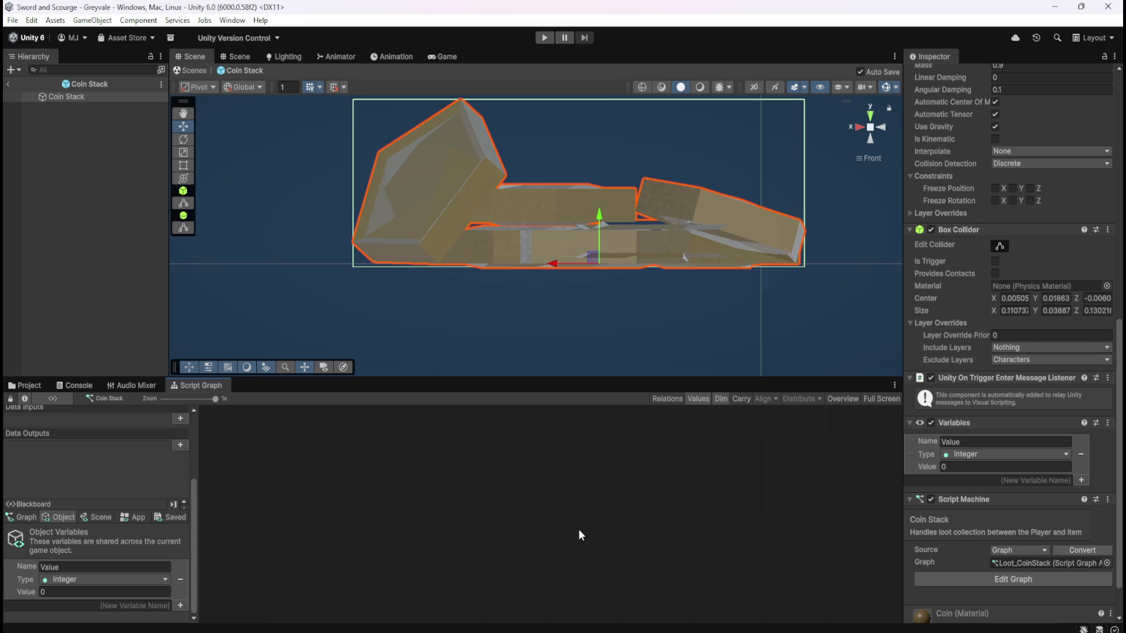
key(shift+space)
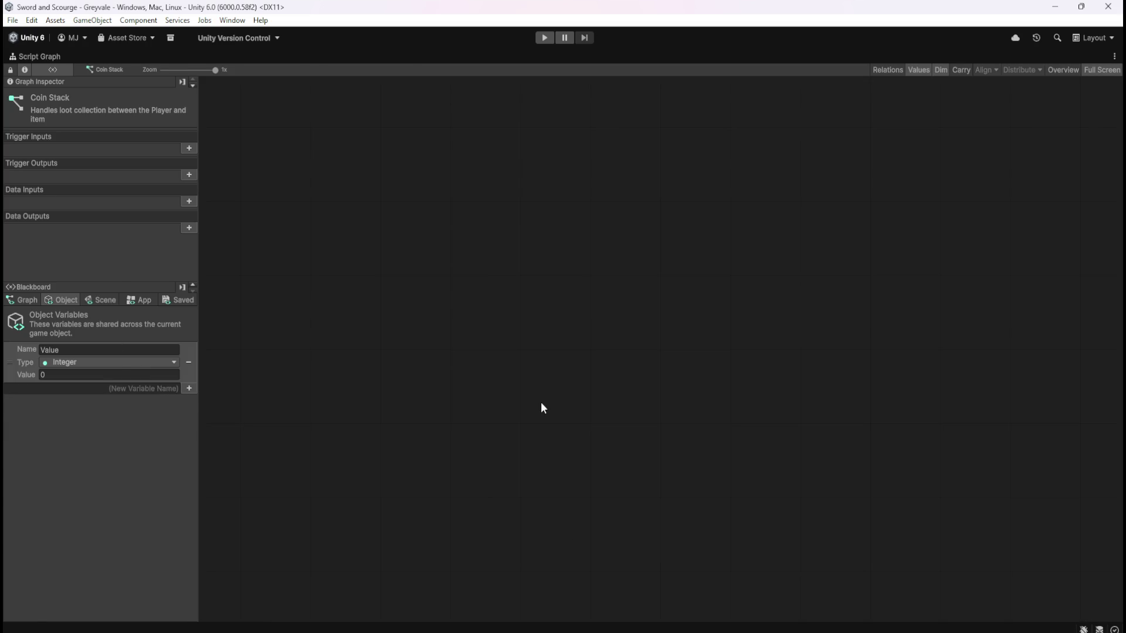
- Review all the nodes of CollectionManager's script graph in the maximized view
key(shift+space)
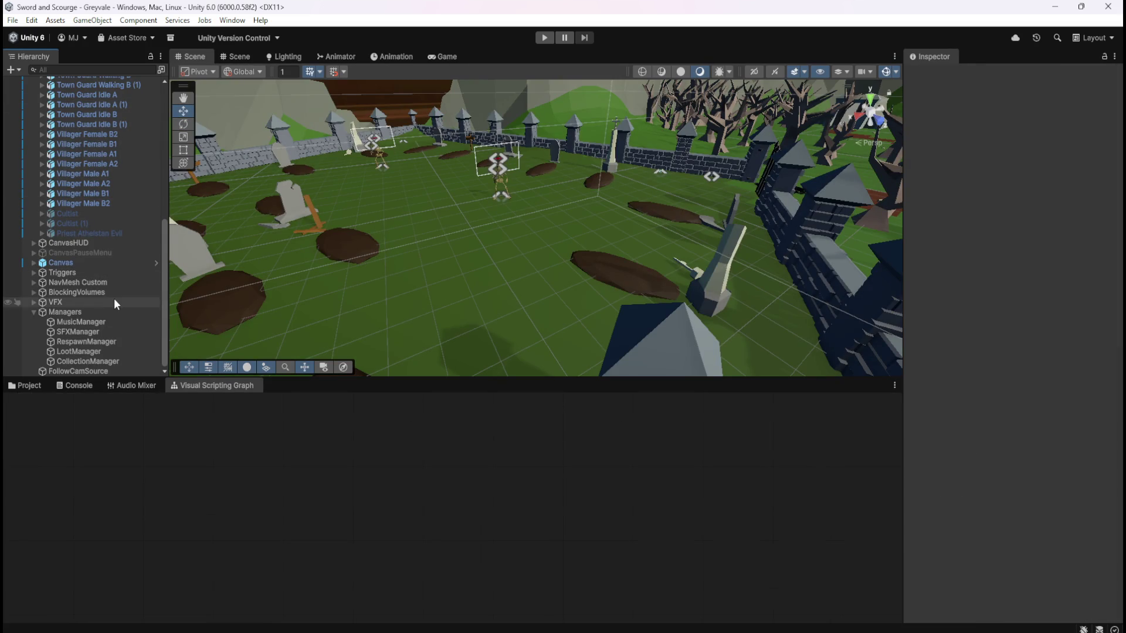
click(98, 362)
key(shift+space)
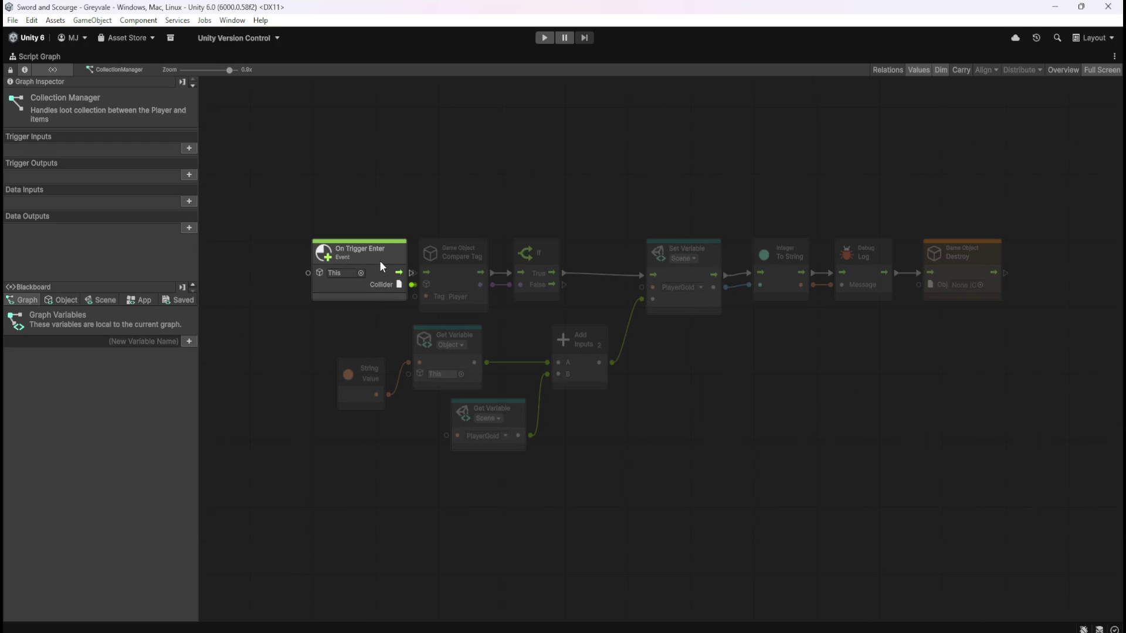
drag(280, 162, 1018, 460)
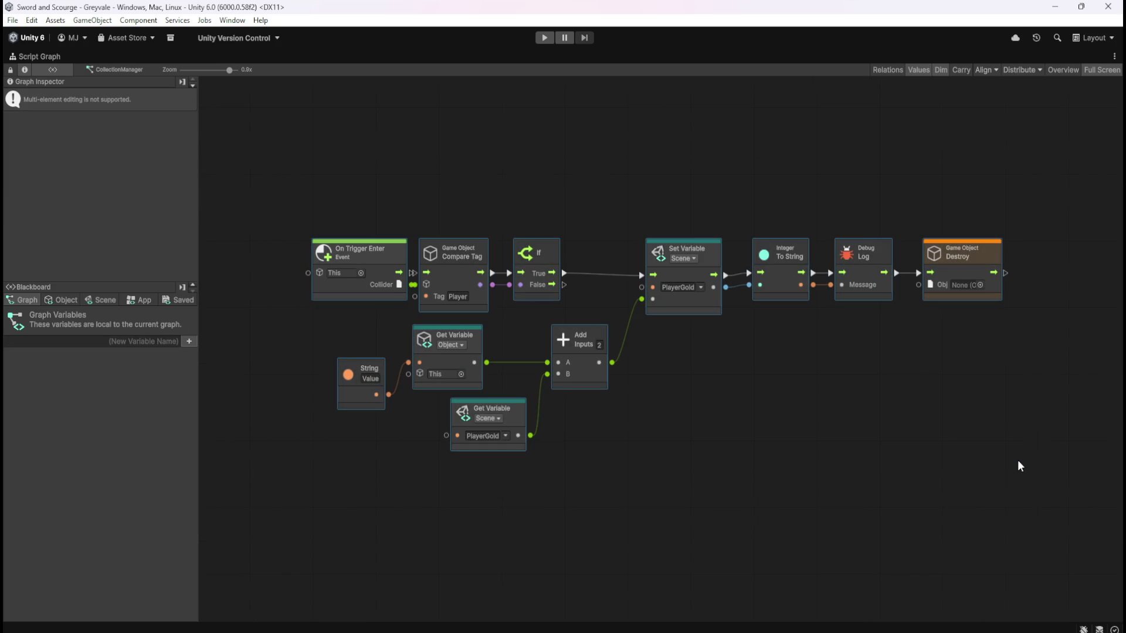
click(829, 442)
key(shift+space)
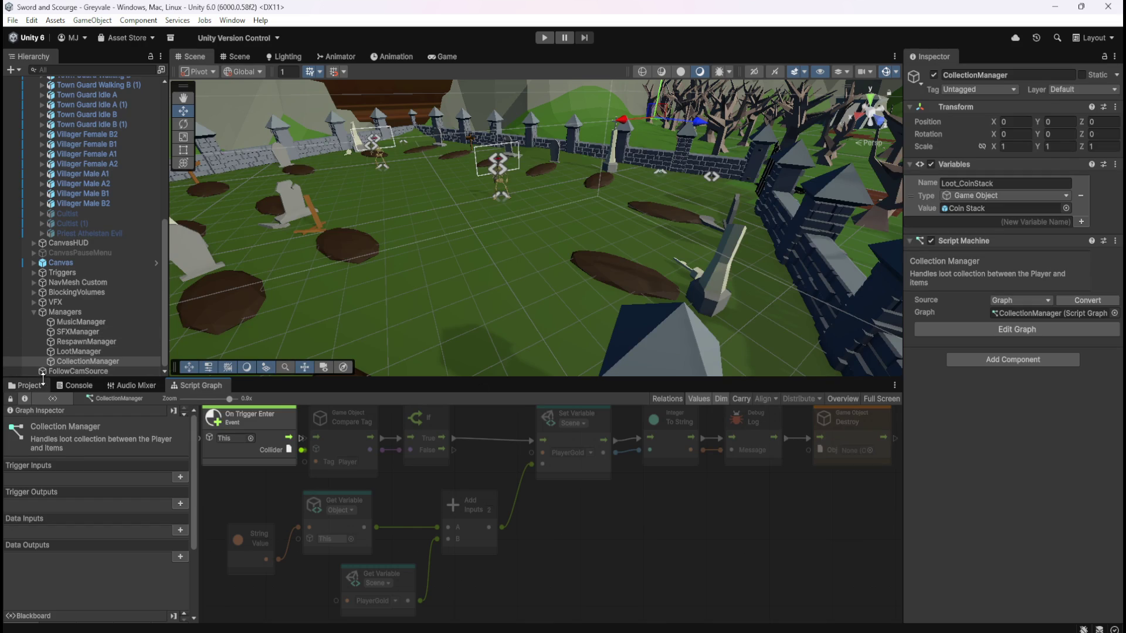
- Reopen the Coin Stack prefab from the Loot folder and show its script graph
click(25, 385)
double_click(196, 448)
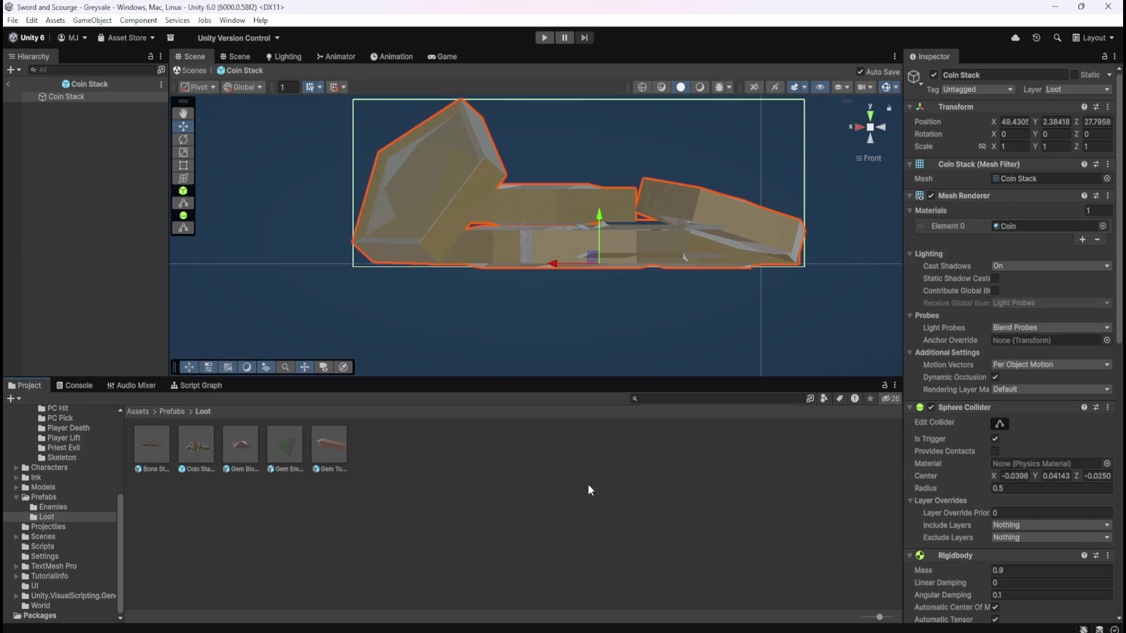
click(199, 385)
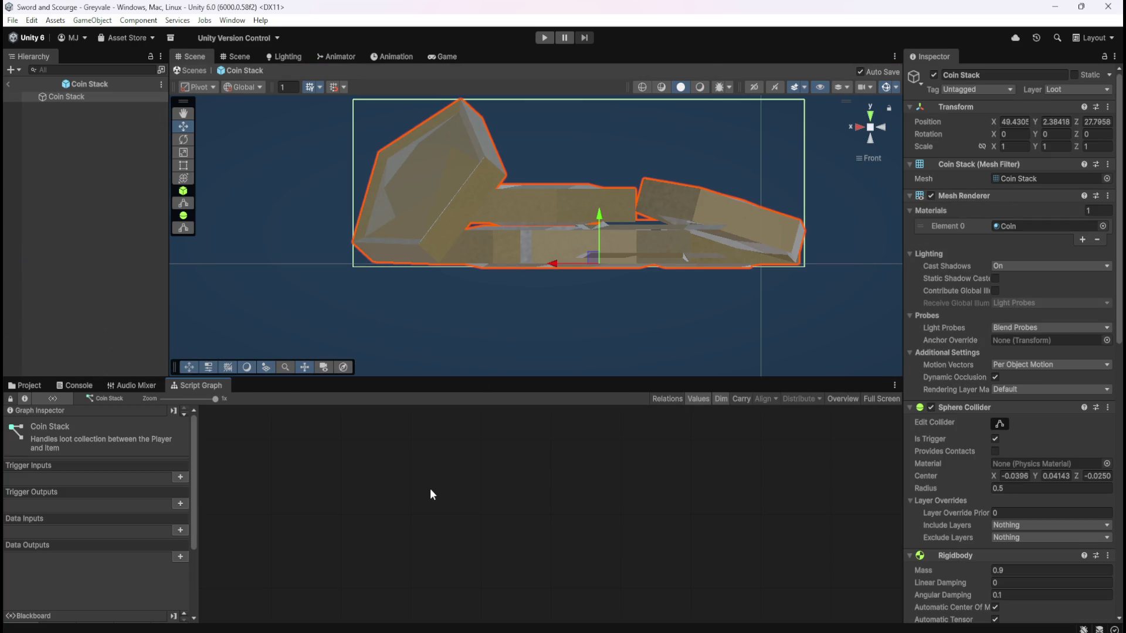
- Connect the On Trigger Enter node's trigger to Compare Tag
key(shift+space)
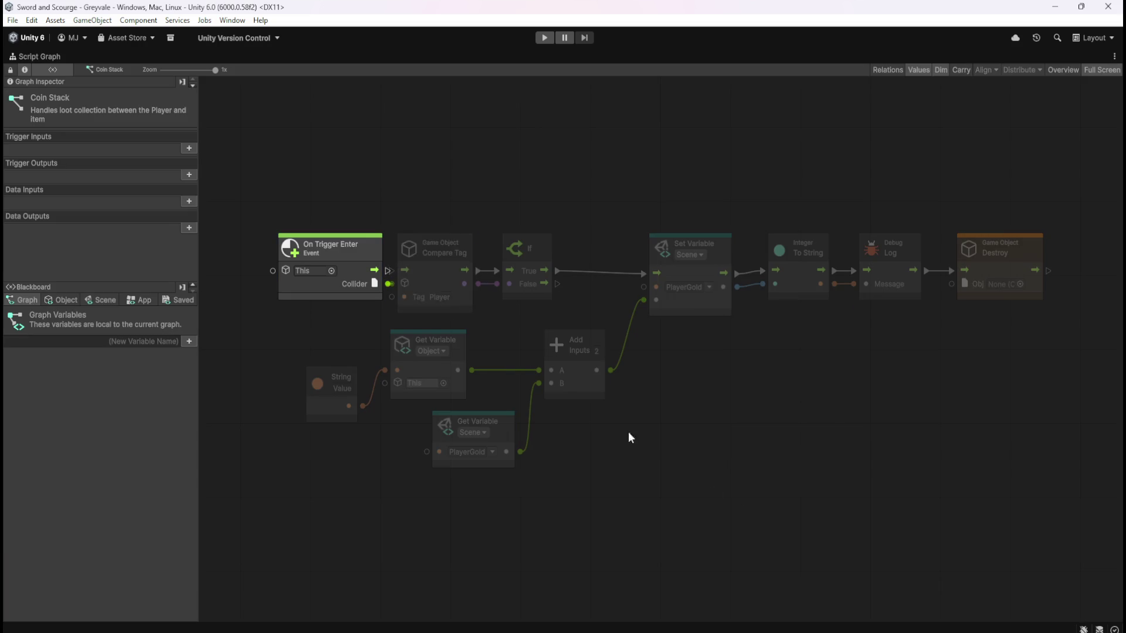
click(340, 287)
drag(332, 298, 430, 367)
click(437, 325)
drag(437, 325, 427, 328)
click(480, 259)
click(462, 292)
mouse_move(469, 313)
mouse_down()
mouse_move(495, 314)
mouse_move(458, 293)
mouse_up()
click(491, 260)
click(472, 301)
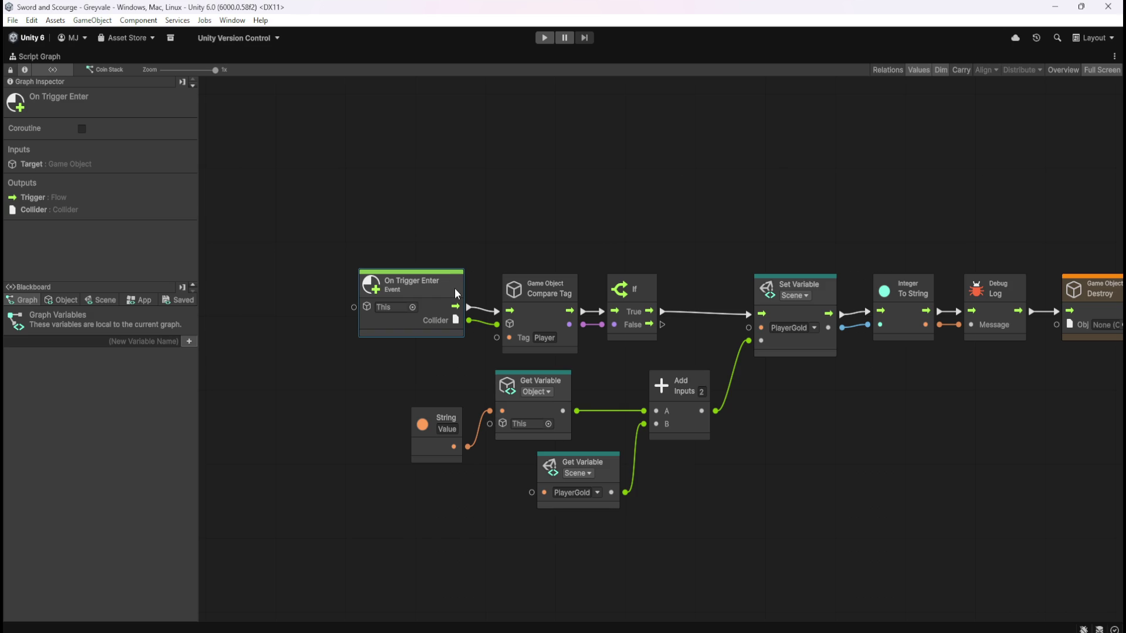
- Replace the String and Get Variable nodes with the Value object variable feeding Add's A input
click(62, 301)
mouse_move(378, 390)
mouse_down()
mouse_move(501, 403)
mouse_move(515, 476)
mouse_move(513, 460)
mouse_up()
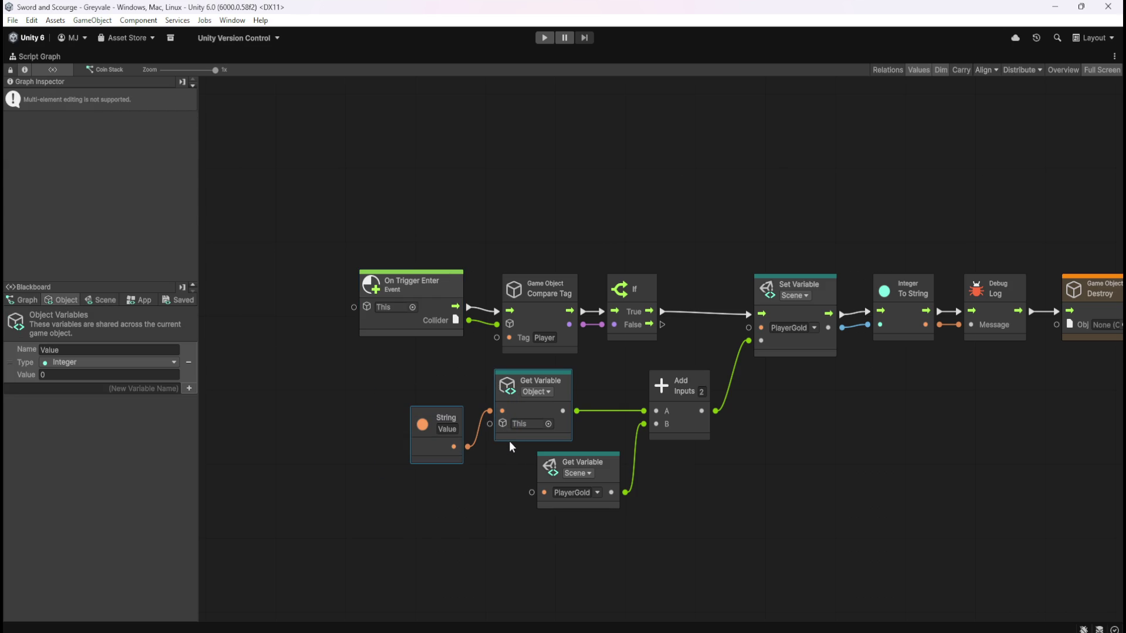
key(Delete)
mouse_move(11, 362)
mouse_down()
mouse_move(463, 427)
mouse_move(594, 395)
mouse_move(656, 410)
mouse_up()
click(990, 420)
drag(1043, 384, 889, 384)
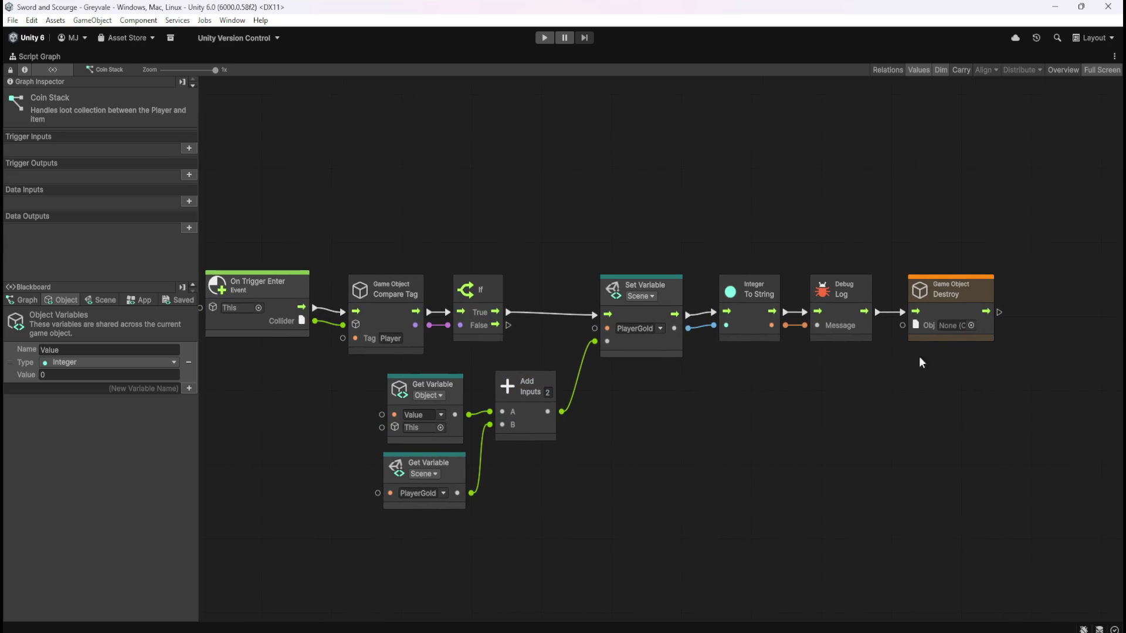
mouse_move(904, 328)
mouse_down()
mouse_move(987, 336)
mouse_move(977, 349)
mouse_up()
- Feed a This node into Destroy's Obj input and arrange it below Debug Log
key(Return)
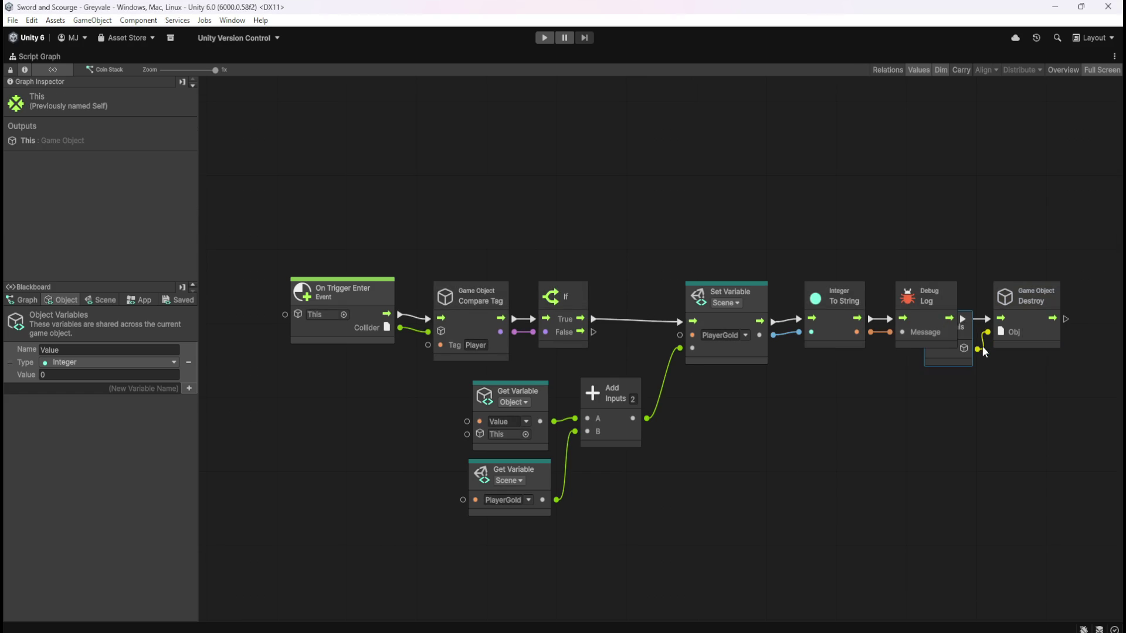
click(967, 405)
drag(957, 363, 944, 407)
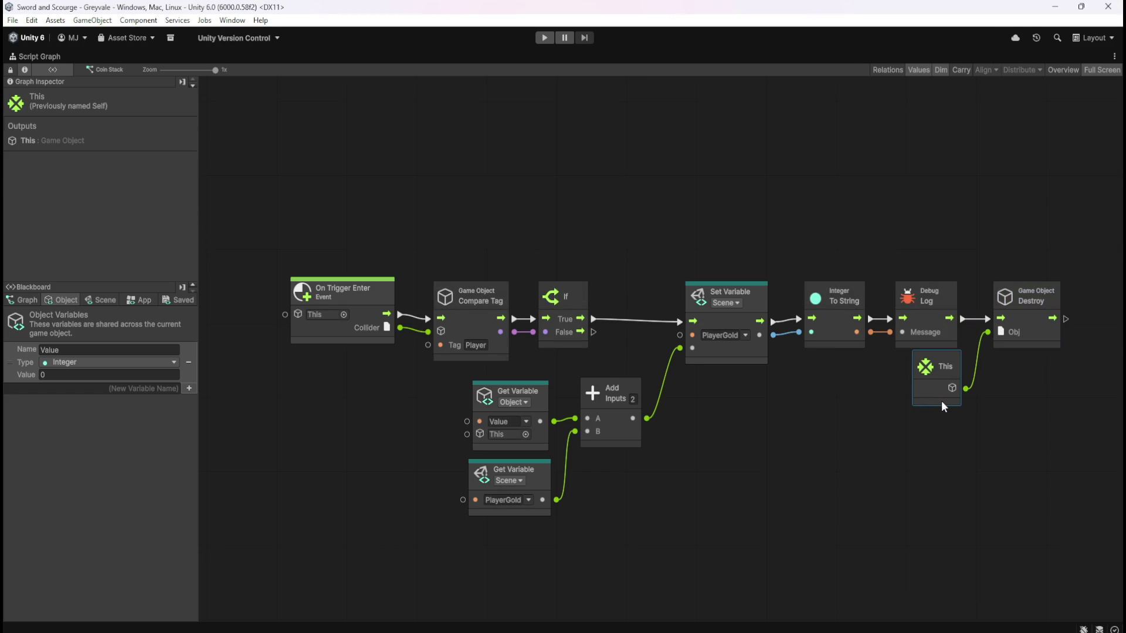
click(1028, 423)
click(1027, 335)
ctrl+click(935, 390)
drag(1038, 343, 1030, 342)
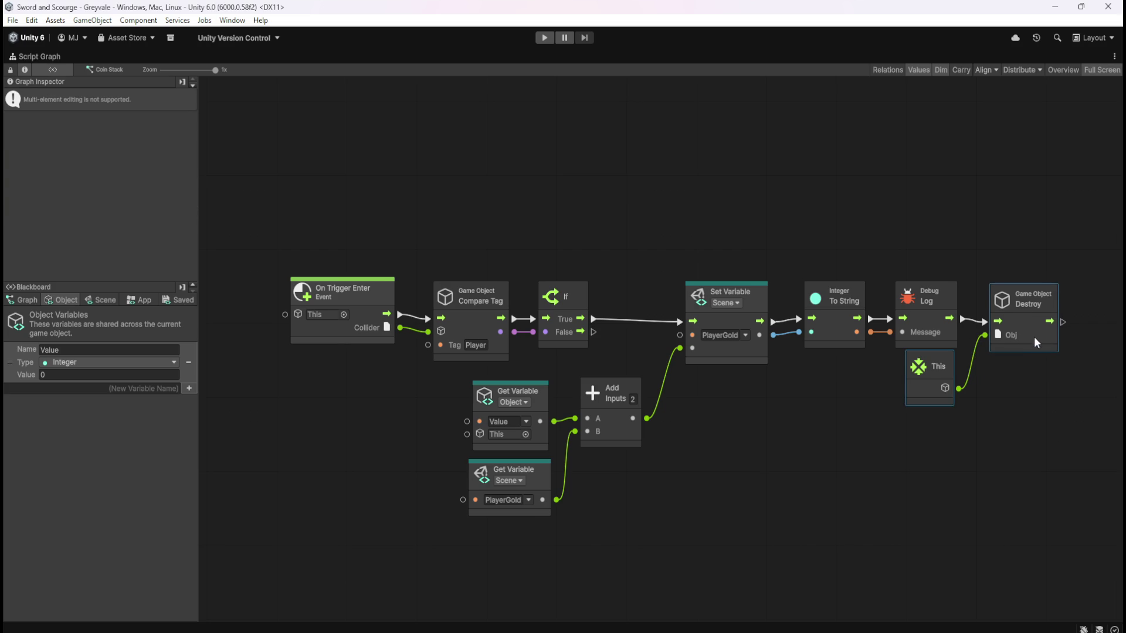
click(1050, 390)
click(954, 397)
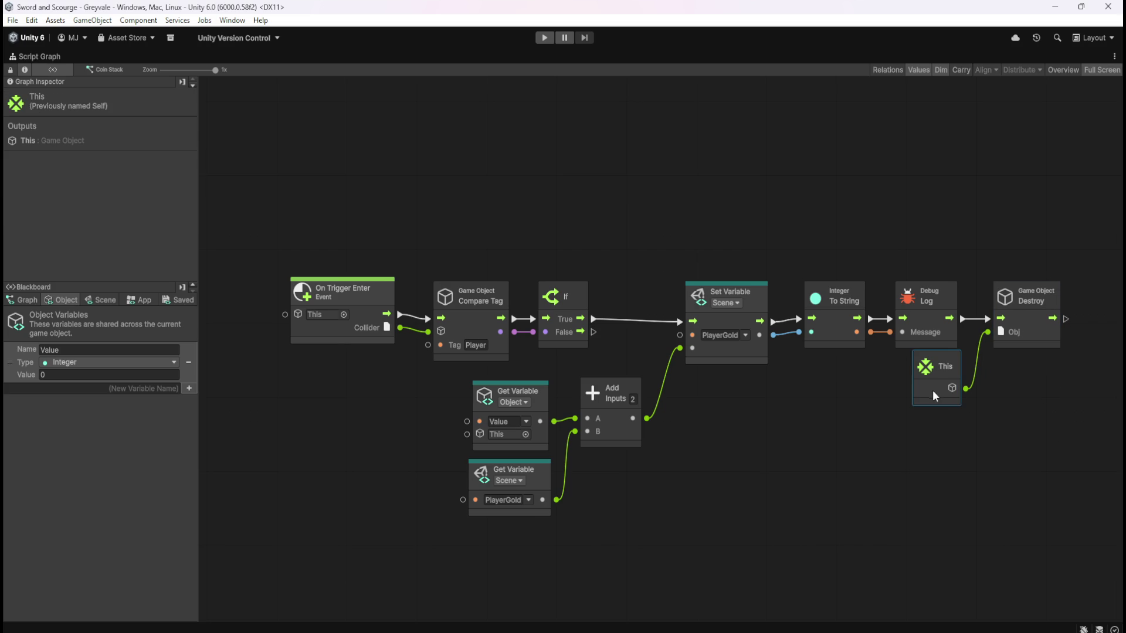
mouse_move(940, 397)
mouse_down()
mouse_move(919, 399)
mouse_move(933, 408)
mouse_up()
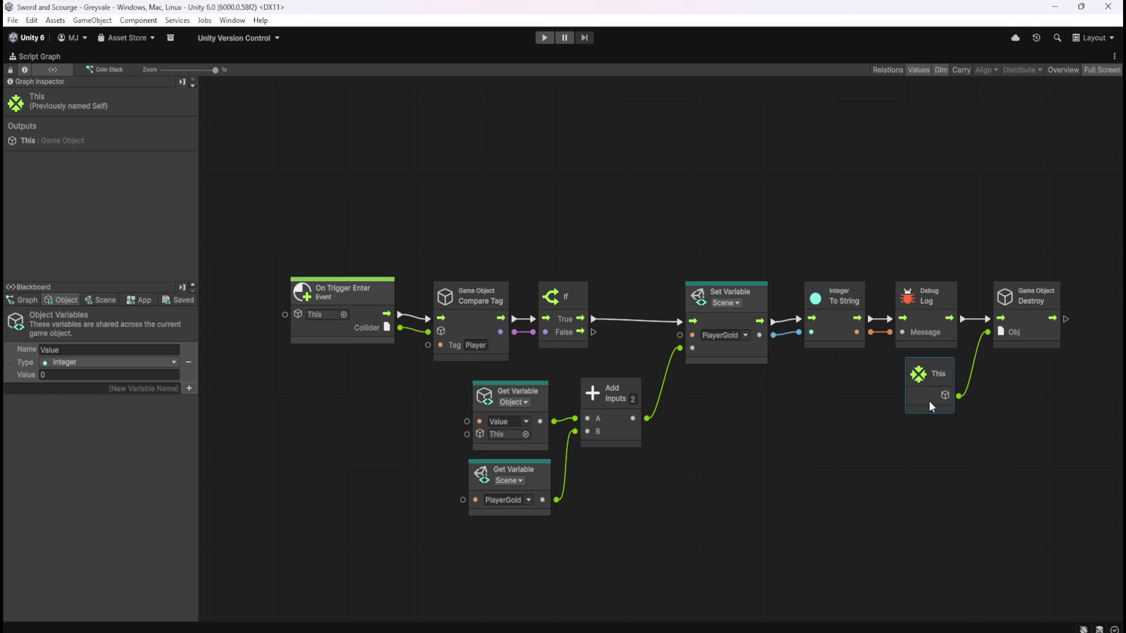
click(938, 474)
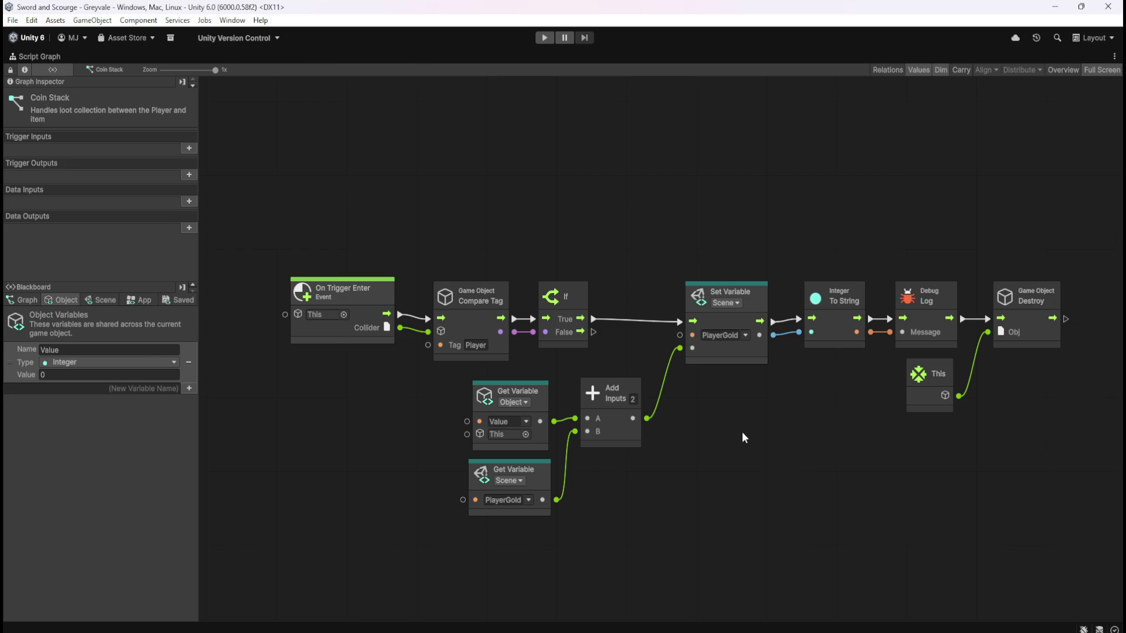
key(shift+space)
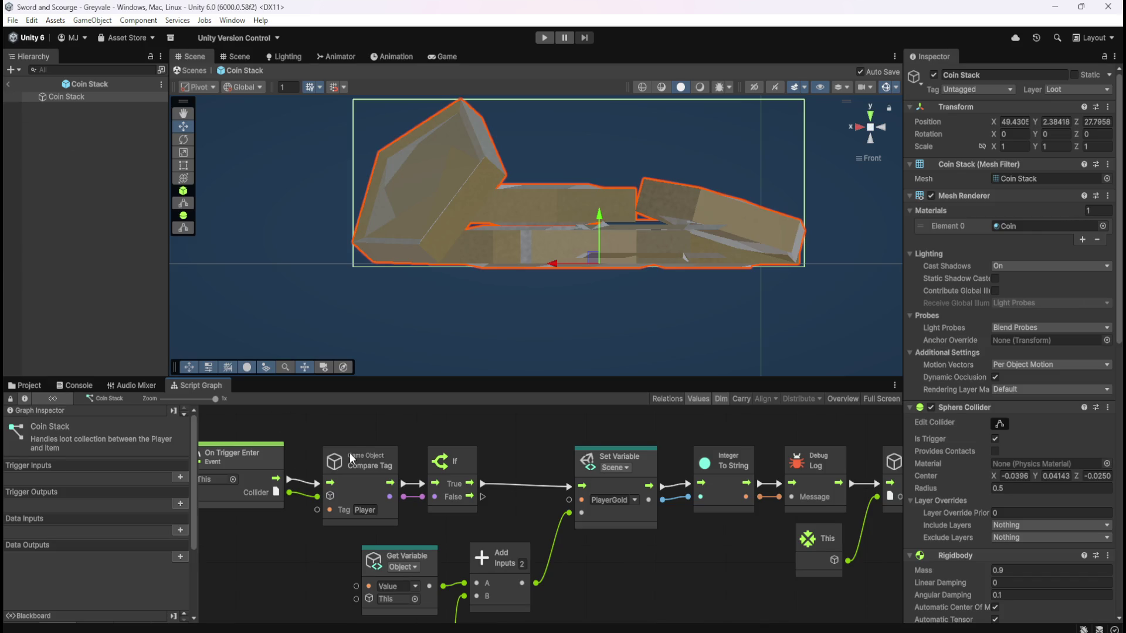
- Exit the Coin Stack prefab and bring the Script Graph panel forward
click(8, 84)
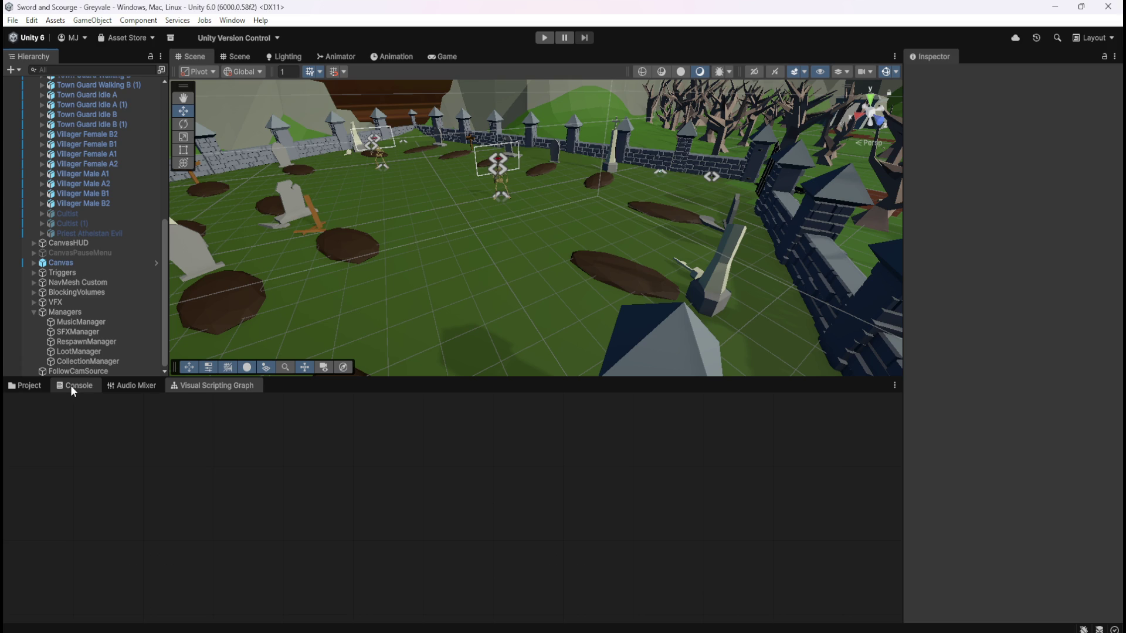
click(93, 391)
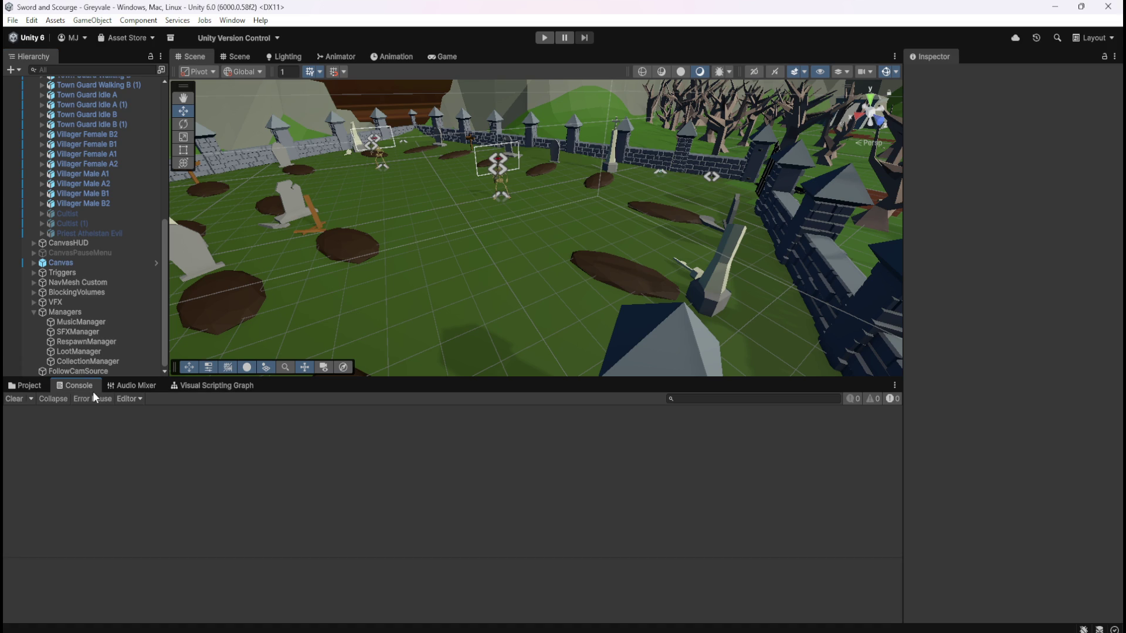
click(116, 385)
click(209, 386)
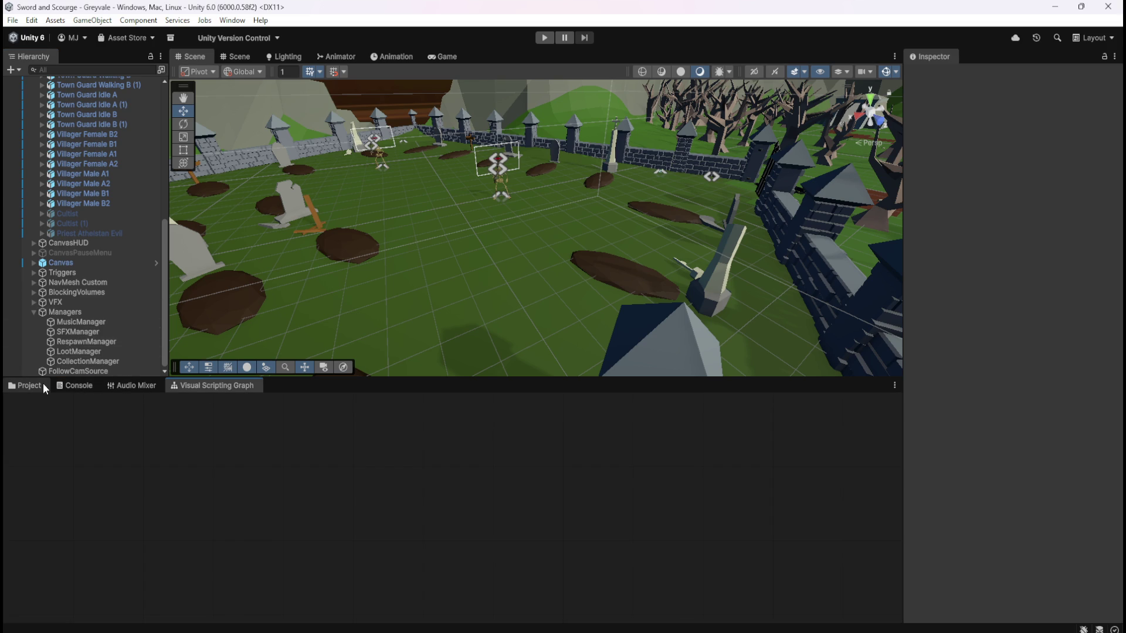
- Delete the leftover Loot_CoinStack object variable from CollectionManager's graph
click(85, 360)
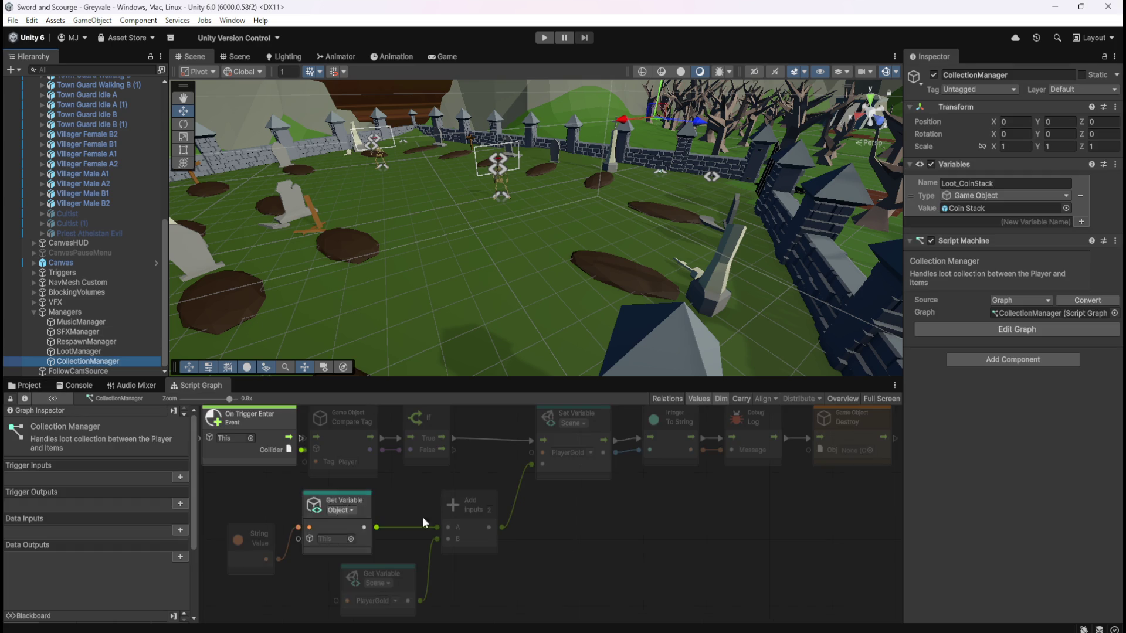
key(shift+space)
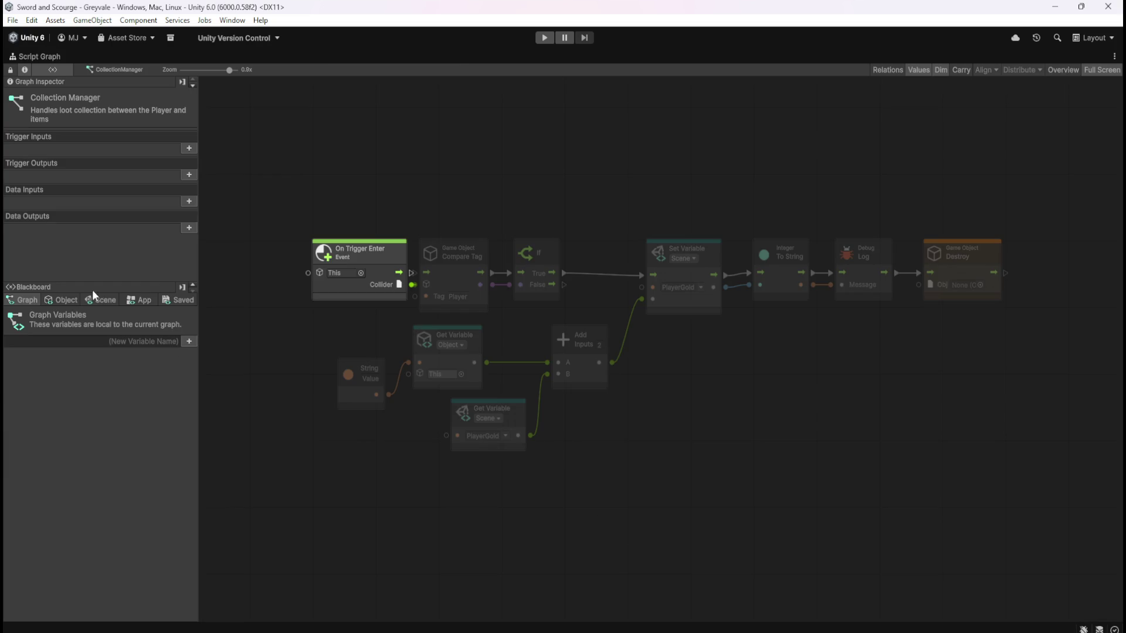
click(72, 298)
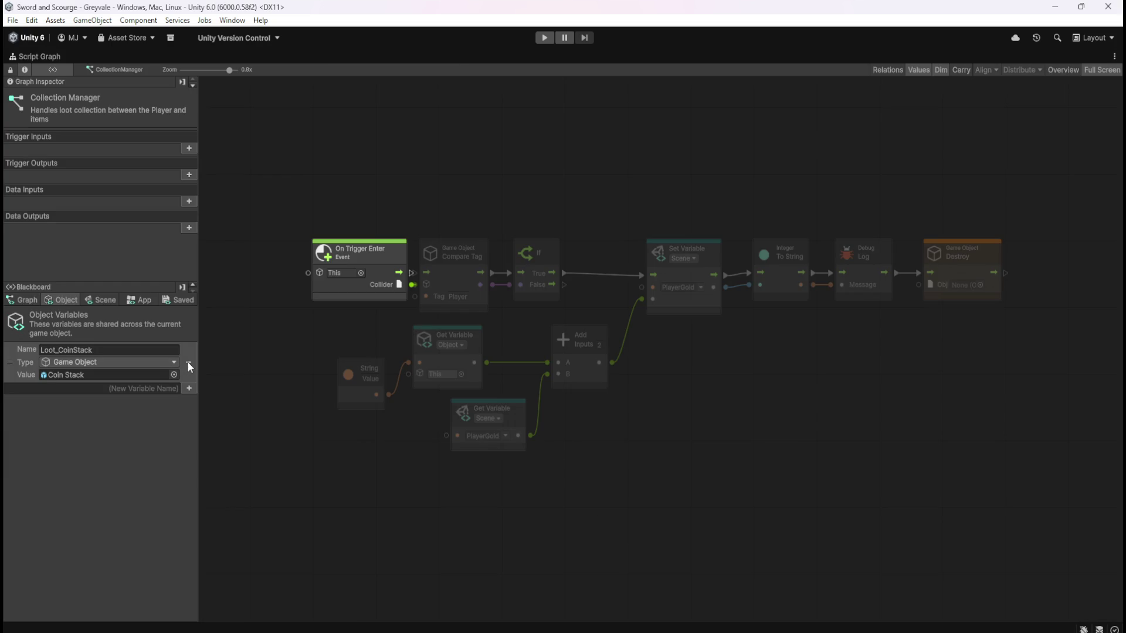
click(100, 299)
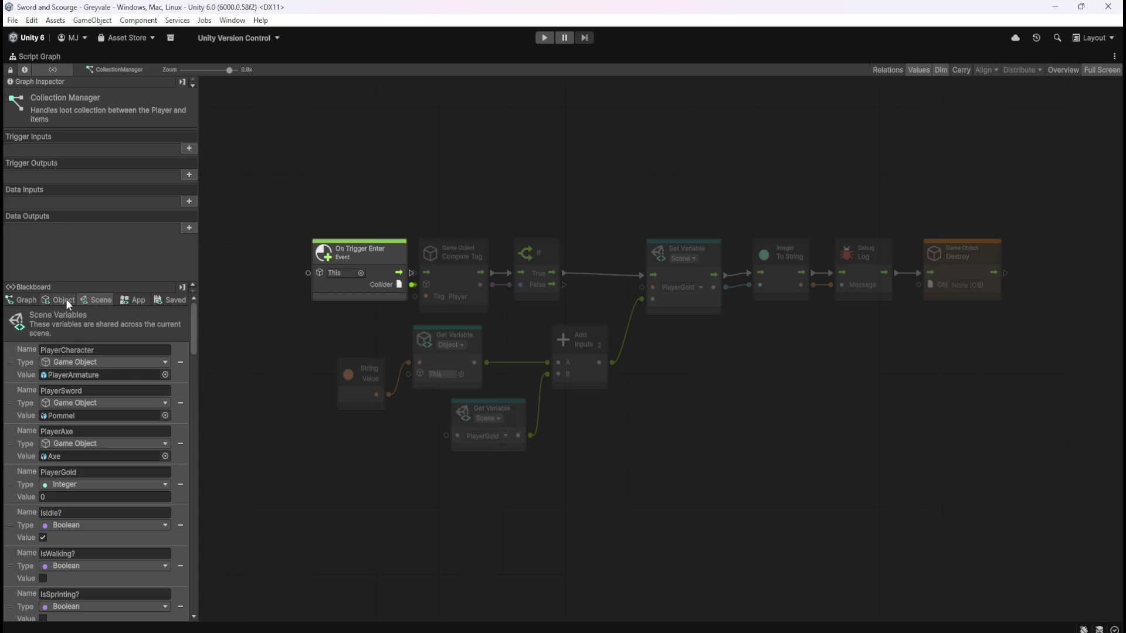
click(66, 298)
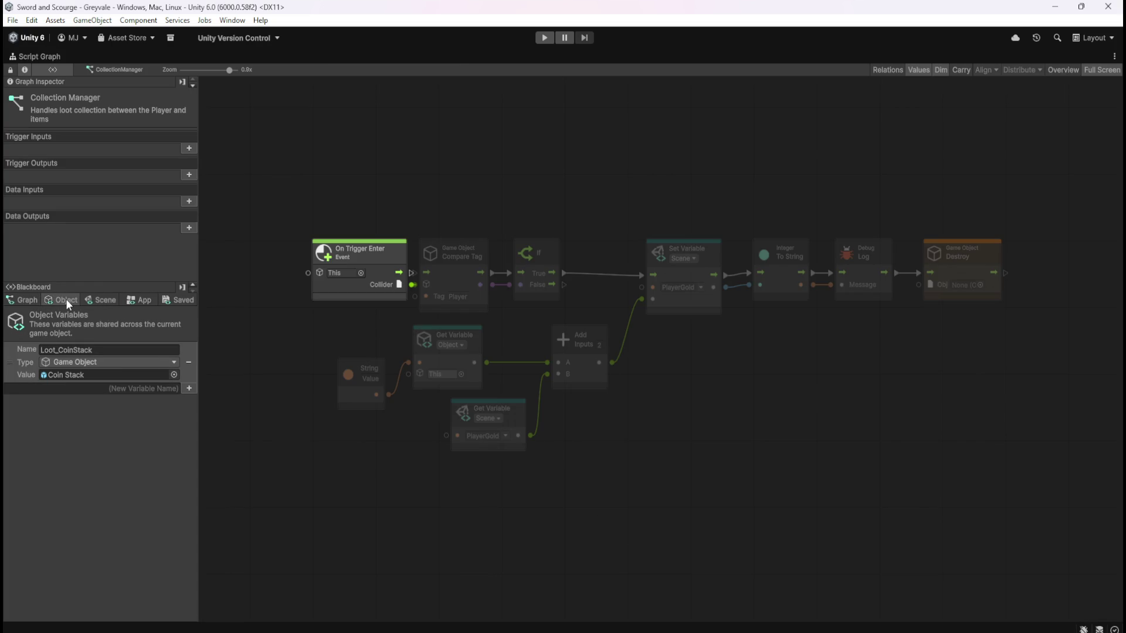
click(188, 363)
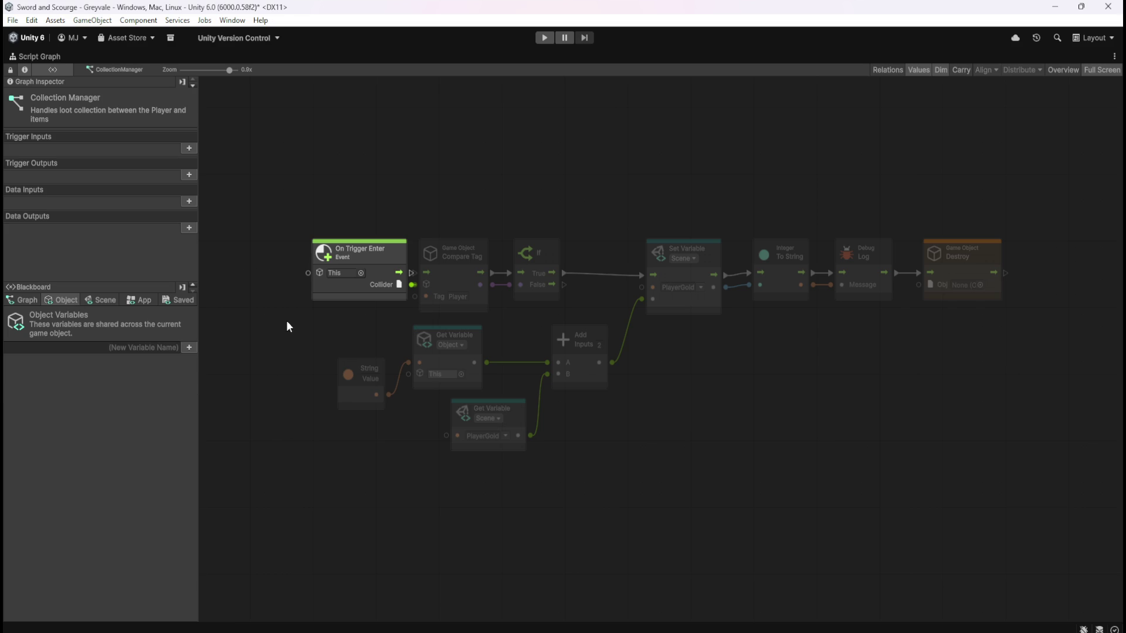
- Delete the selected CollectionManager graph nodes, restore the editor layout and reselect CollectionManager
mouse_move(276, 151)
mouse_down()
mouse_move(912, 389)
mouse_move(1020, 443)
mouse_up()
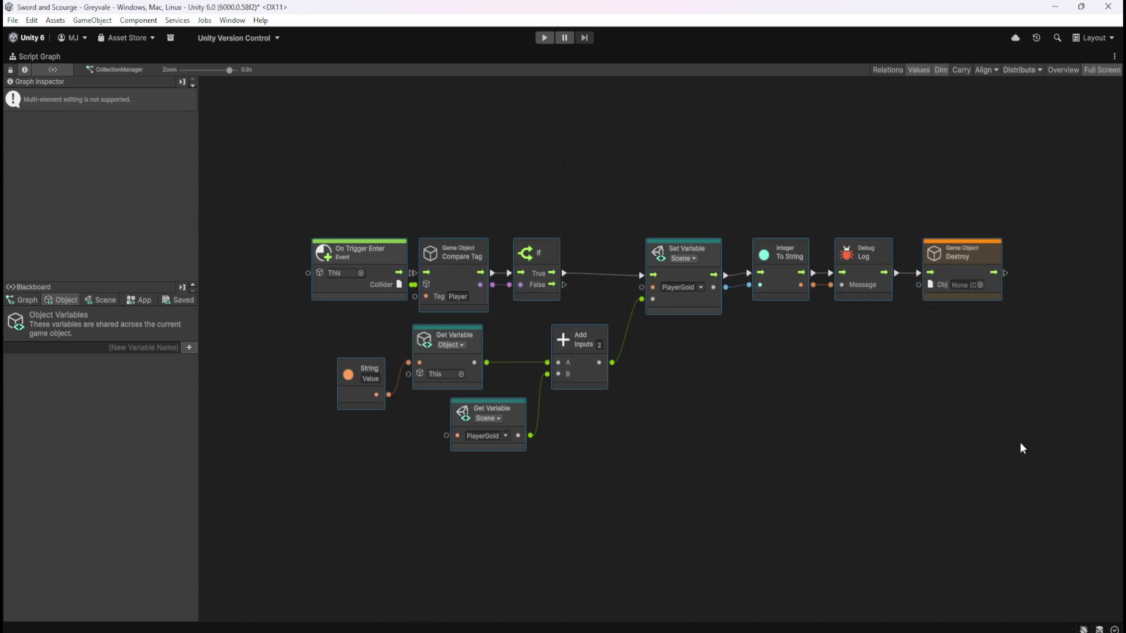
key(Delete)
key(shift+space)
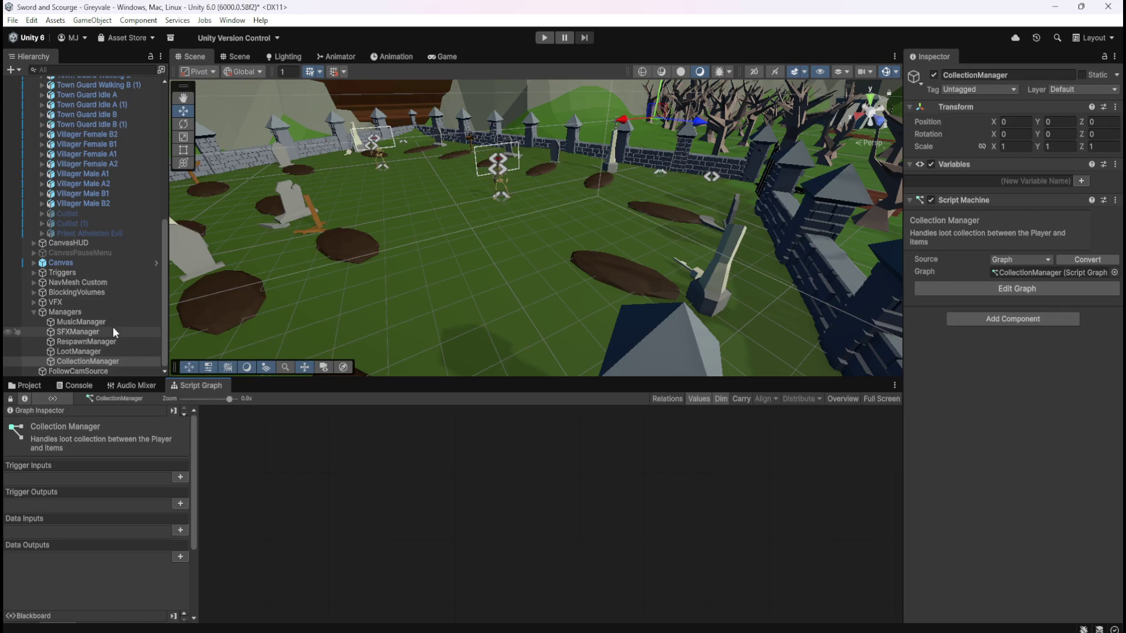
click(98, 350)
click(96, 360)
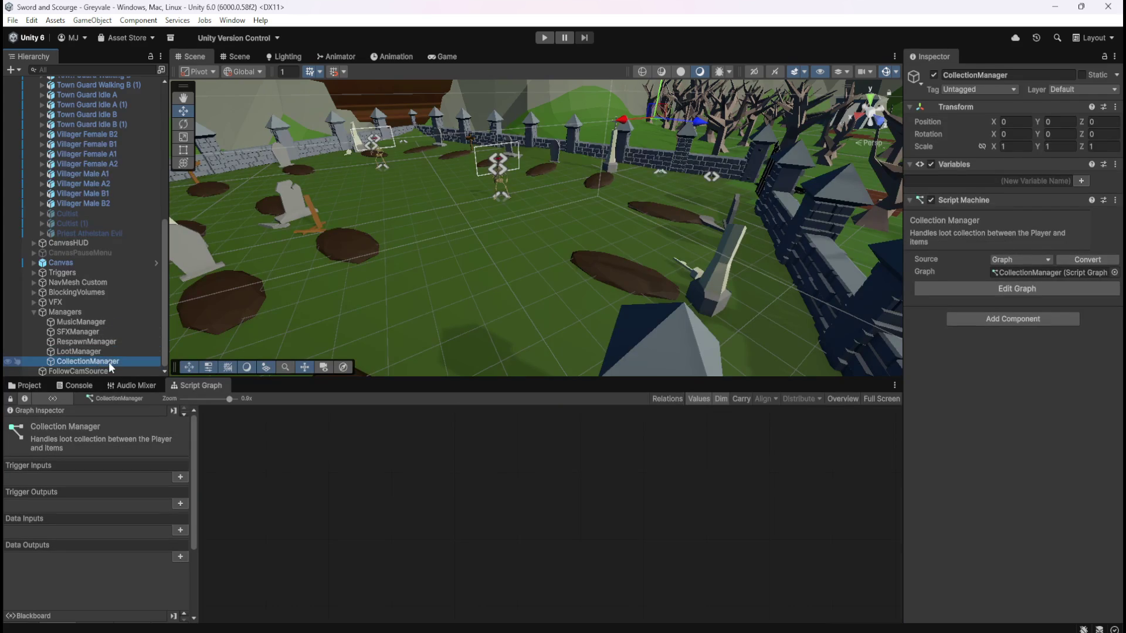
- Enter Play mode and run the hero across the bridge and village into the graveyard
click(537, 39)
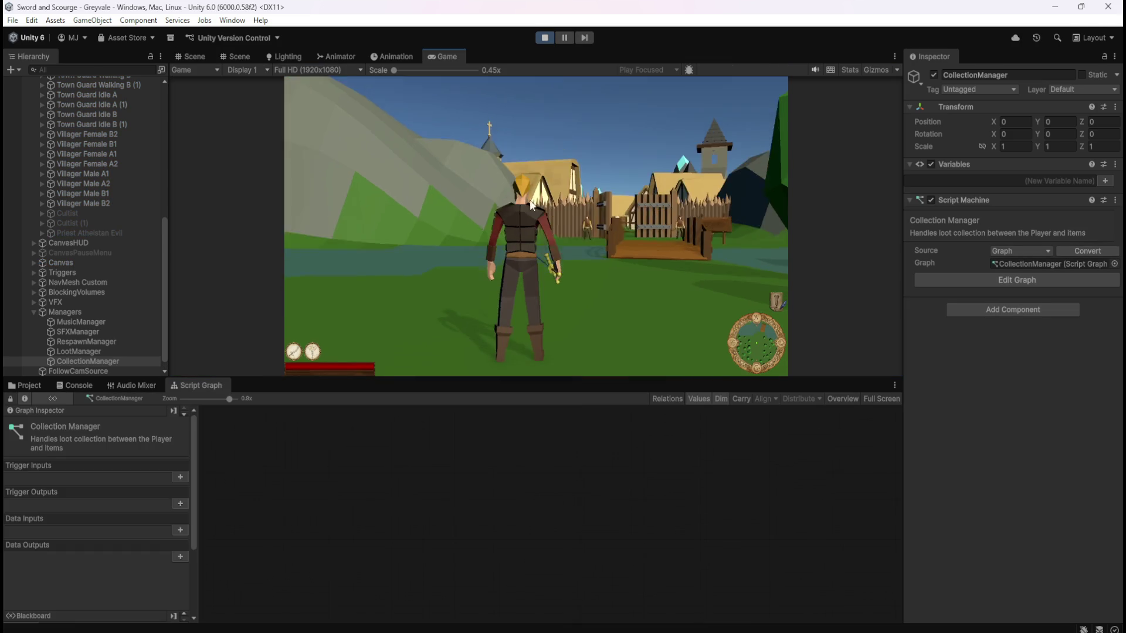
key(w)
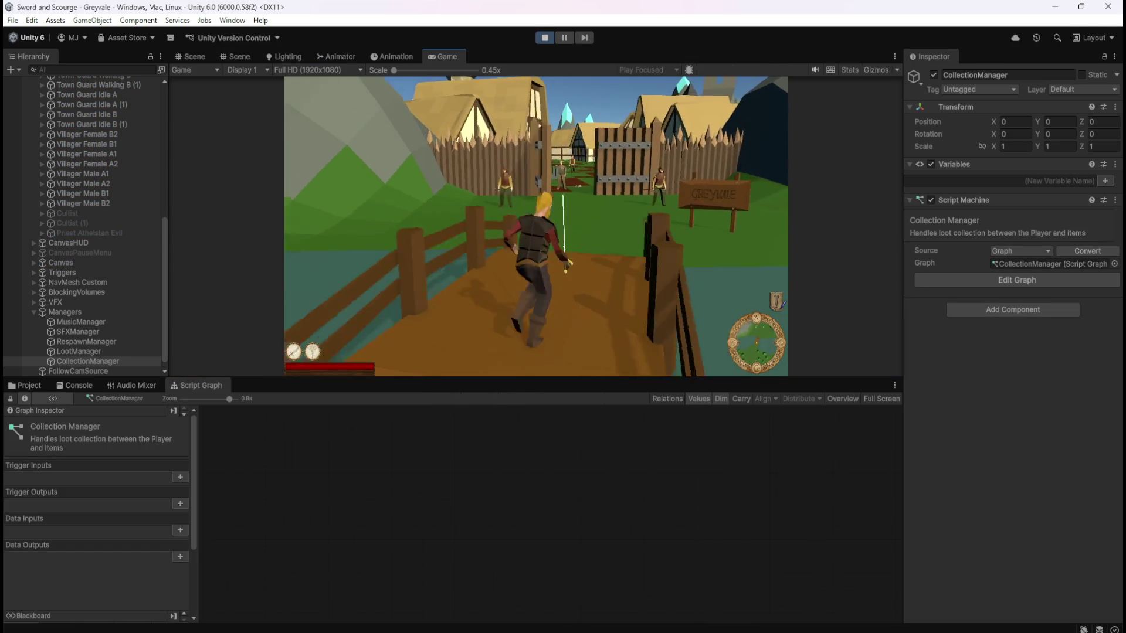
key(w)
key(w)
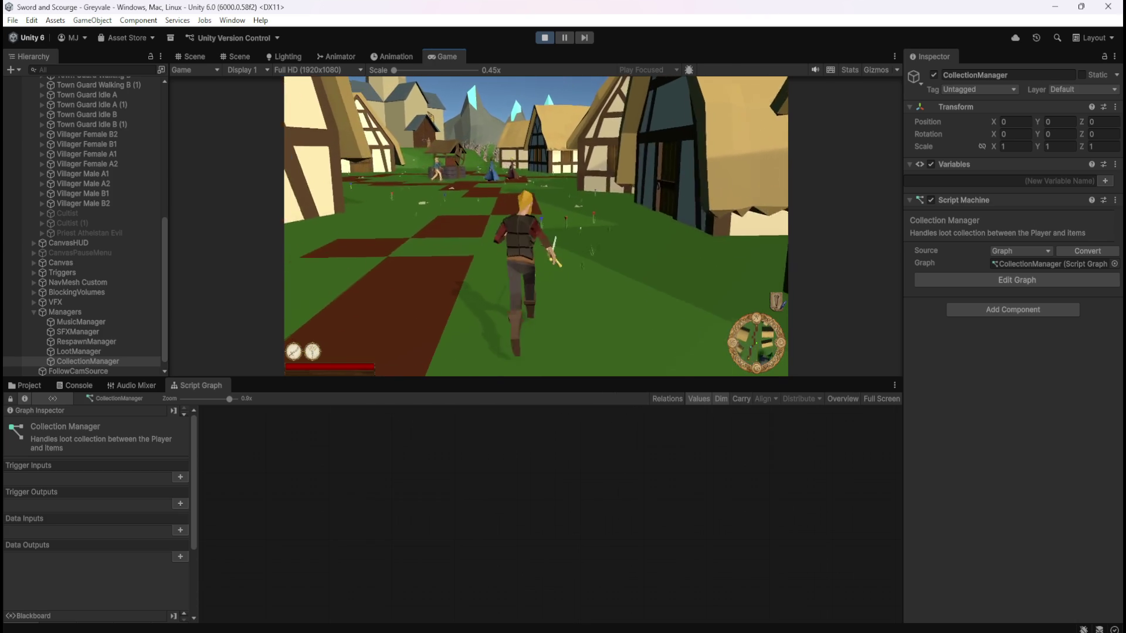
key(w)
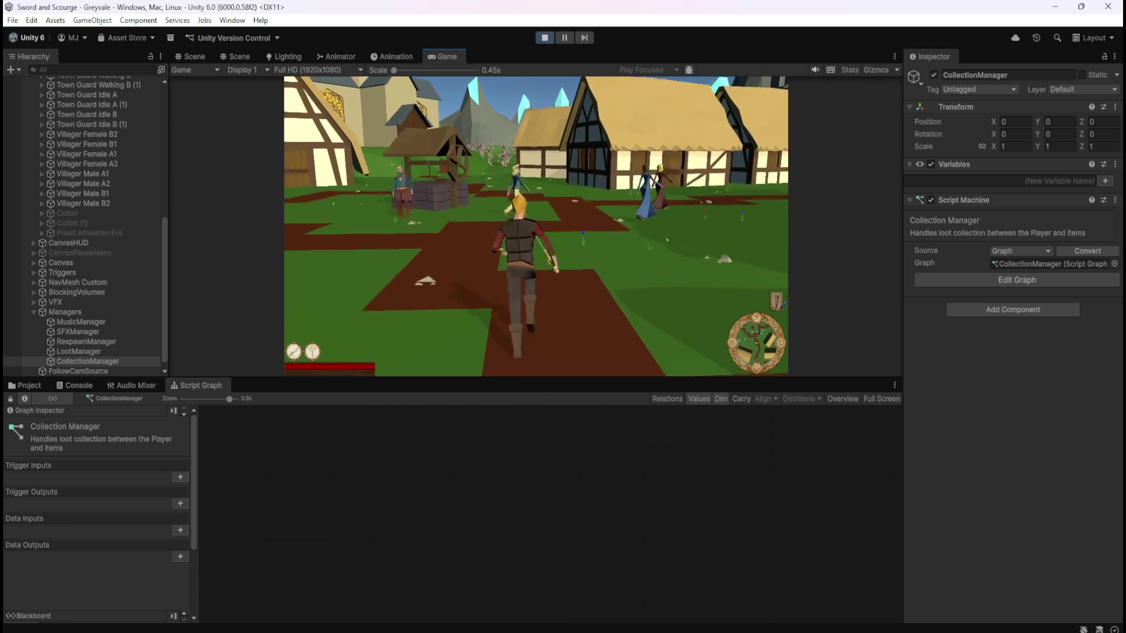
key(w)
key(w)
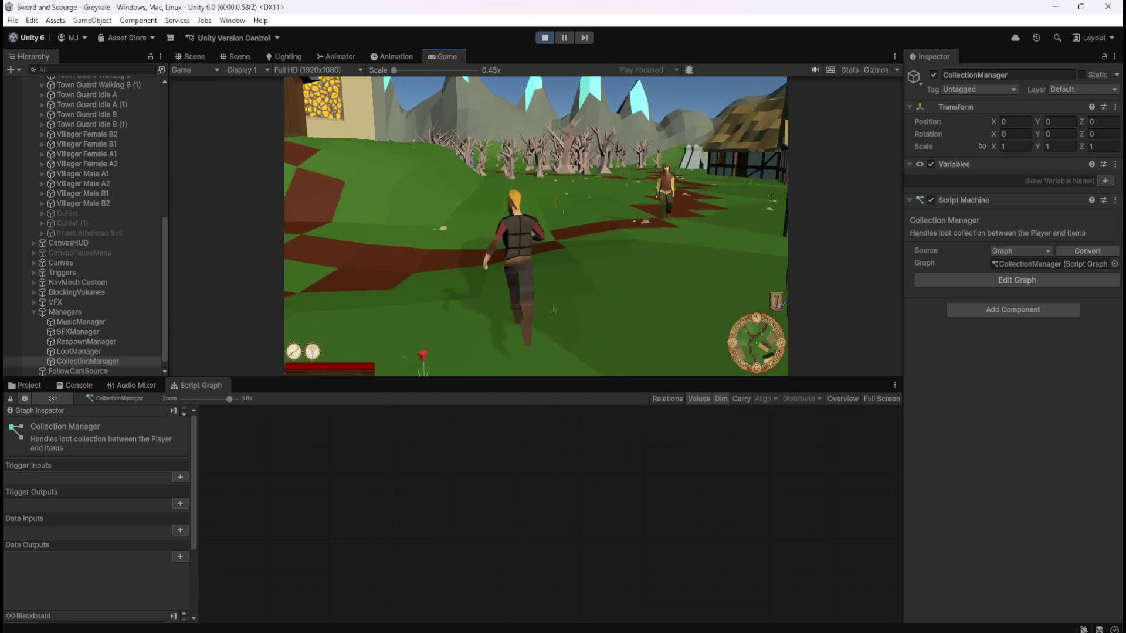
key(w)
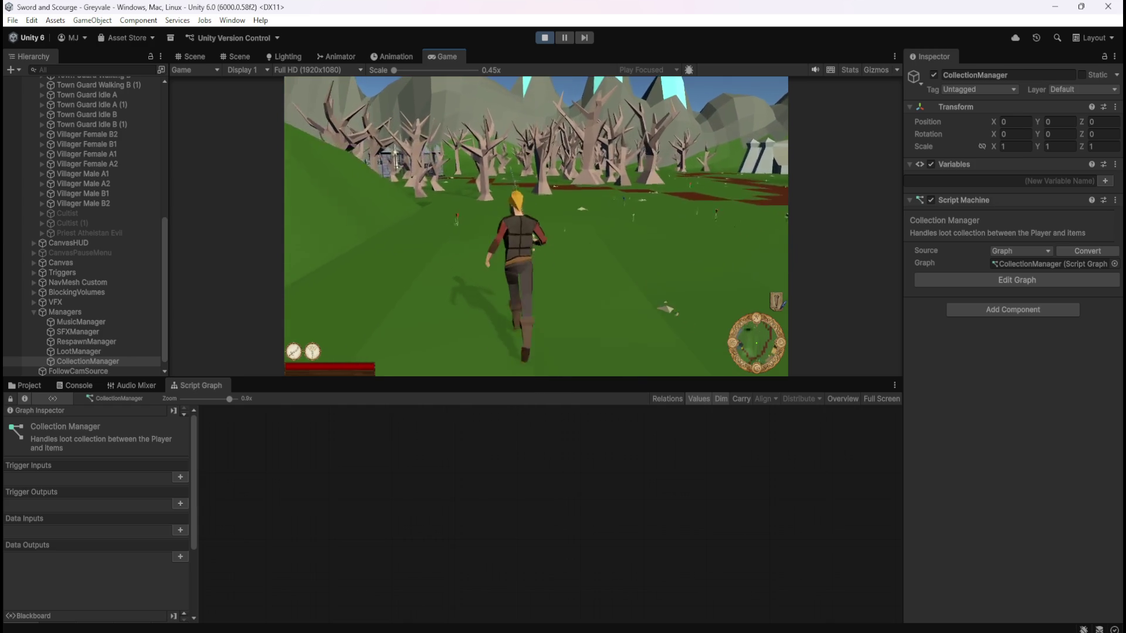
key(w)
key(w)
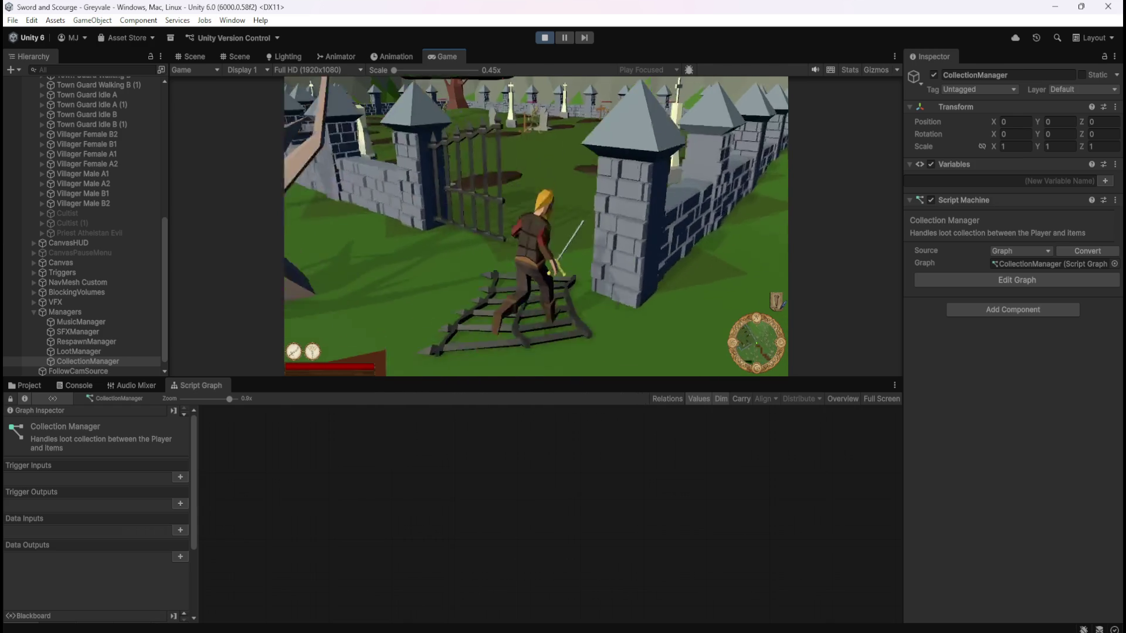
key(w)
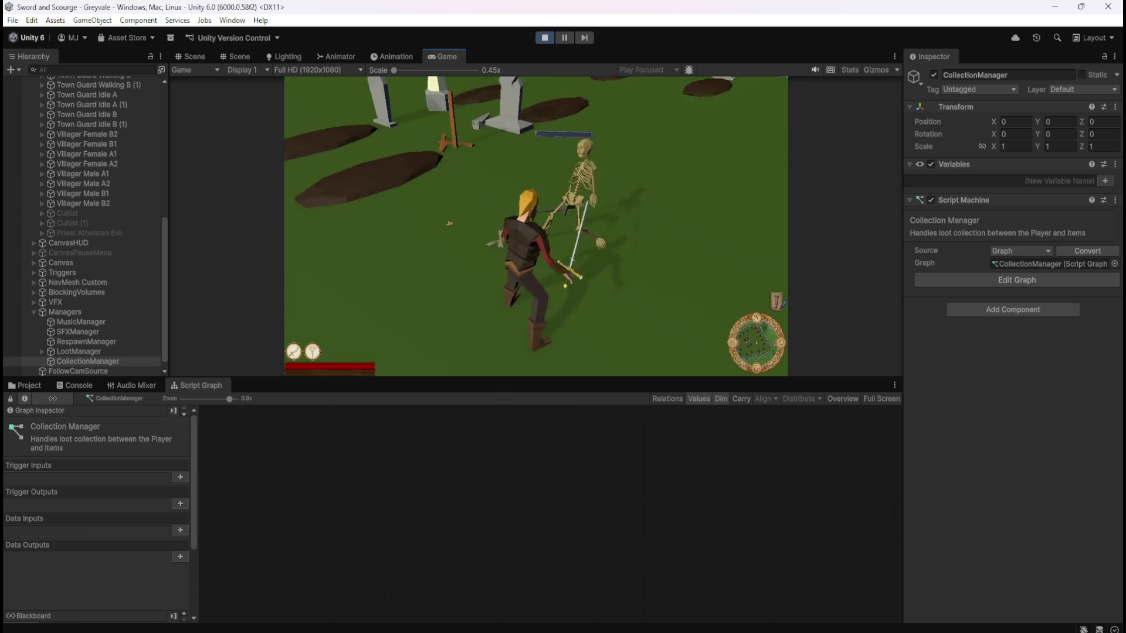
- Fight the skeletons with the sword and explore among the graveyard's graves
key(w)
key(w)
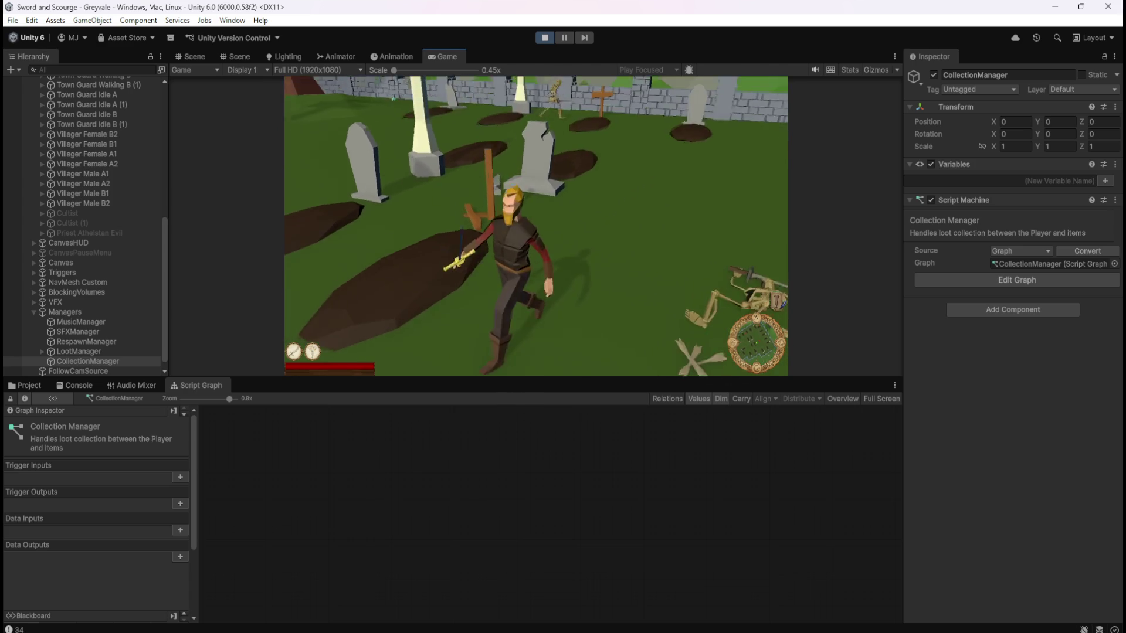
key(w)
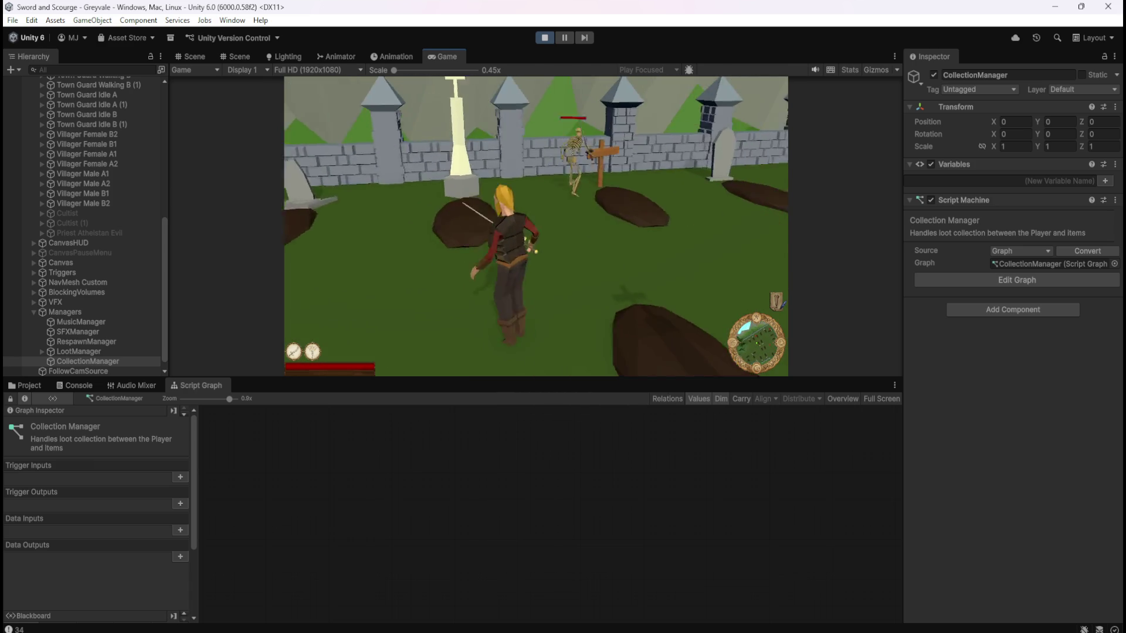
key(w)
key(w)
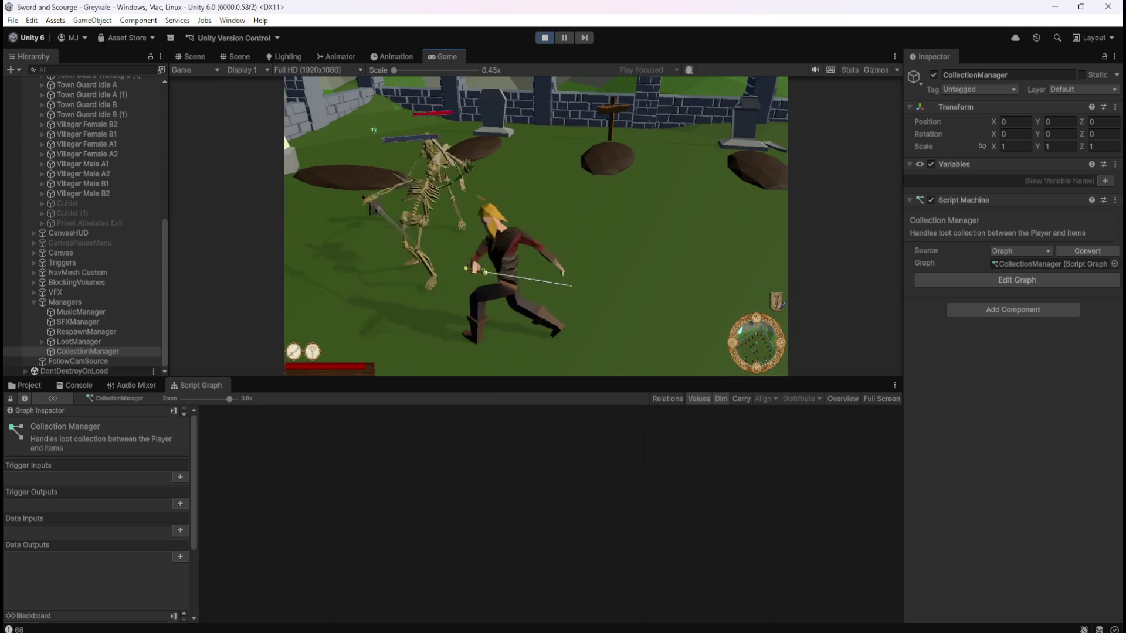
key(w)
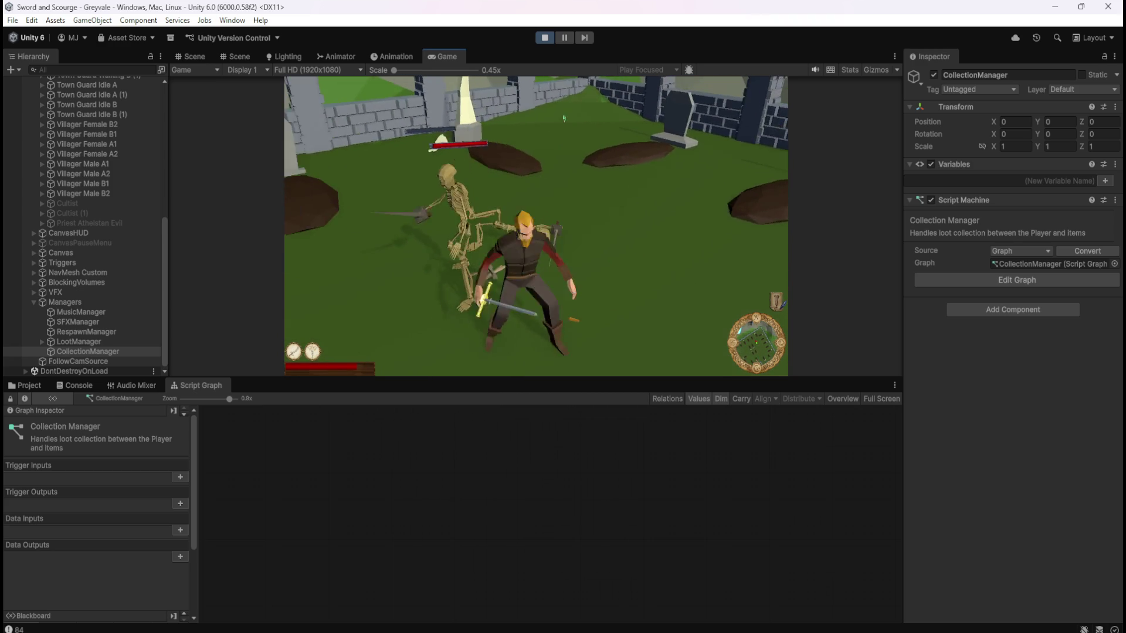
key(w)
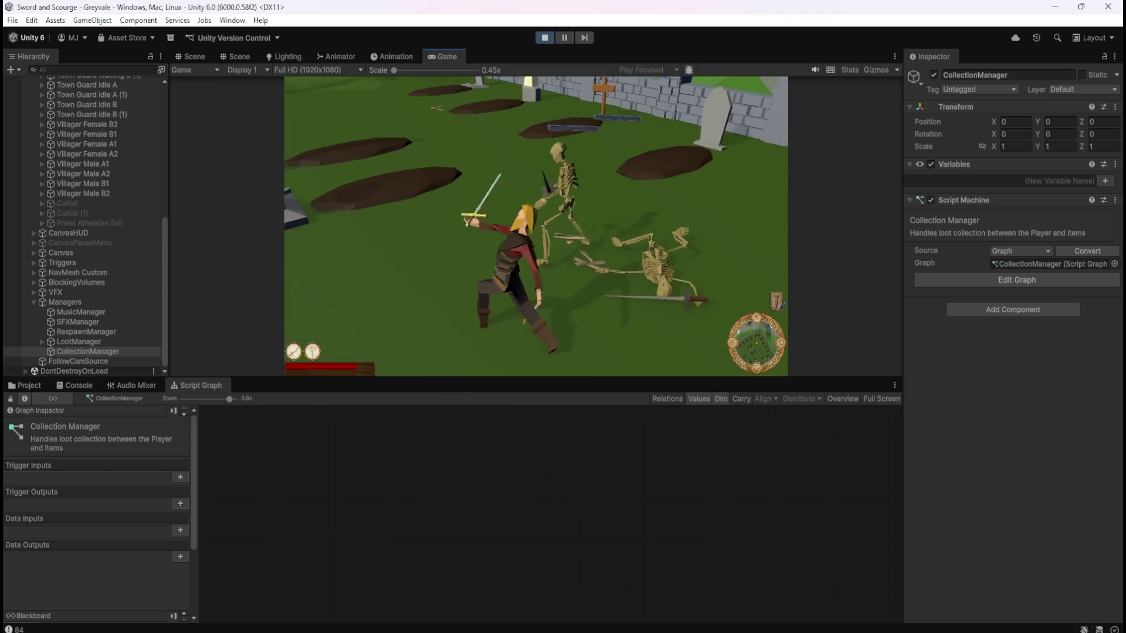
key(w)
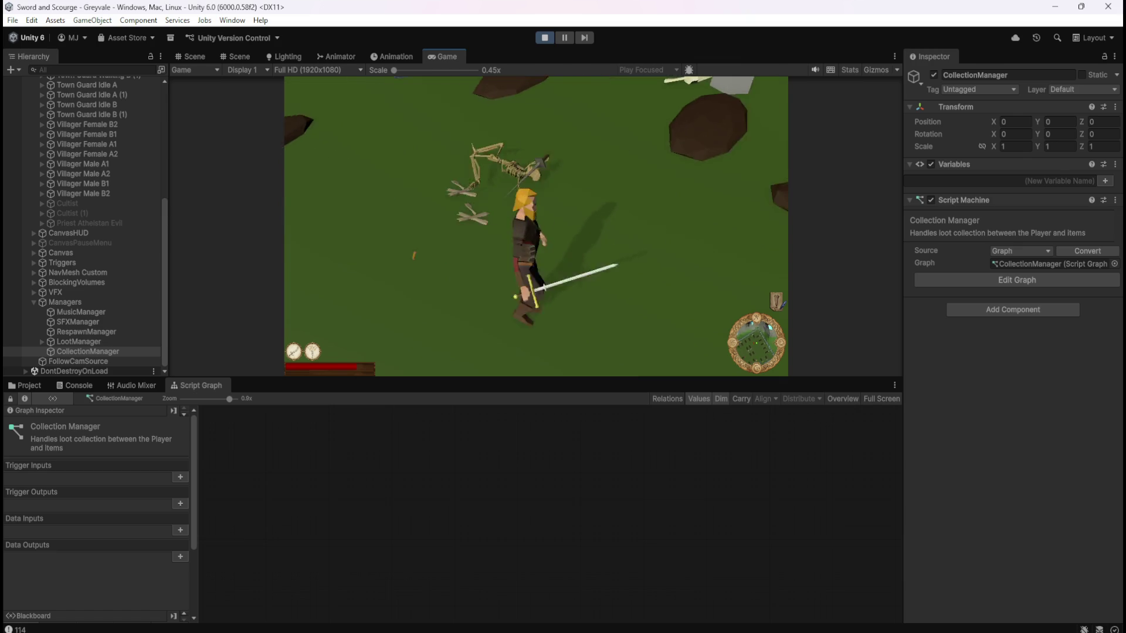
key(w)
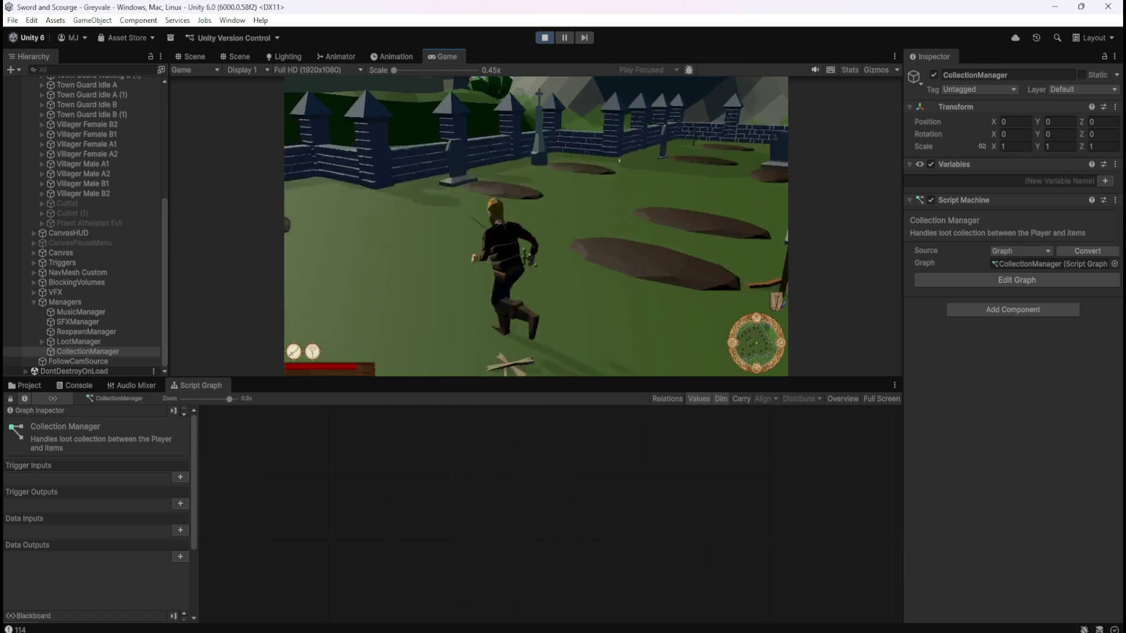
key(w)
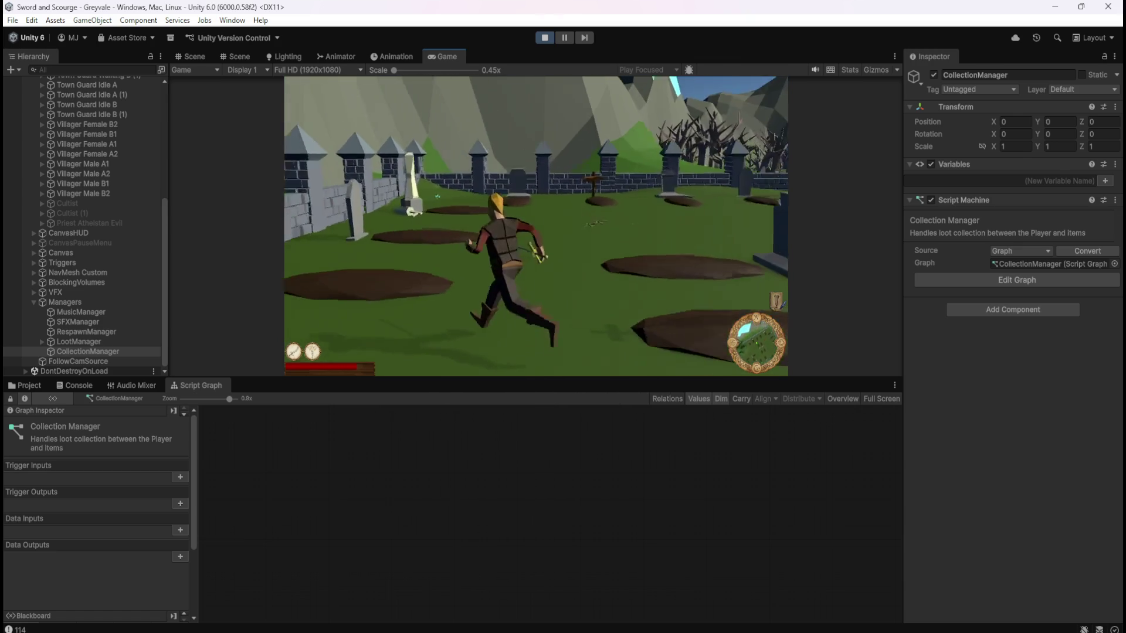
key(w)
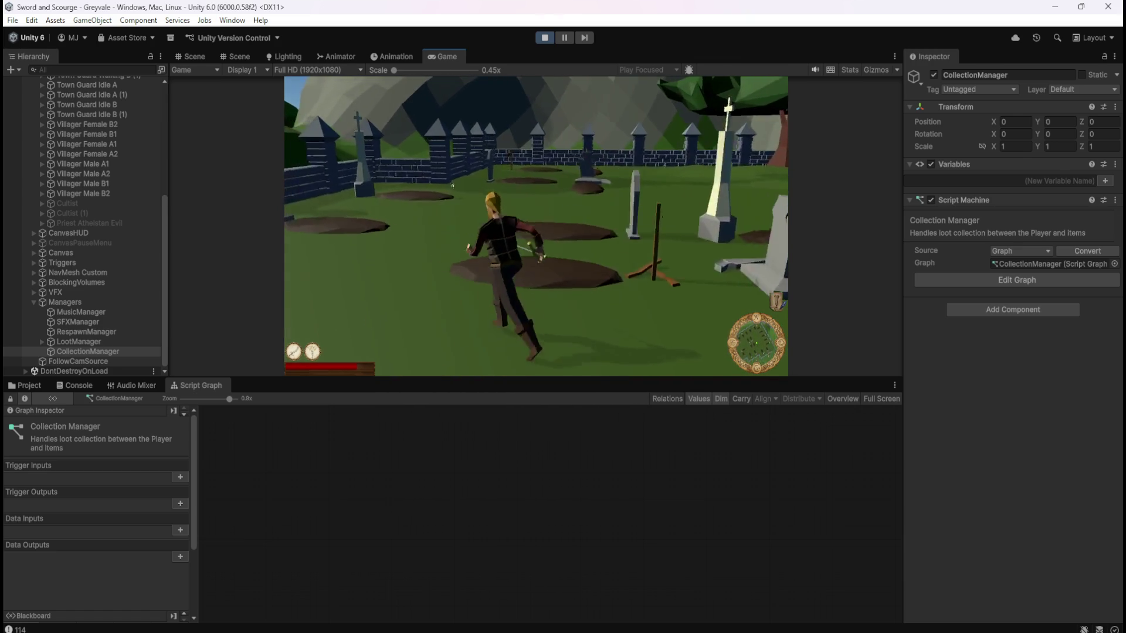
key(w)
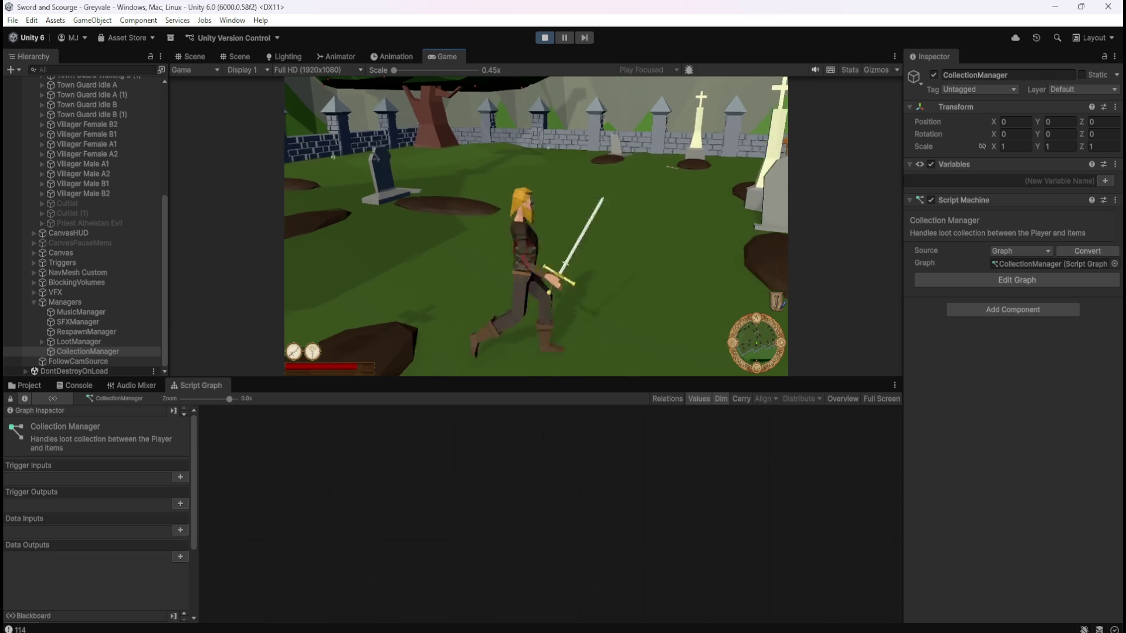
key(w)
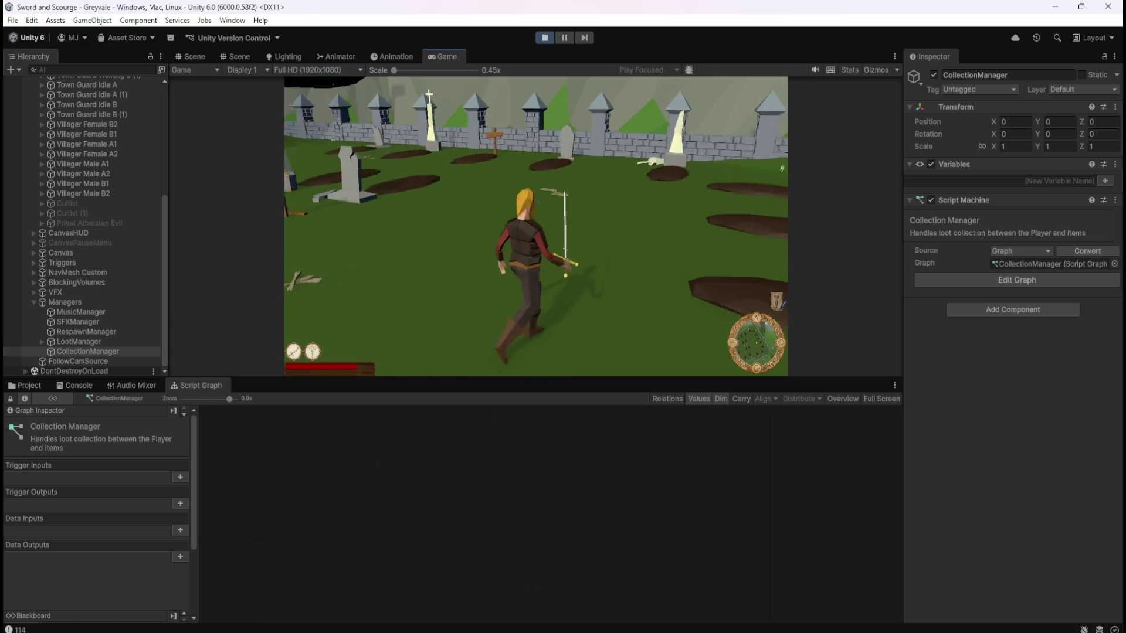
key(w)
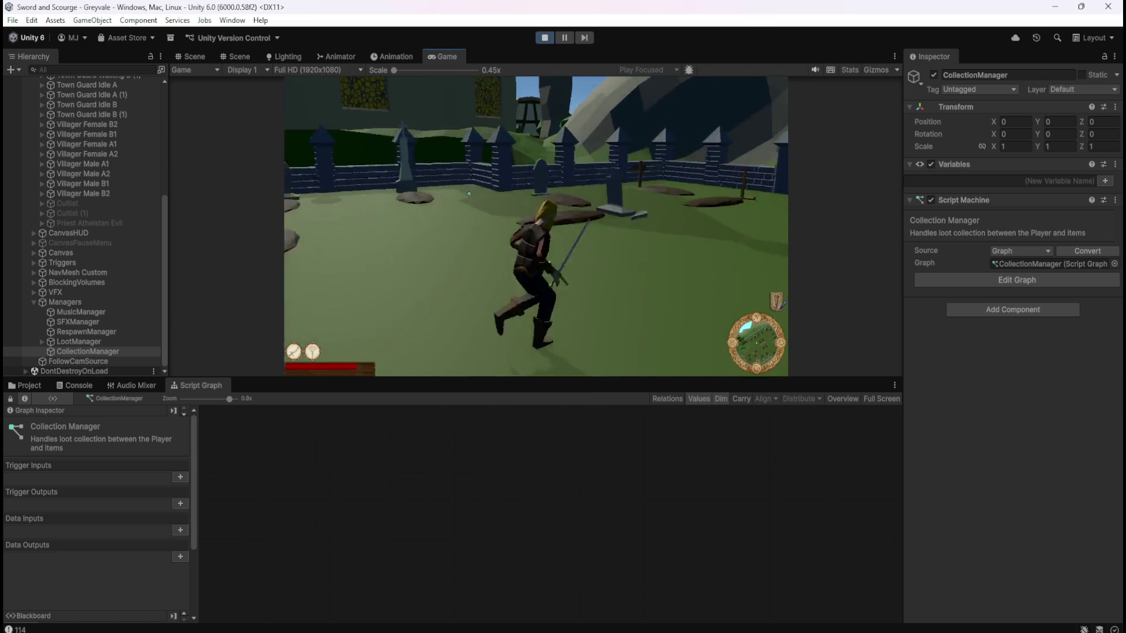
key(w)
key(w)
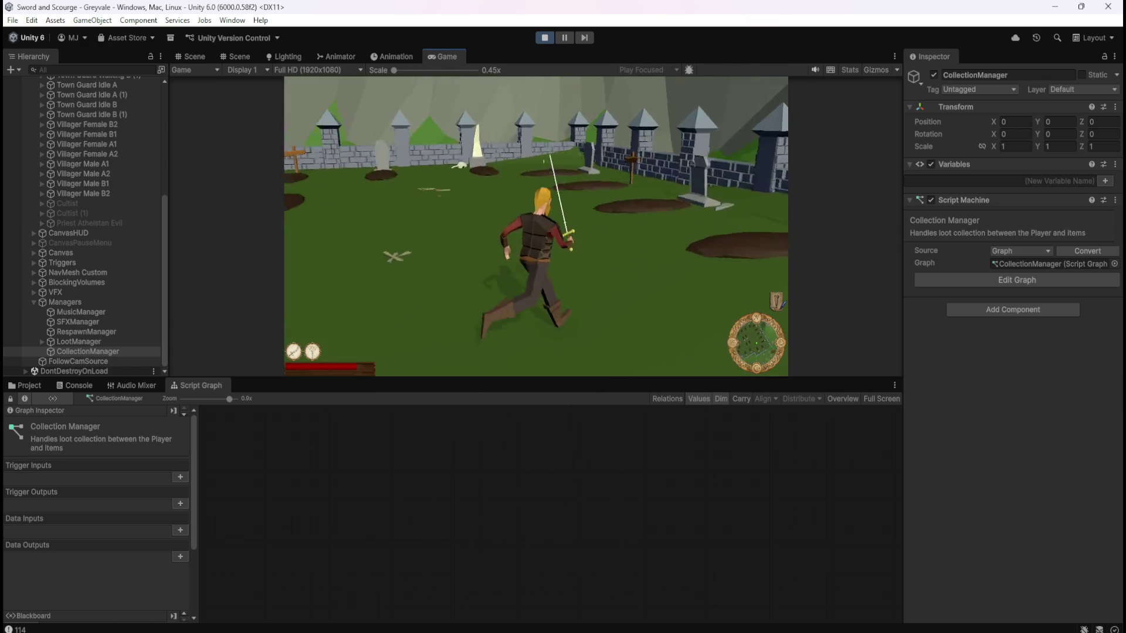
key(w)
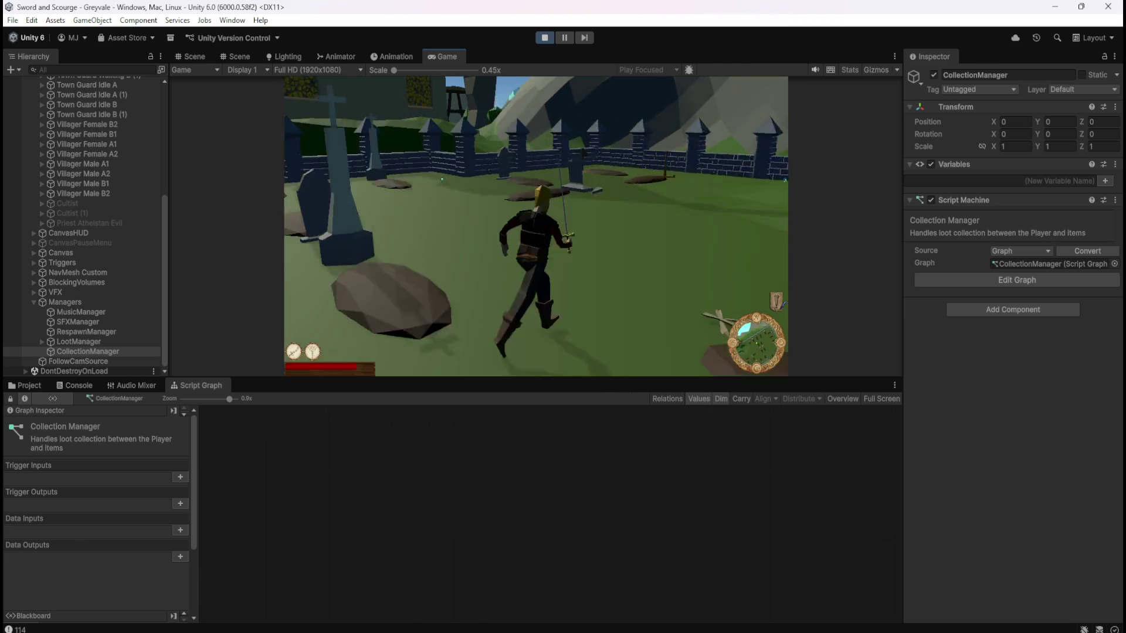
key(w)
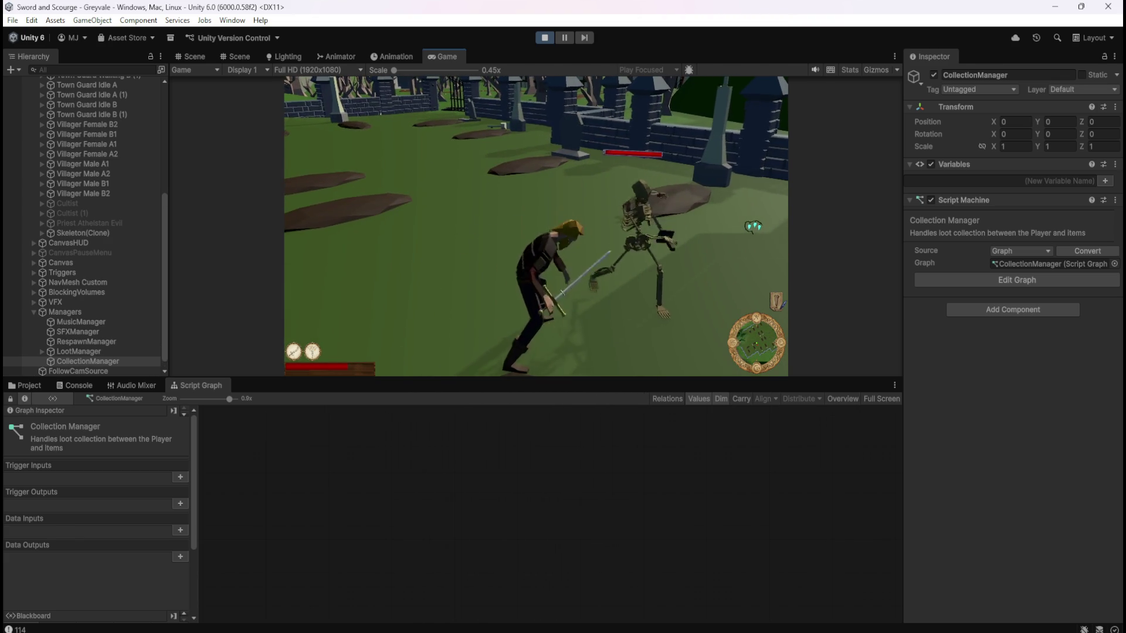
key(w)
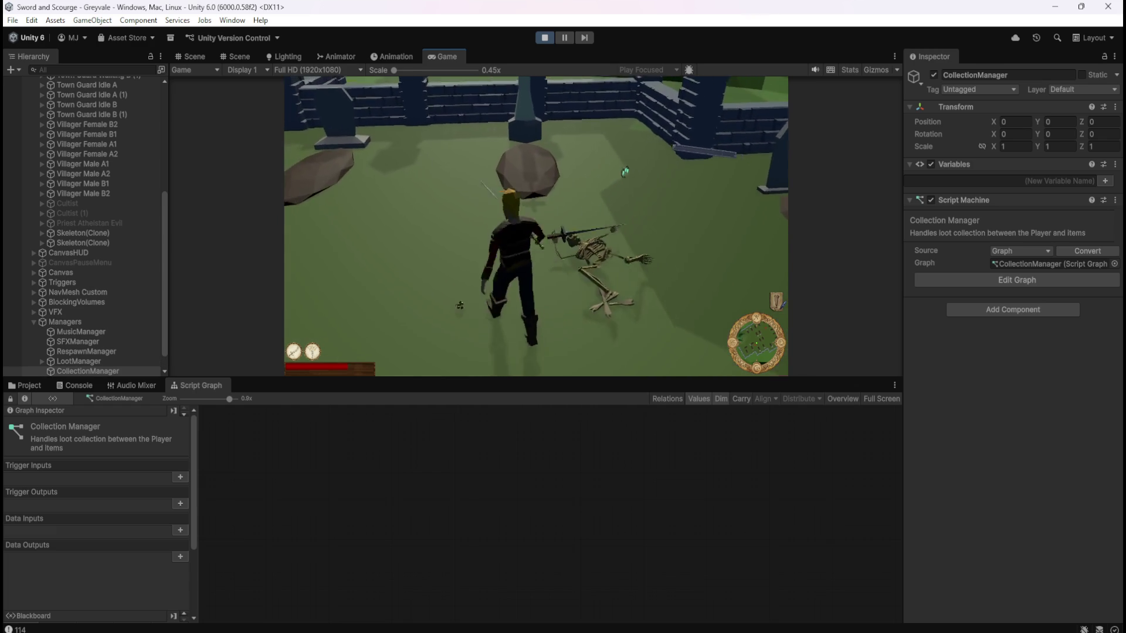
key(w)
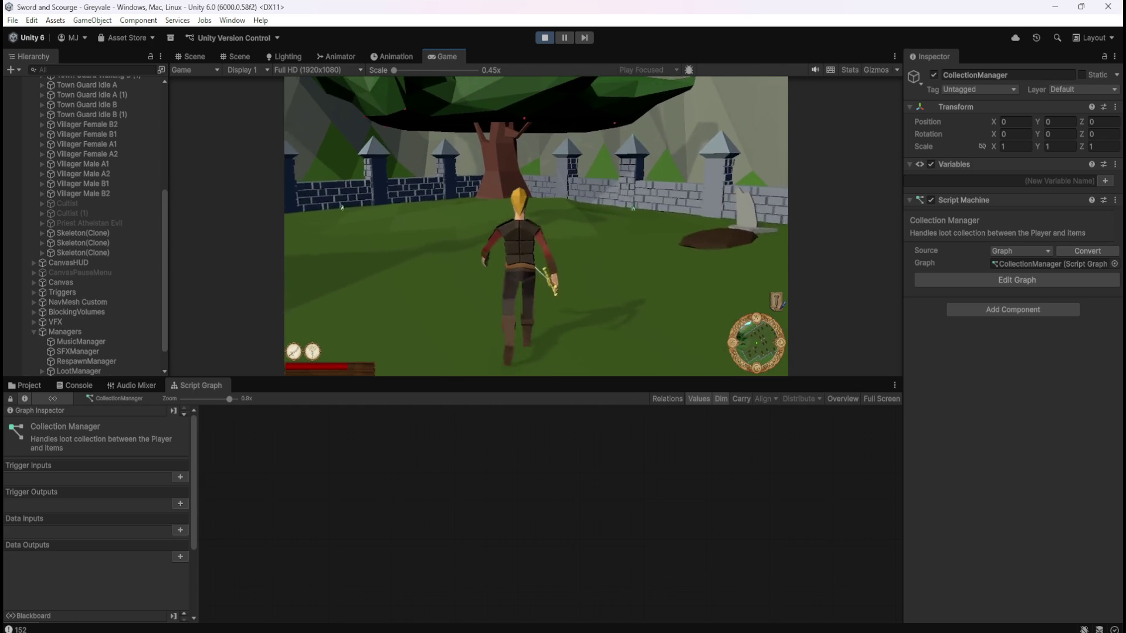
- Run toward the graveyard gate, pause the game with Escape, and stop Play mode
key(a)
key(w)
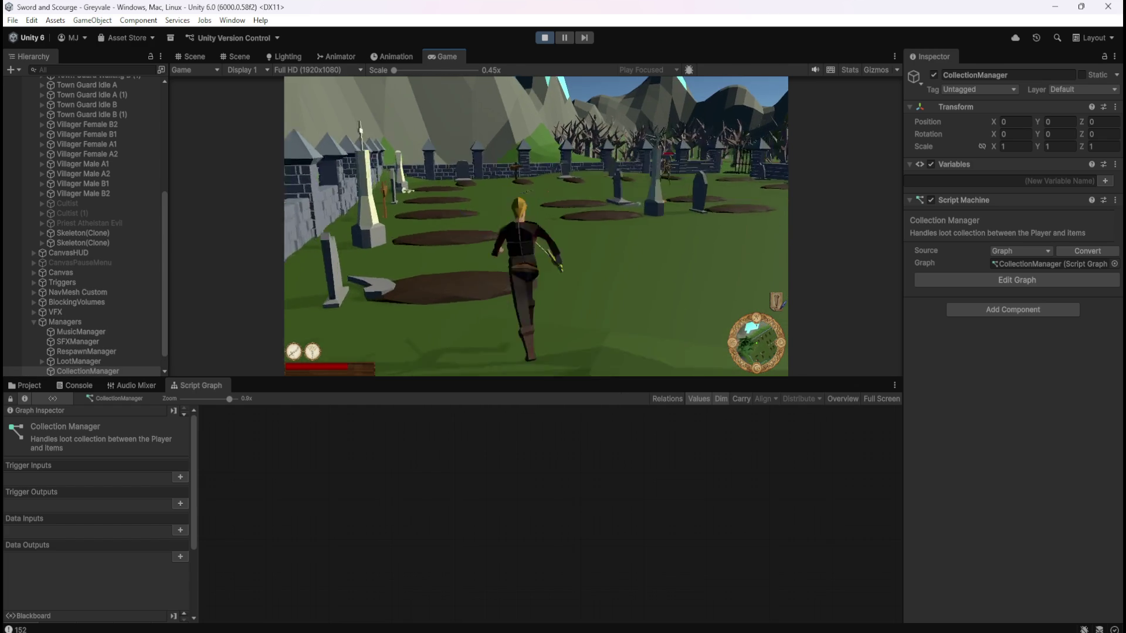
key(w)
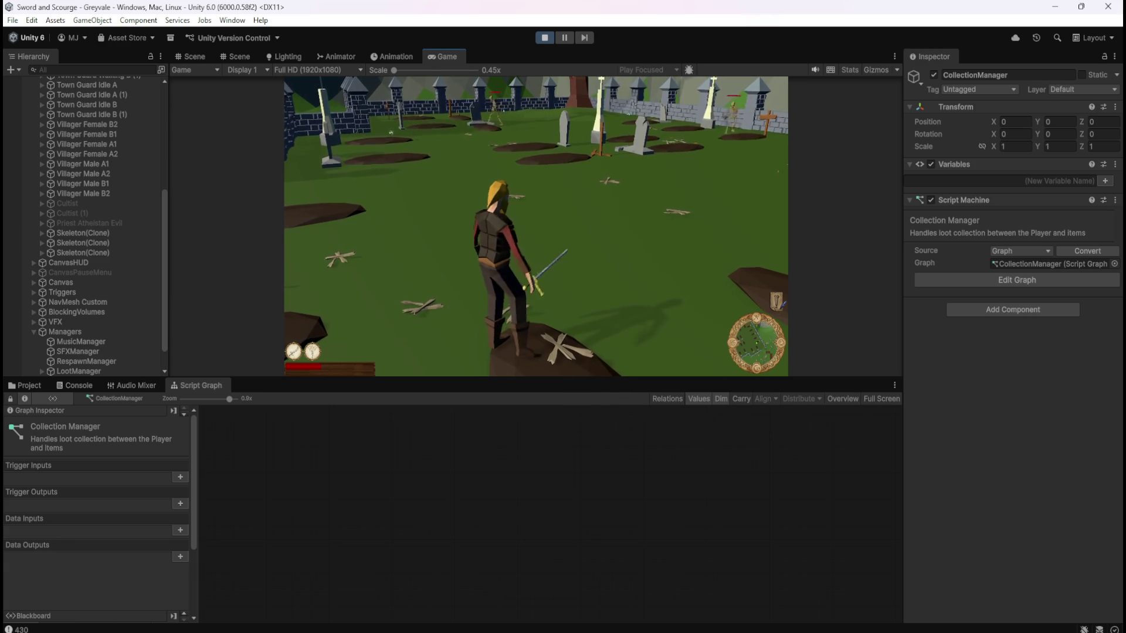
key(Escape)
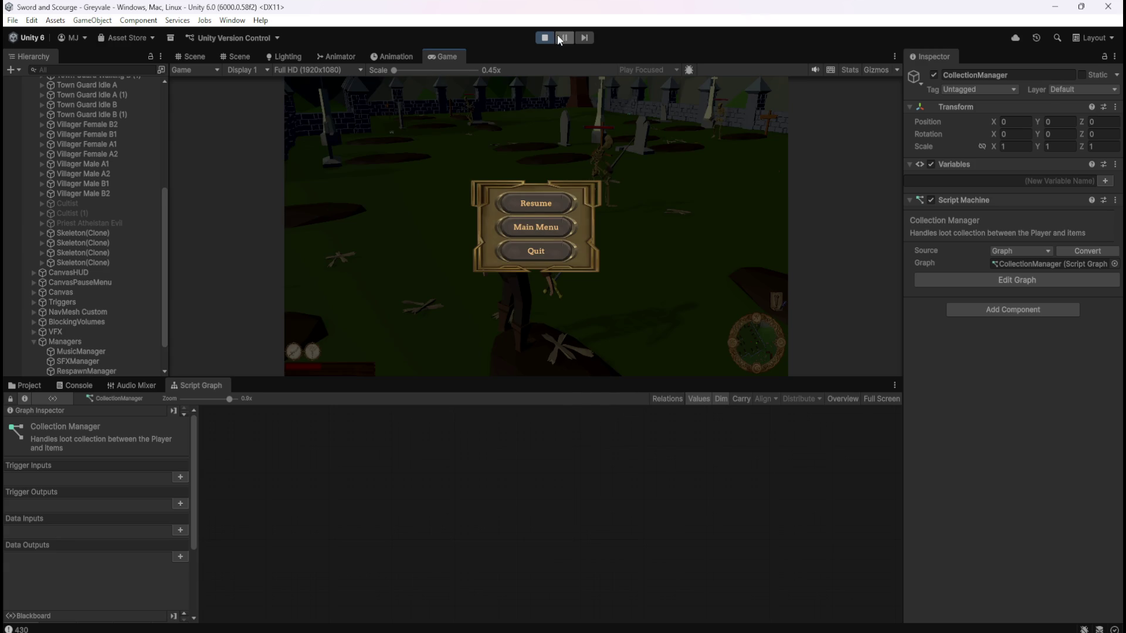
click(544, 37)
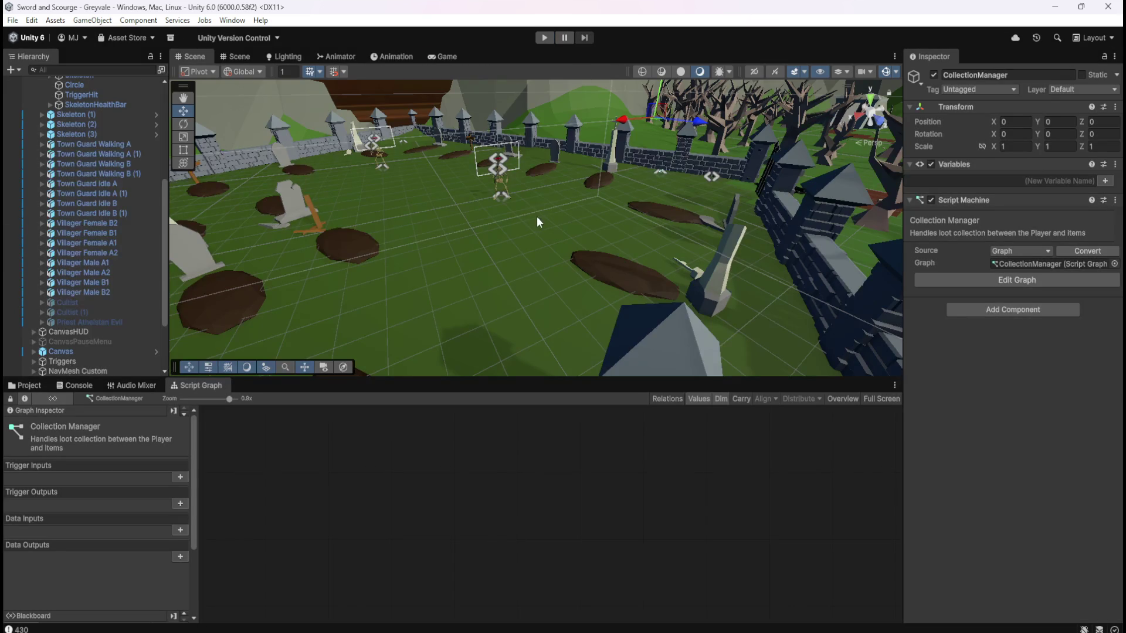
- Delete the CollectionManager object from the scene Hierarchy
scroll(111, 346, down, 5)
click(106, 352)
click(96, 360)
scroll(151, 467, down, 5)
scroll(146, 467, up, 4)
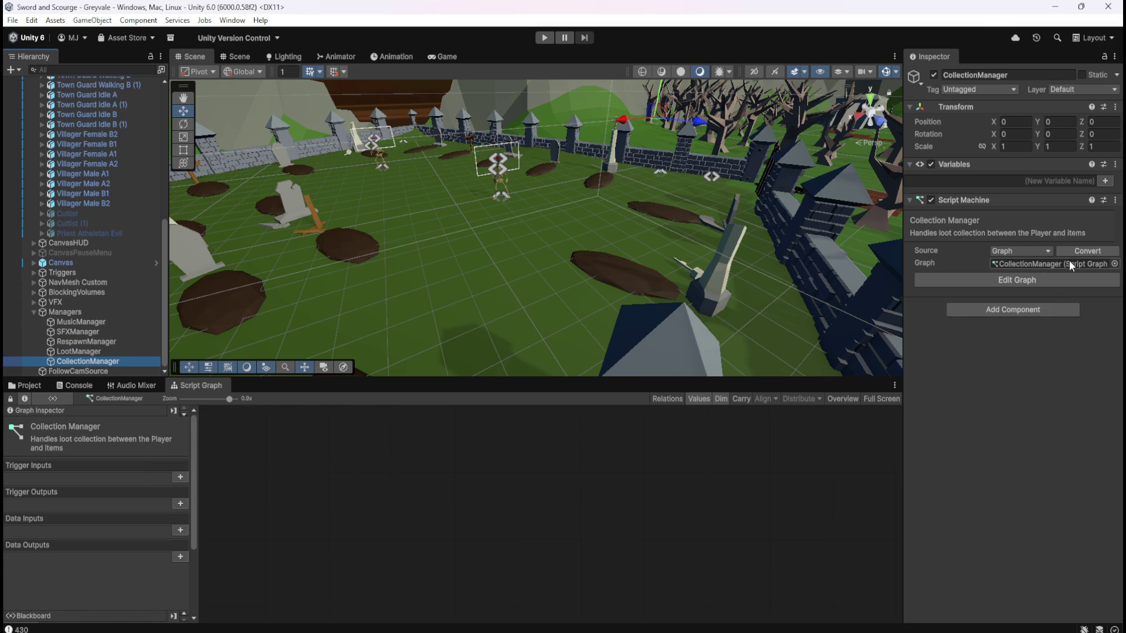
click(87, 350)
click(86, 360)
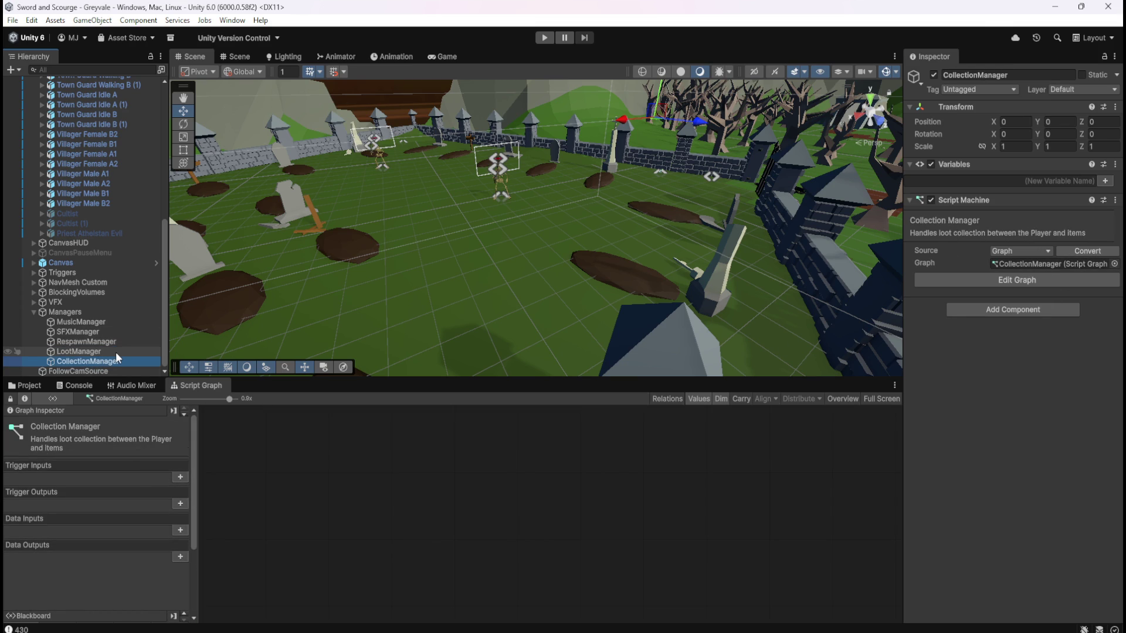
key(Delete)
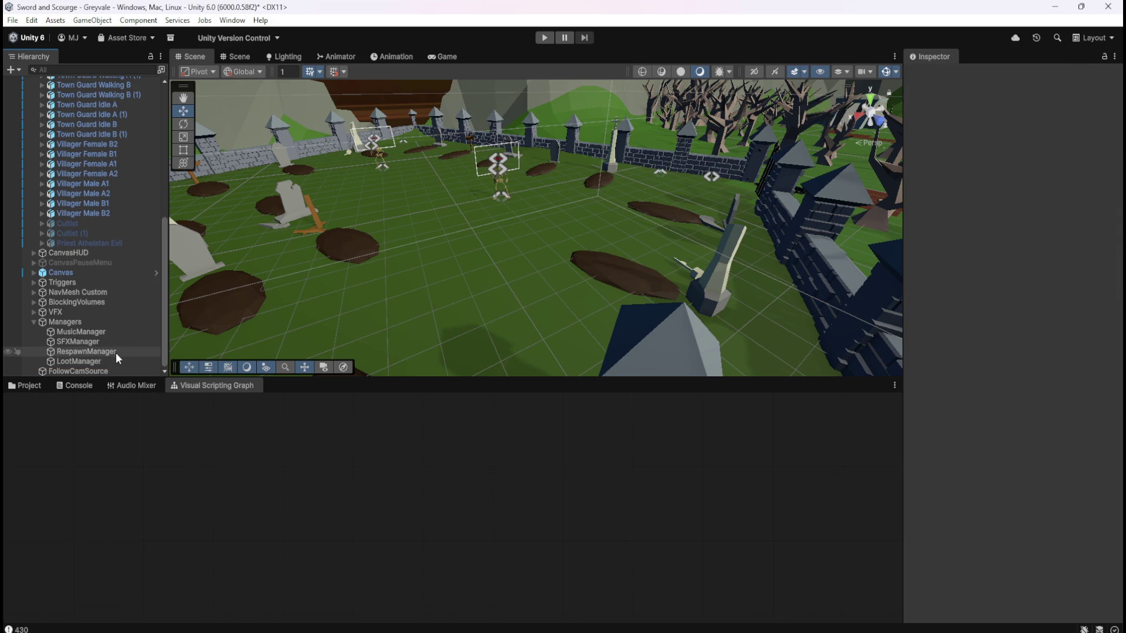
- Delete the CollectionManager script graph asset from Assets/Scripts
click(33, 385)
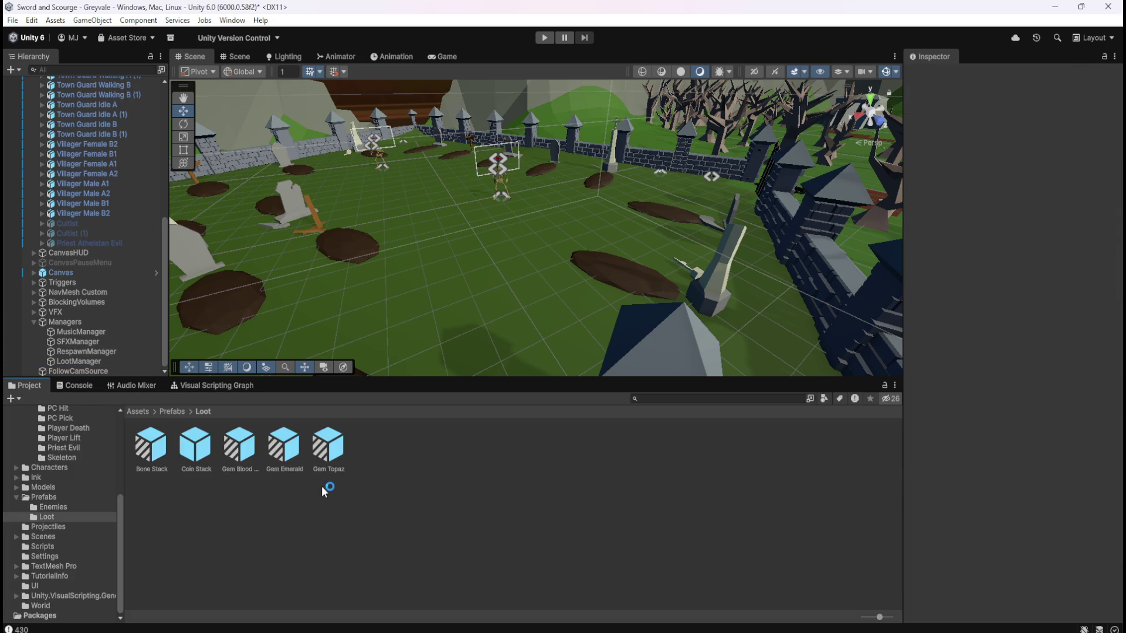
click(151, 411)
click(142, 413)
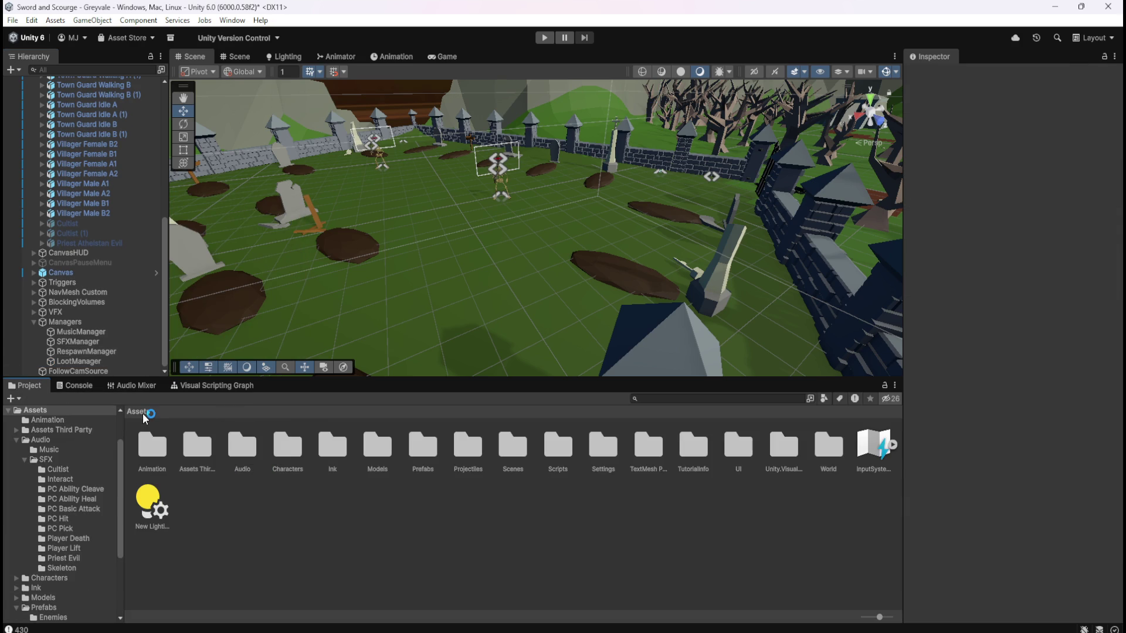
double_click(564, 458)
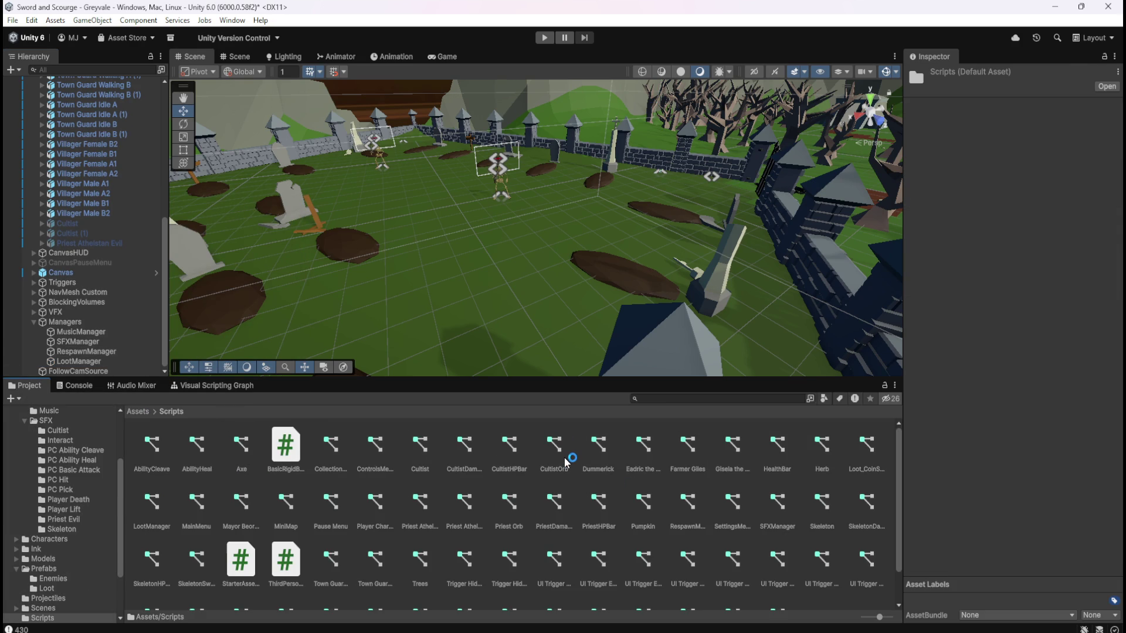
click(332, 447)
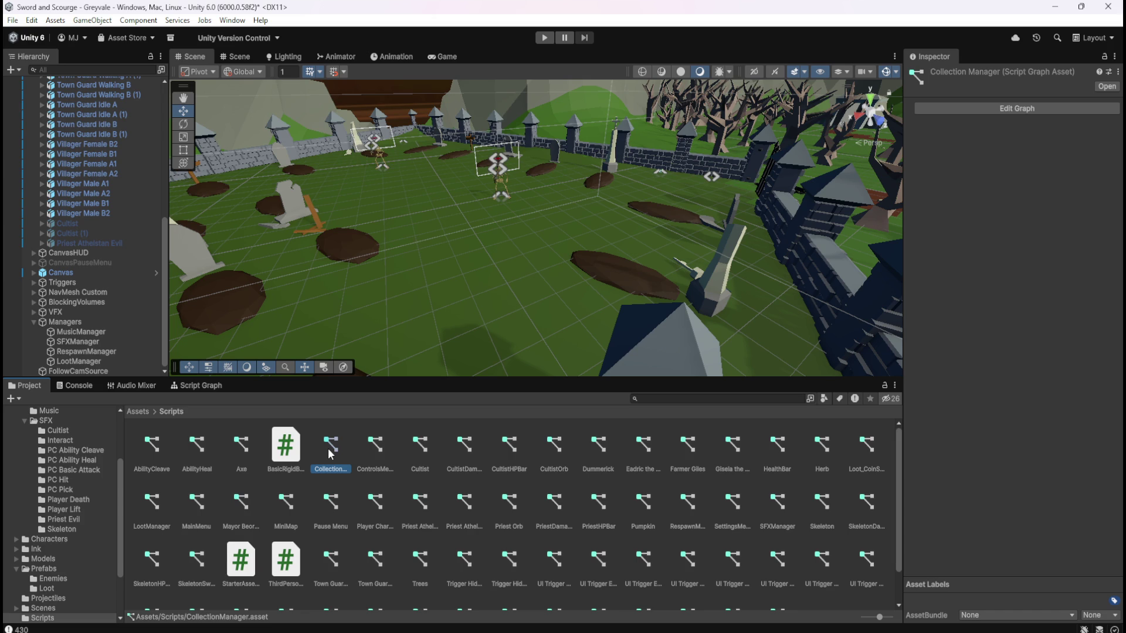
key(Delete)
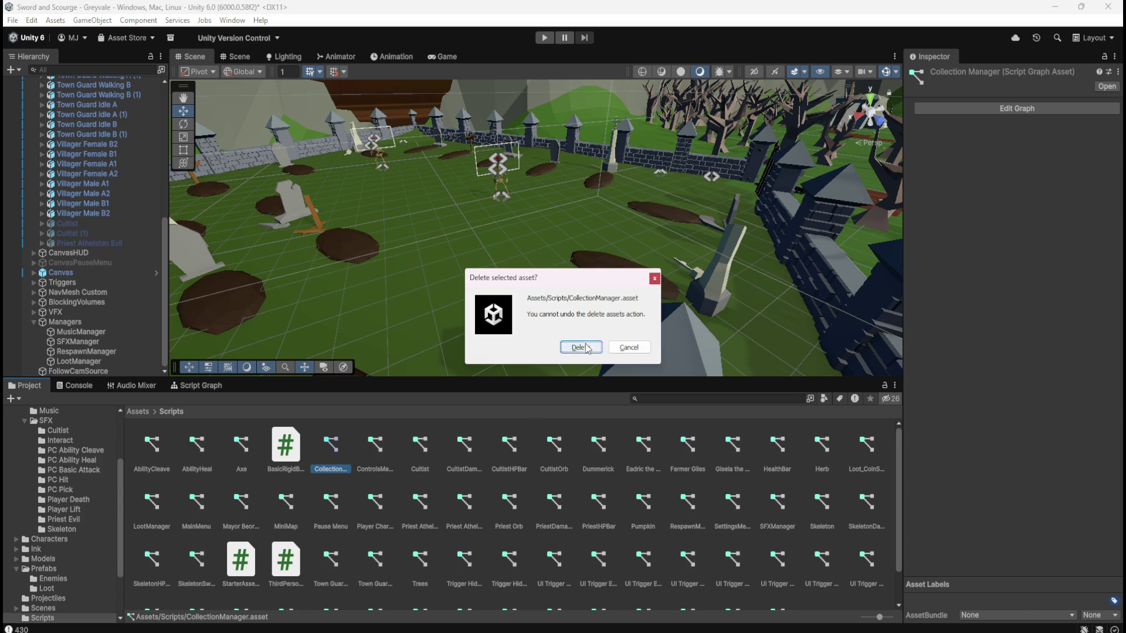
click(581, 347)
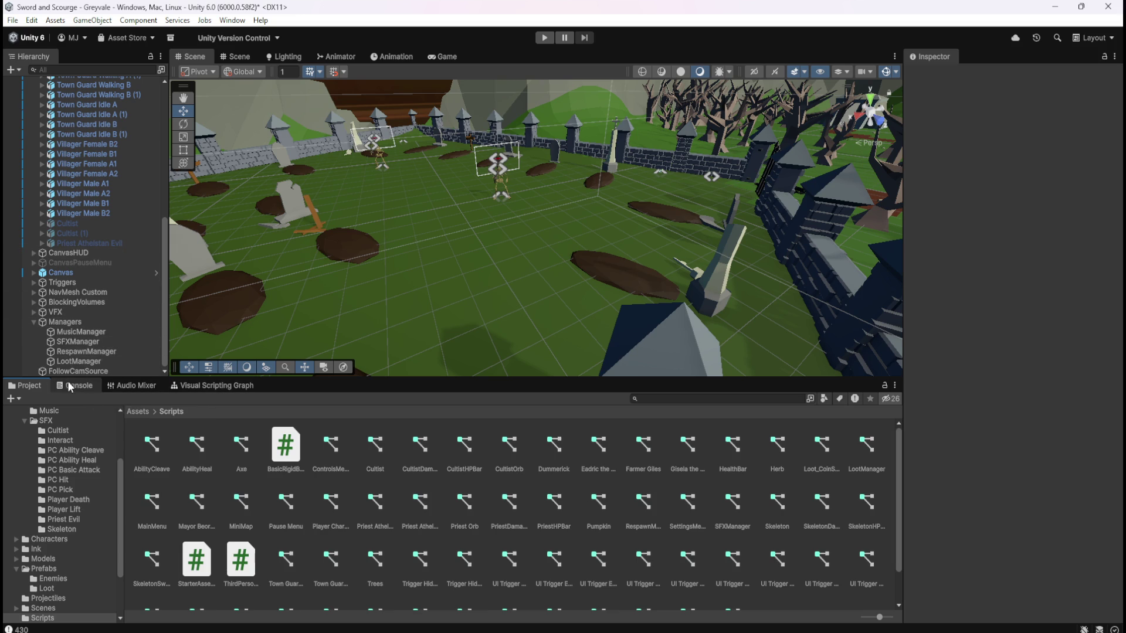
click(148, 412)
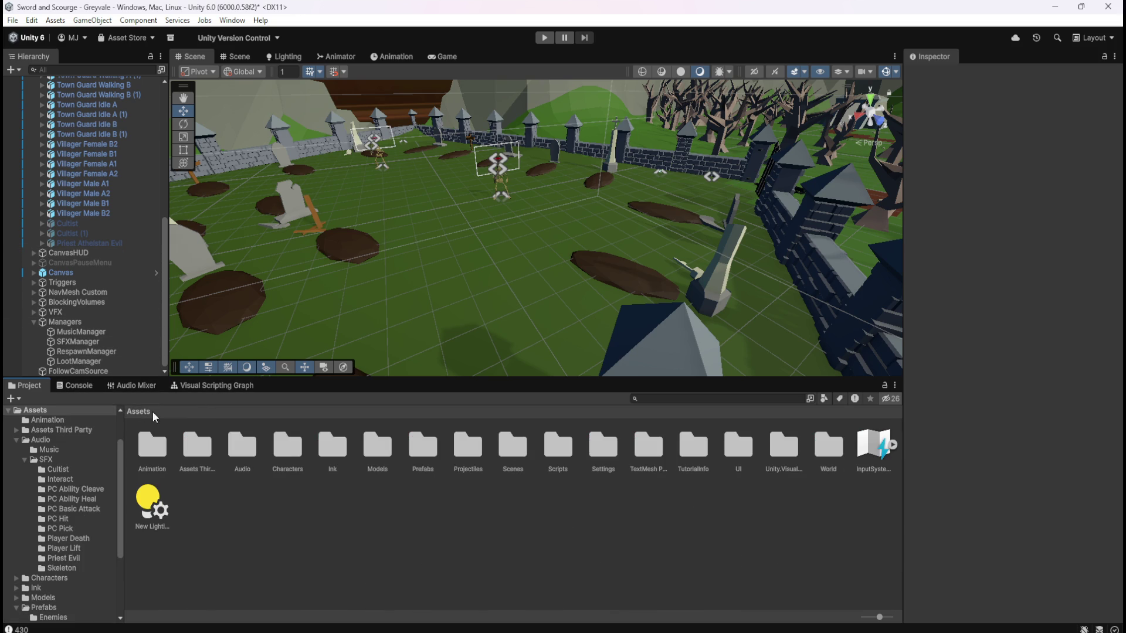
- Open Prefabs > Loot and review the Worker6, Worker7 and Worker8 deserialization warnings in the Console
double_click(425, 444)
double_click(199, 447)
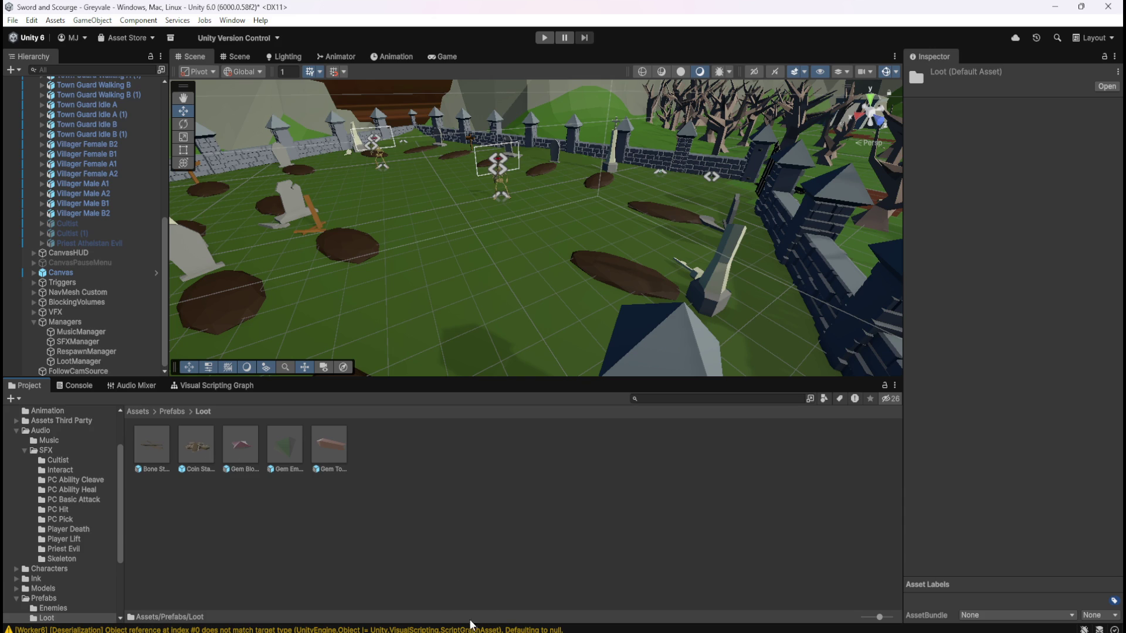
click(282, 630)
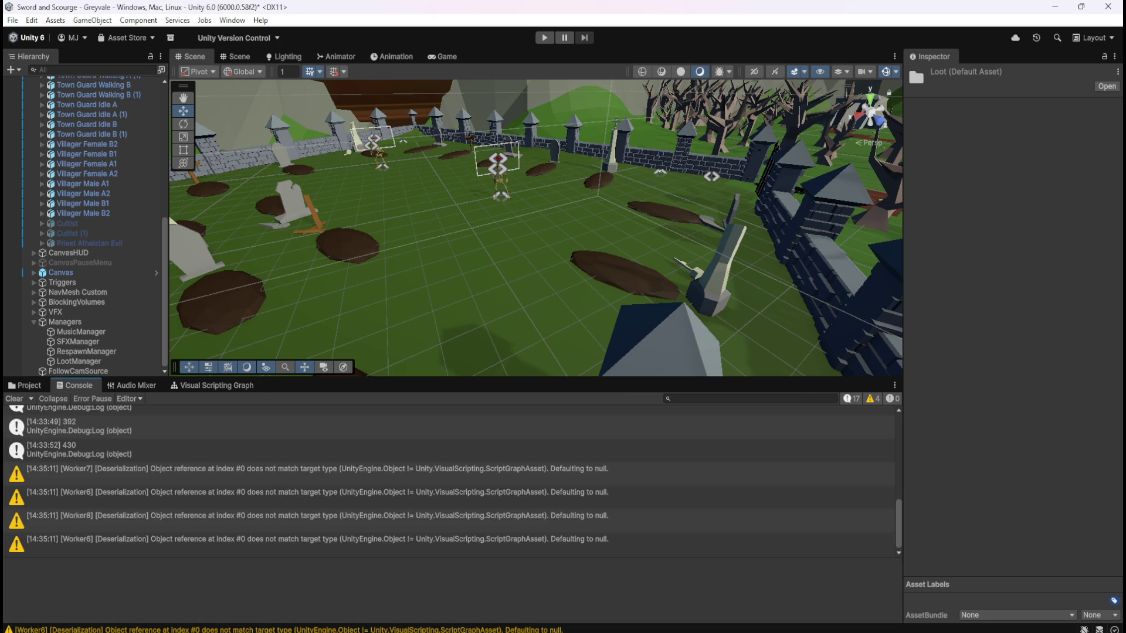
click(326, 516)
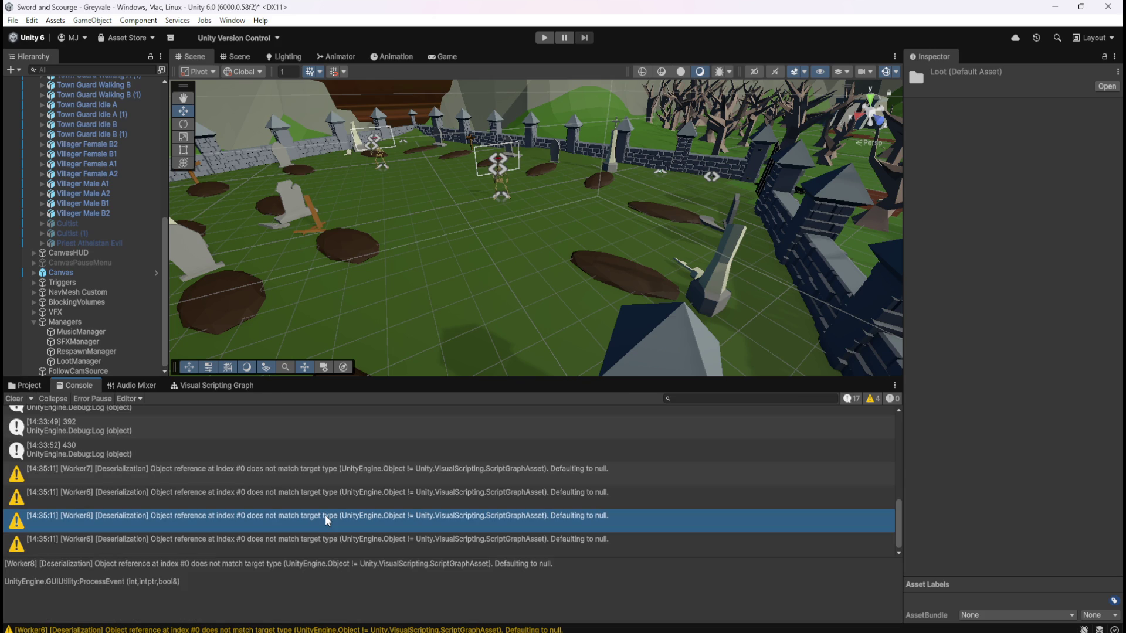
click(264, 494)
click(271, 519)
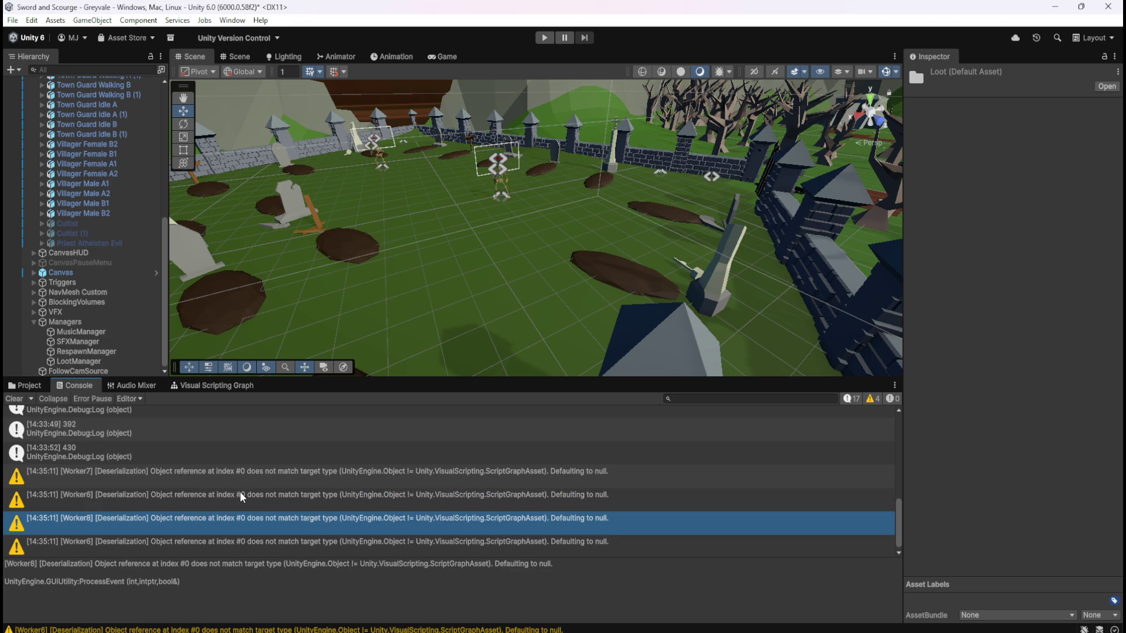
click(248, 474)
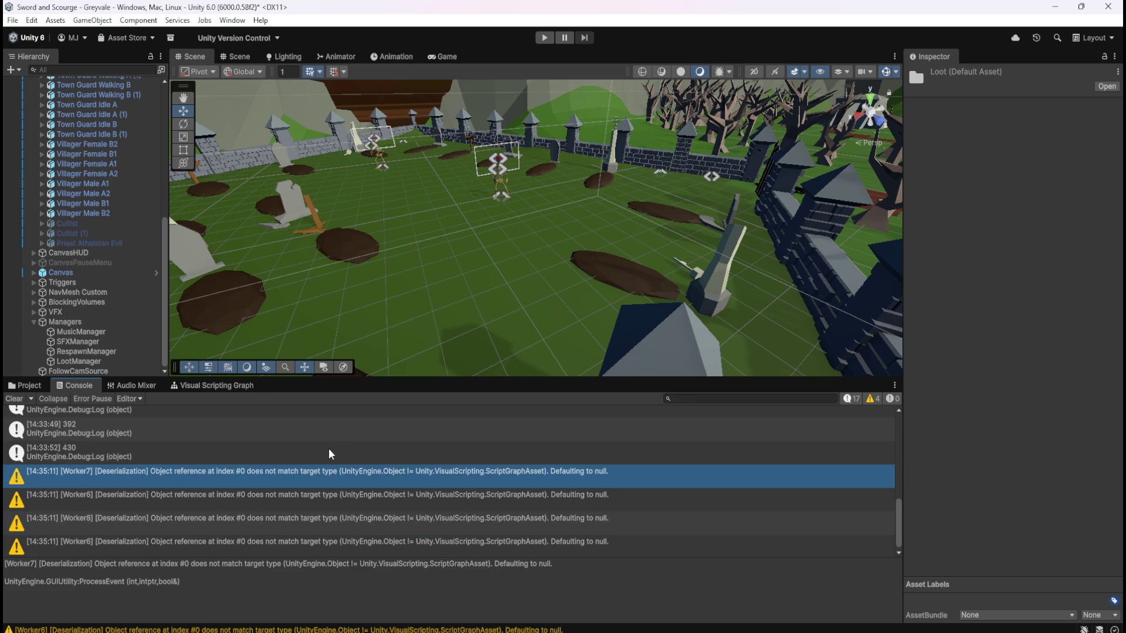
- Save the scene, start a play test, and inspect the logged ScriptGraphAsset warnings' stack traces
key(ctrl+s)
click(549, 40)
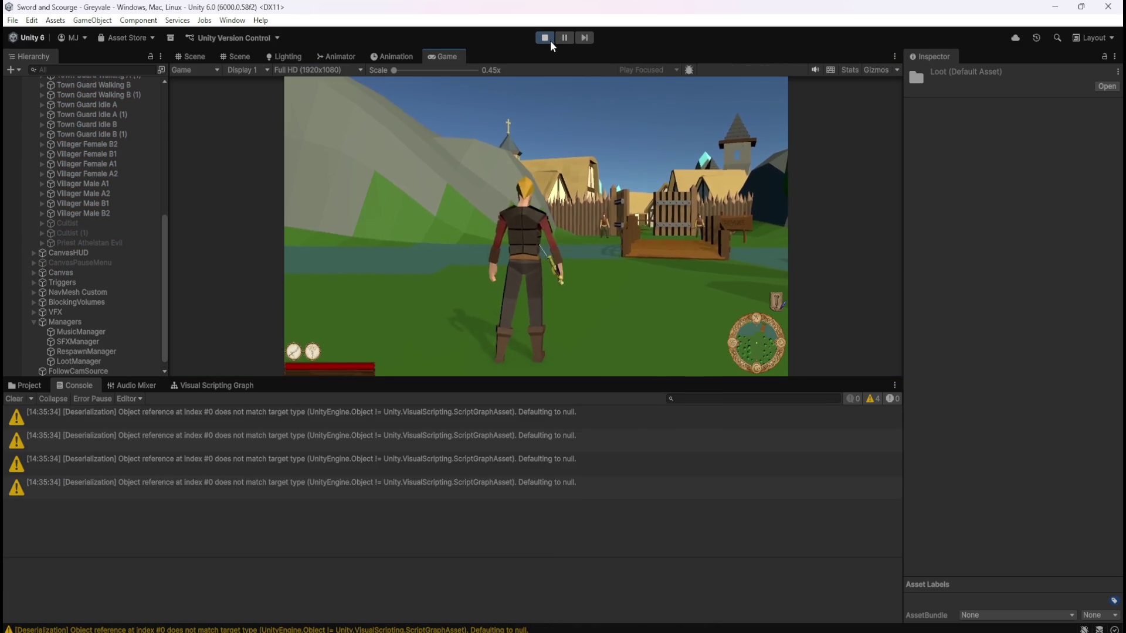
click(482, 421)
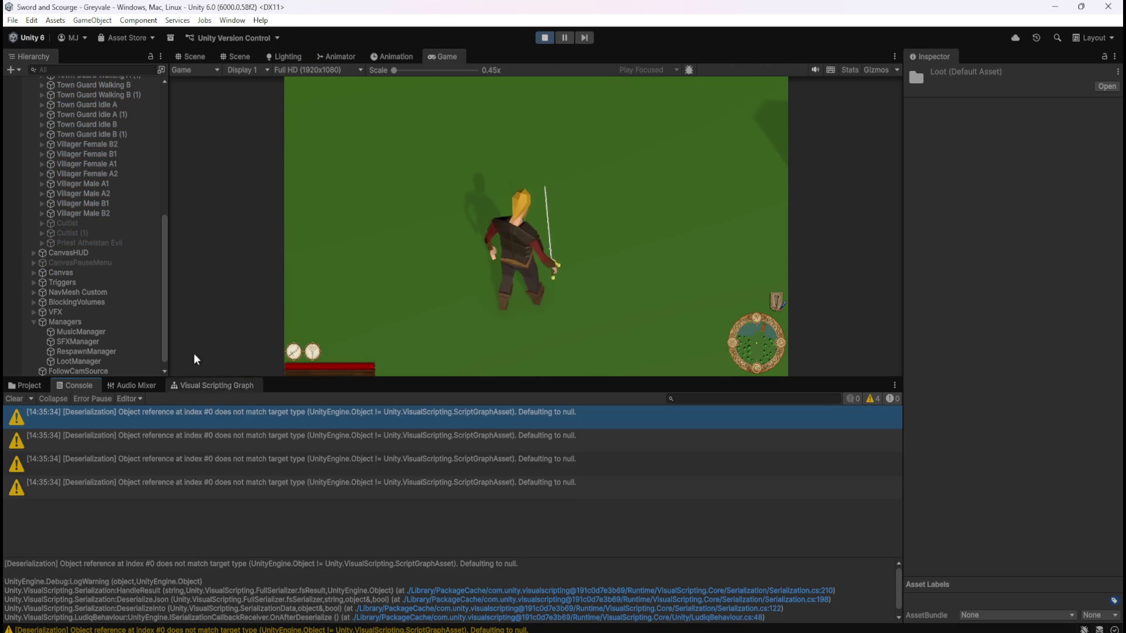
scroll(139, 304, up, 15)
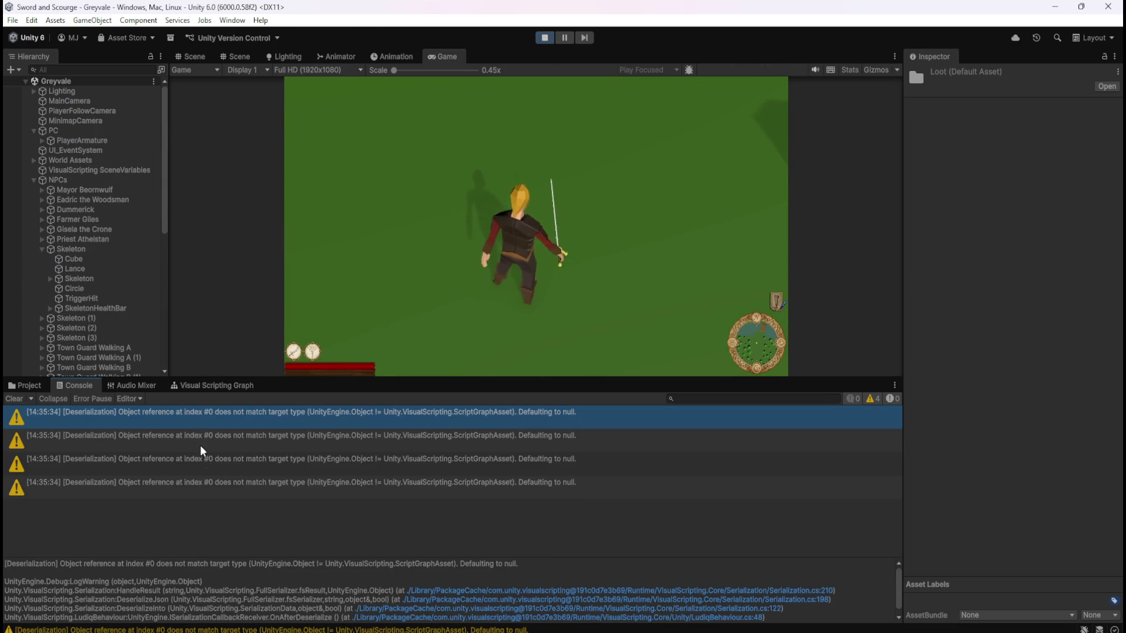
click(214, 464)
click(233, 488)
click(254, 447)
click(266, 421)
click(266, 445)
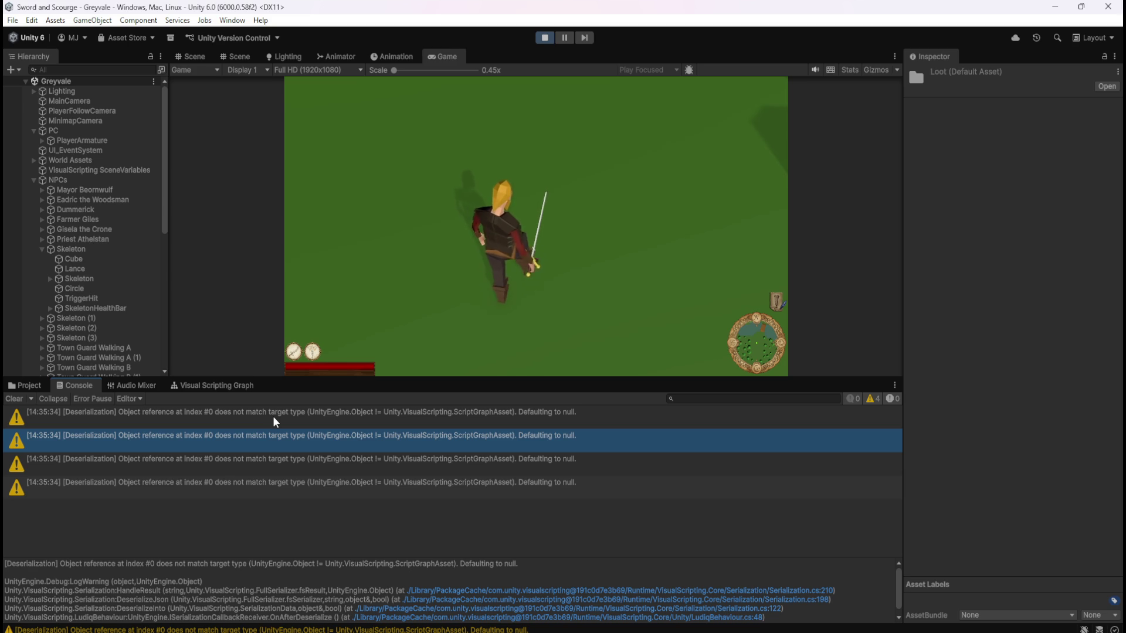
click(273, 416)
click(265, 437)
- Stop play mode and show the Loot prefabs in the asset browser
click(544, 38)
scroll(127, 286, down, 10)
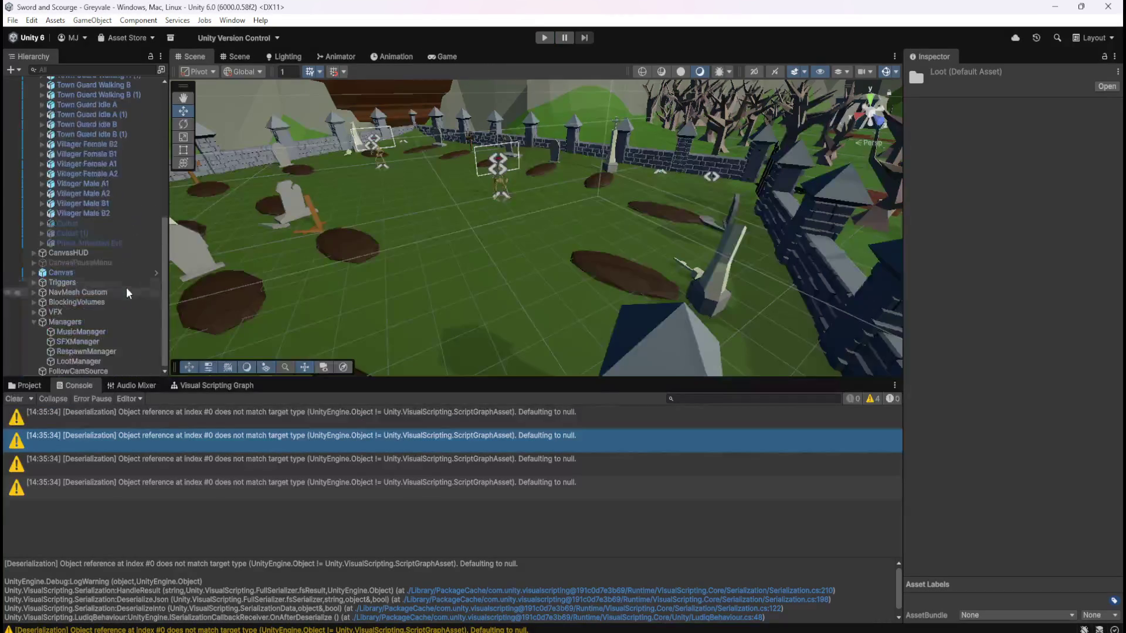
click(29, 385)
- Open the Coin Stack and Bone Stack prefabs in Prefab Mode to compare their components
click(162, 444)
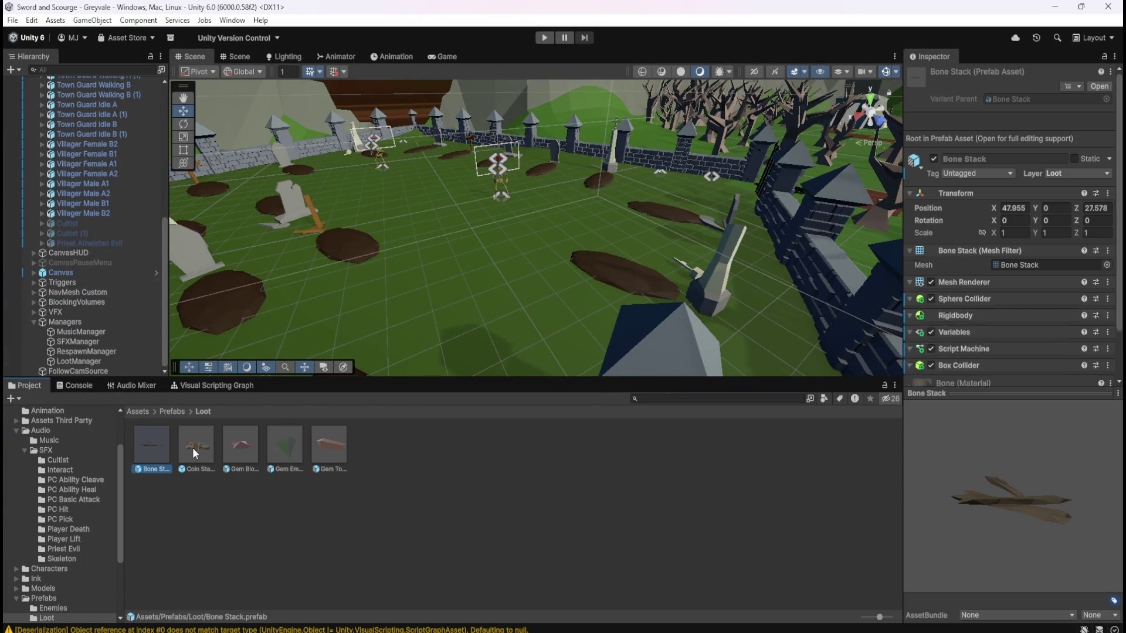
scroll(956, 336, down, 15)
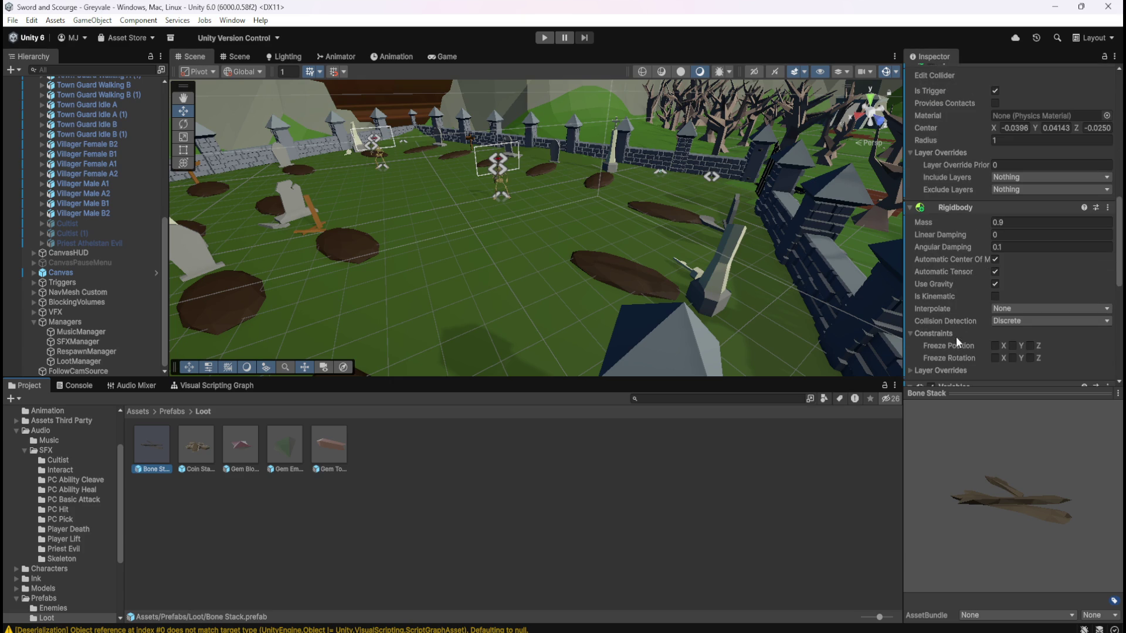
click(197, 447)
double_click(197, 444)
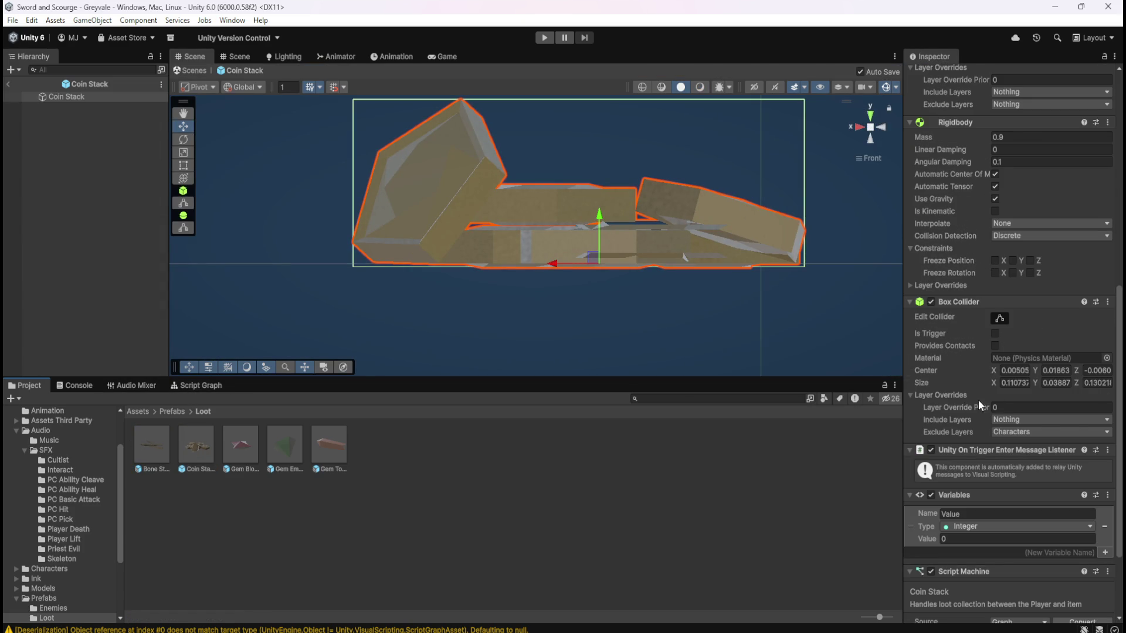
scroll(976, 403, down, 4)
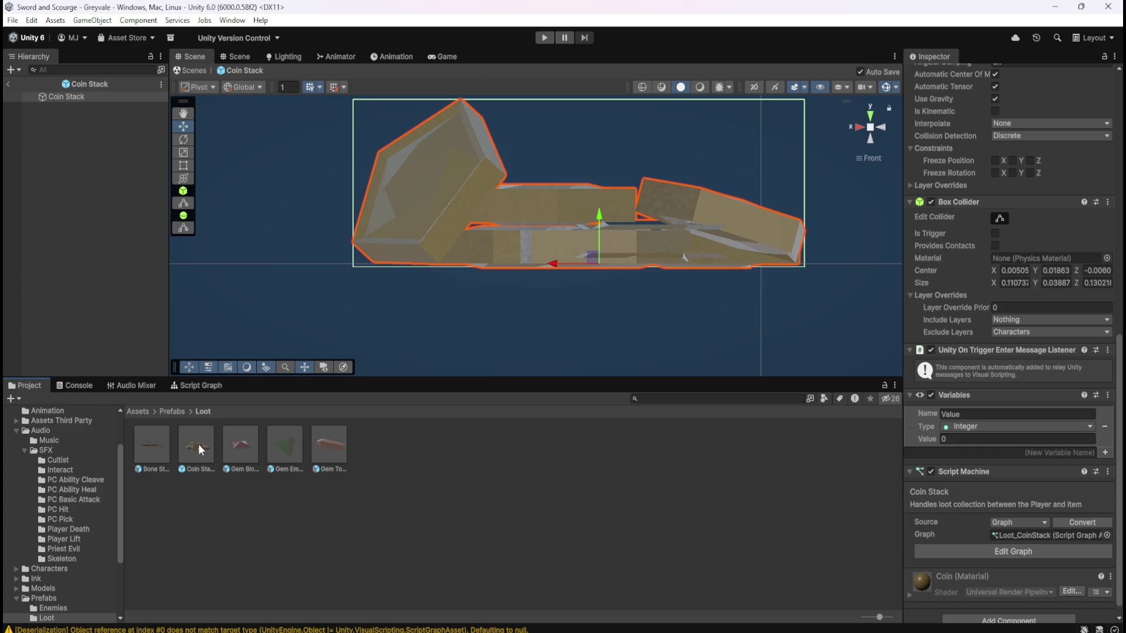
double_click(160, 442)
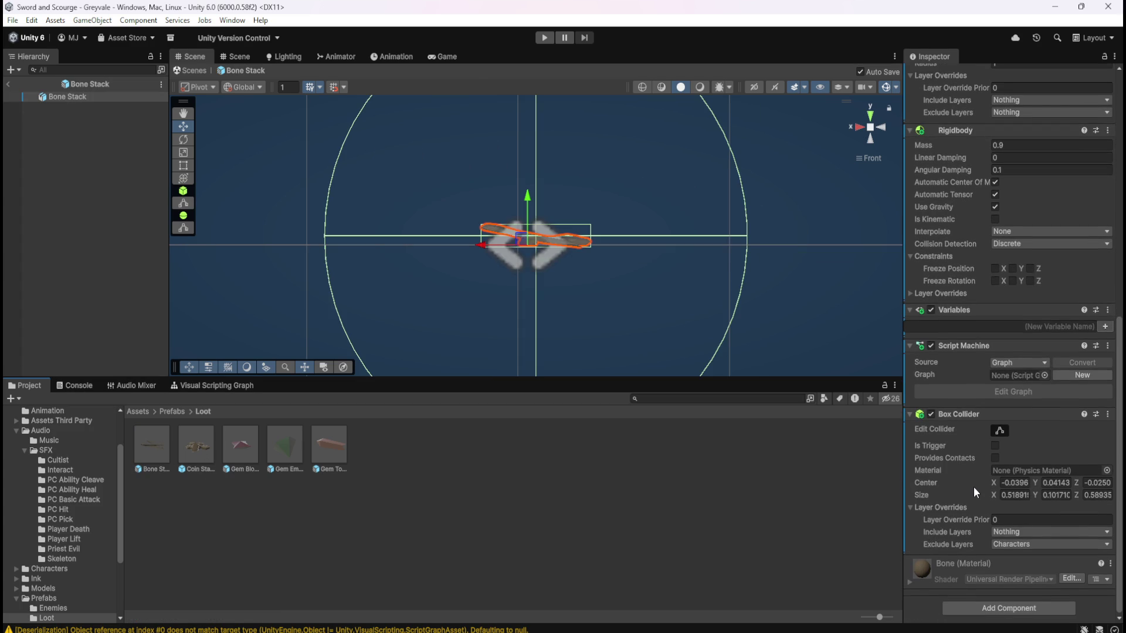
double_click(194, 442)
double_click(157, 445)
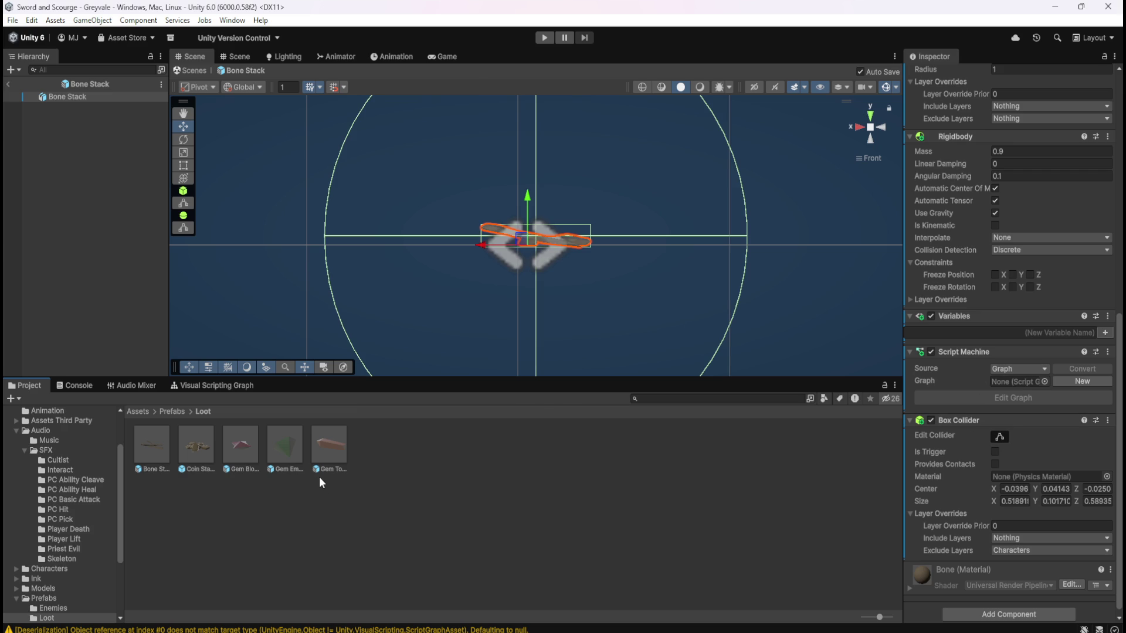
- Reopen Bone Stack for editing and check its Script Machine component options
double_click(196, 443)
scroll(966, 460, down, 3)
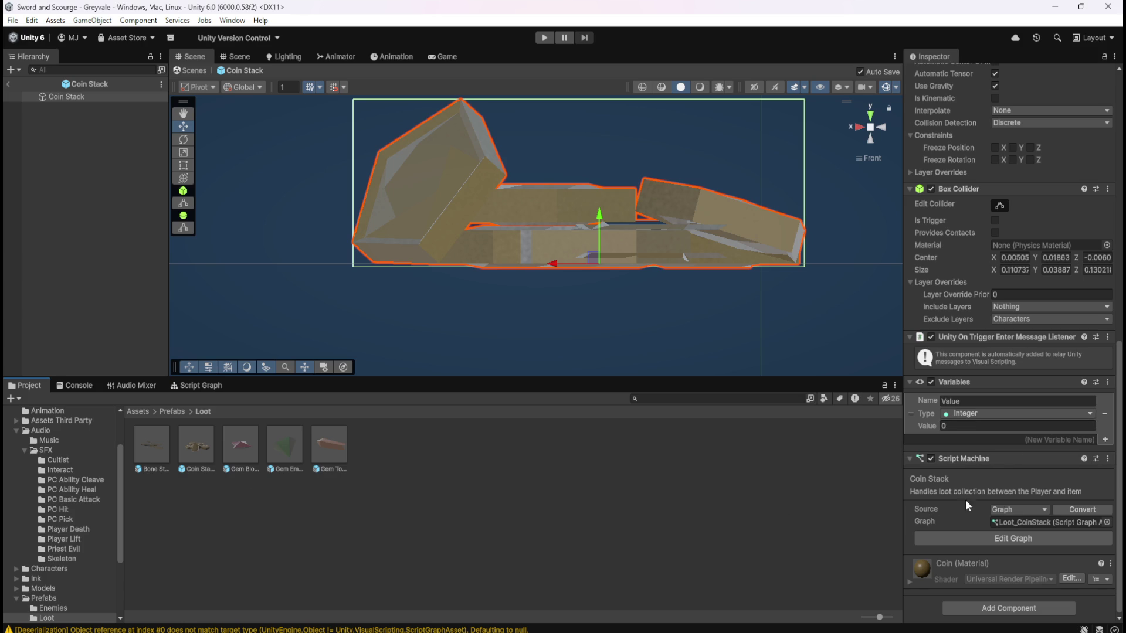
double_click(142, 440)
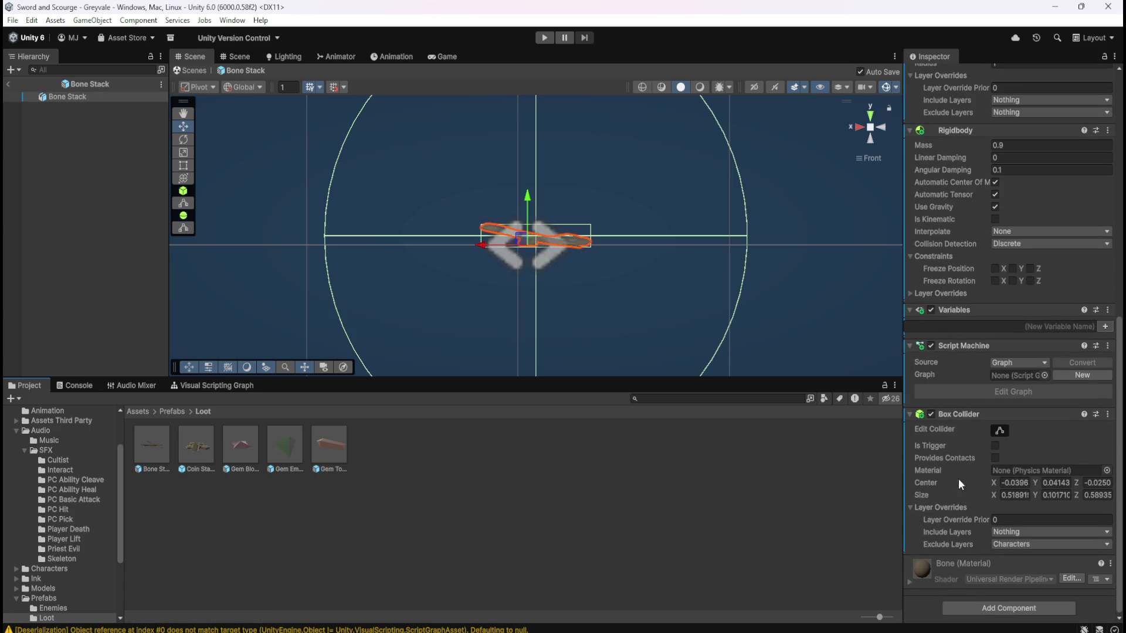
right_click(985, 345)
click(226, 529)
click(150, 441)
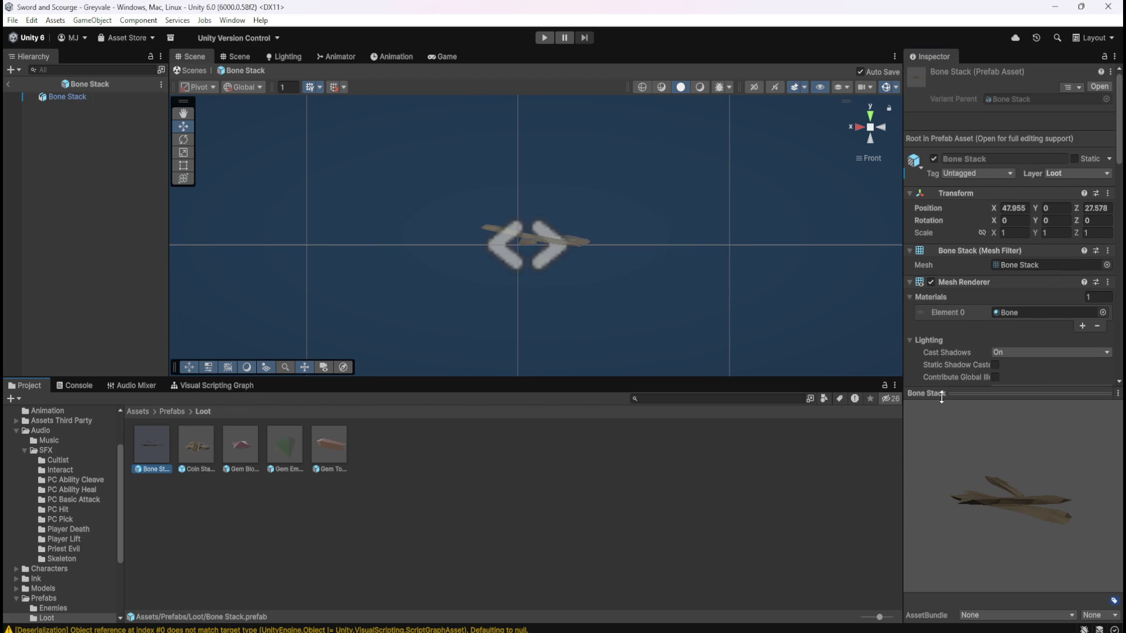
scroll(965, 344, down, 10)
scroll(969, 346, down, 10)
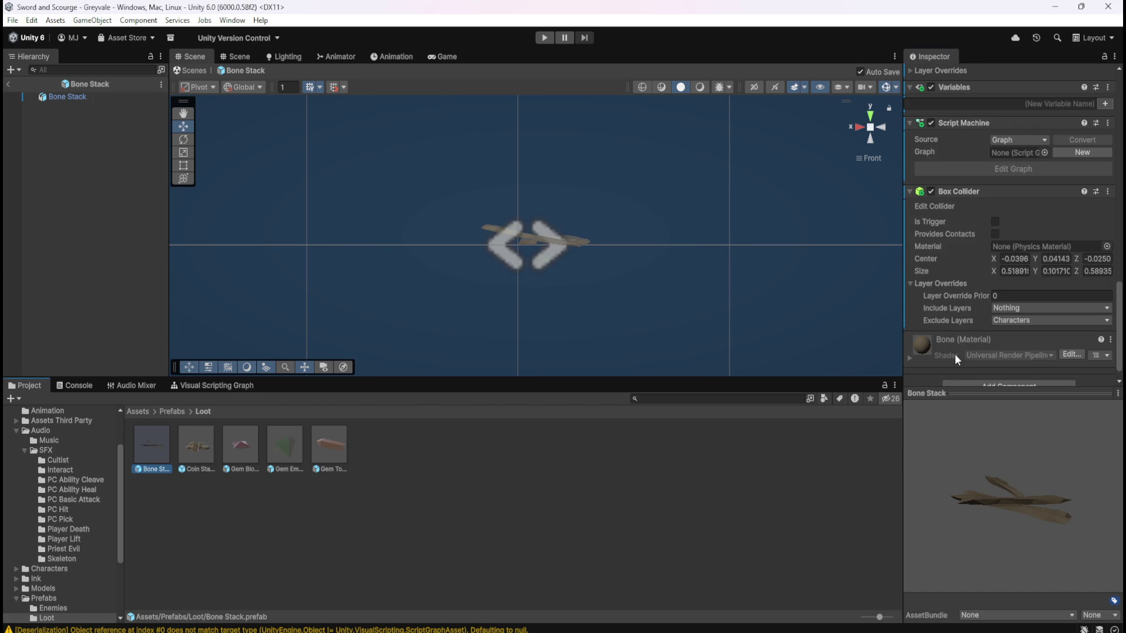
- Remove the Script Machine and Variables components from Bone Stack
scroll(965, 341, up, 3)
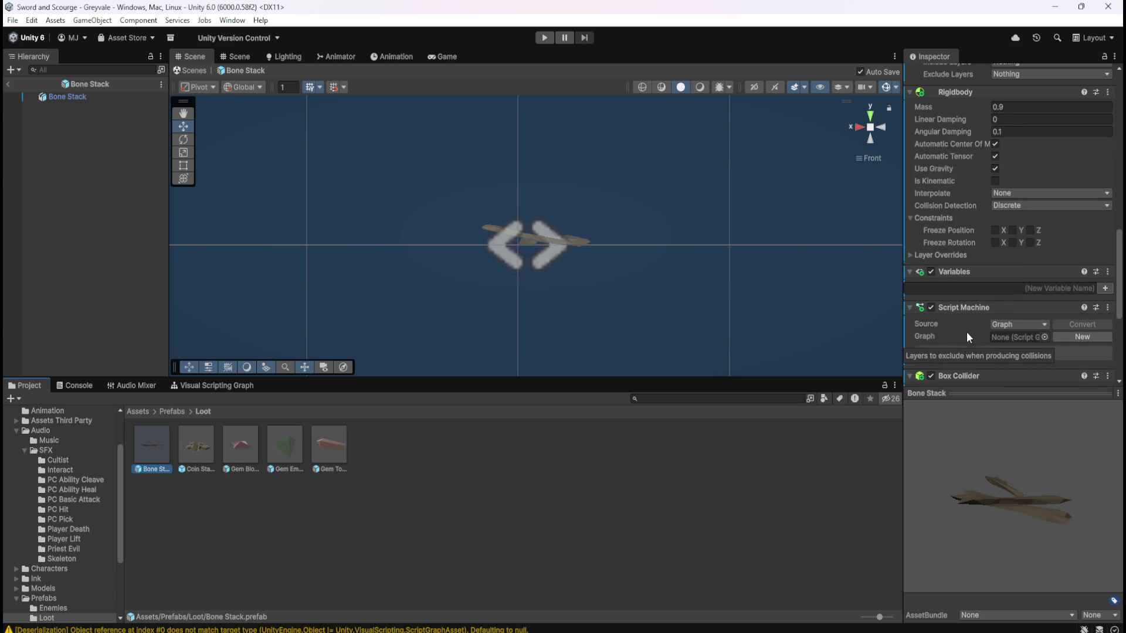
right_click(983, 306)
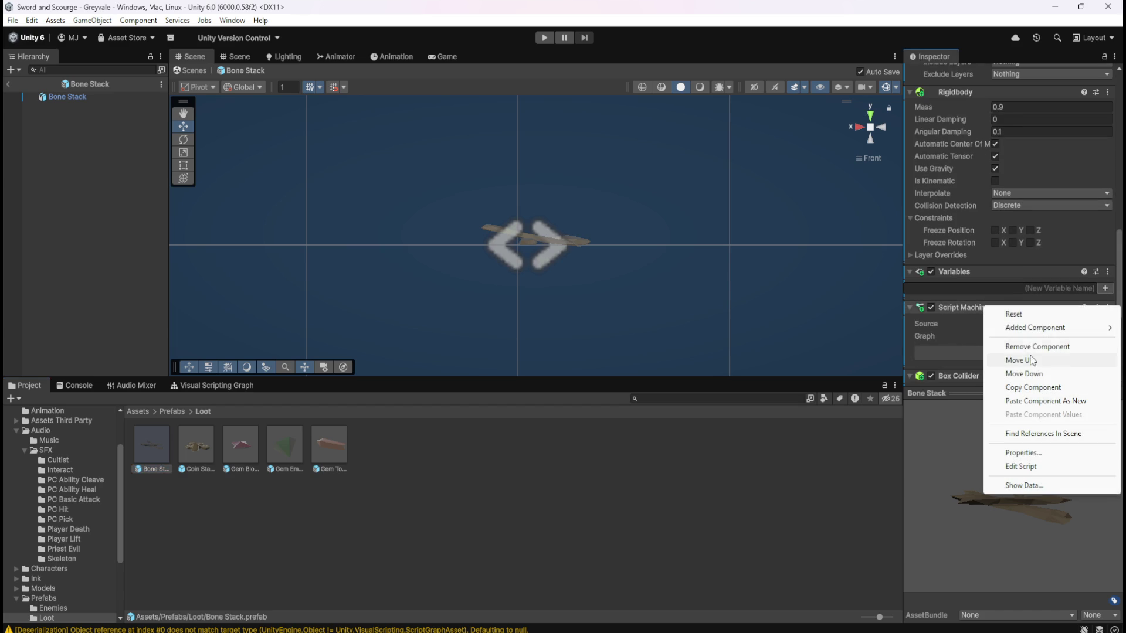
click(1011, 346)
right_click(976, 272)
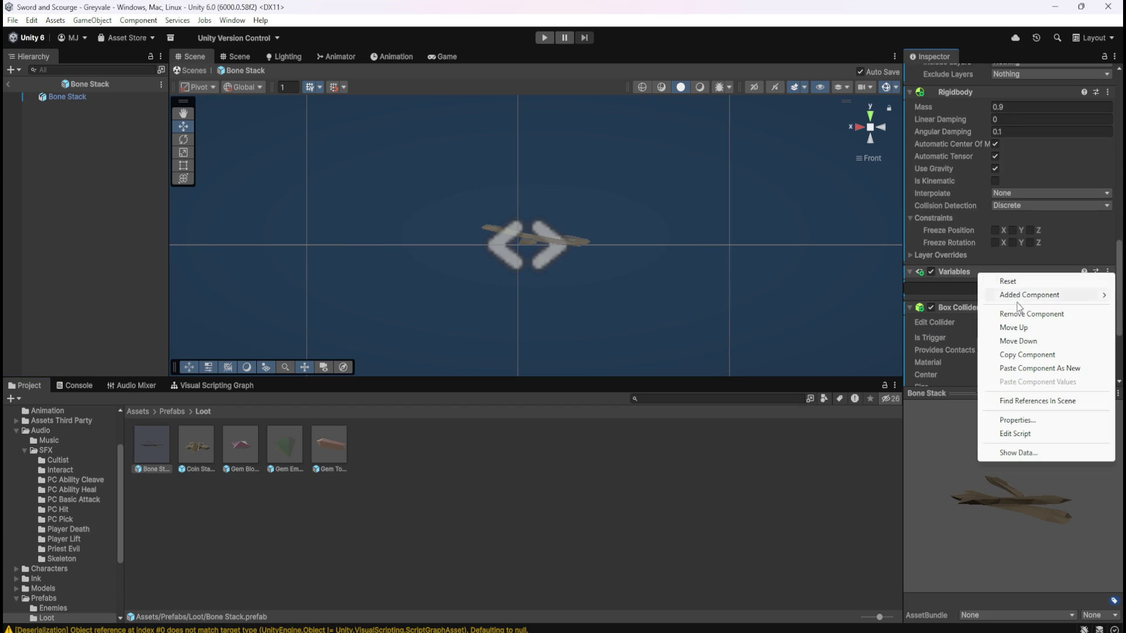
click(1014, 311)
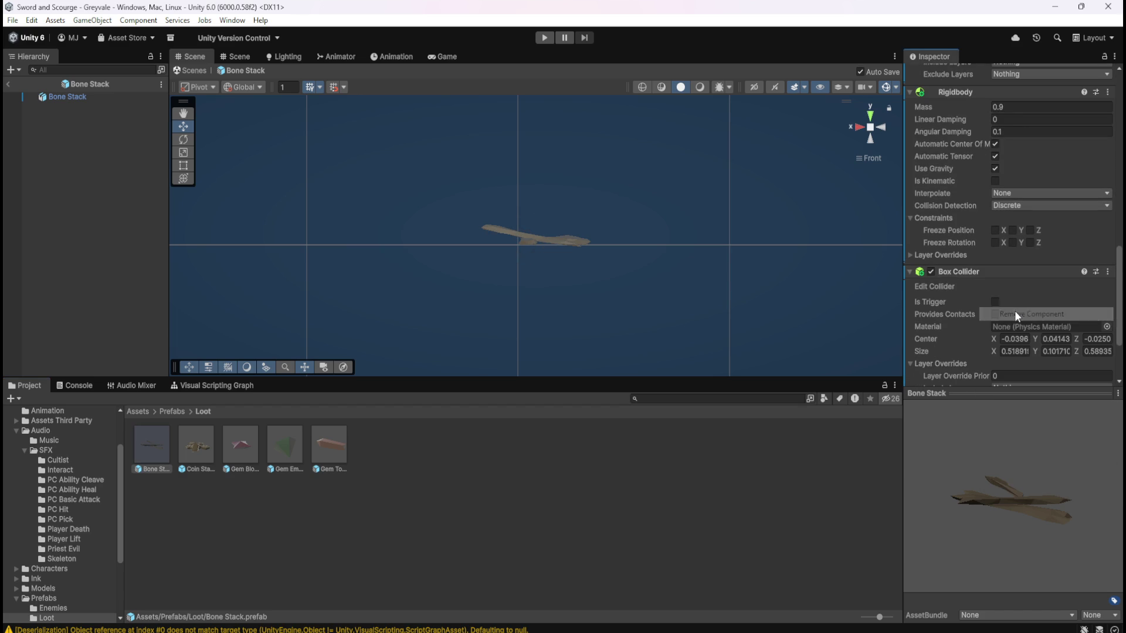
- Open Gem Blood Ruby and remove its Script Machine and Variables components
double_click(195, 445)
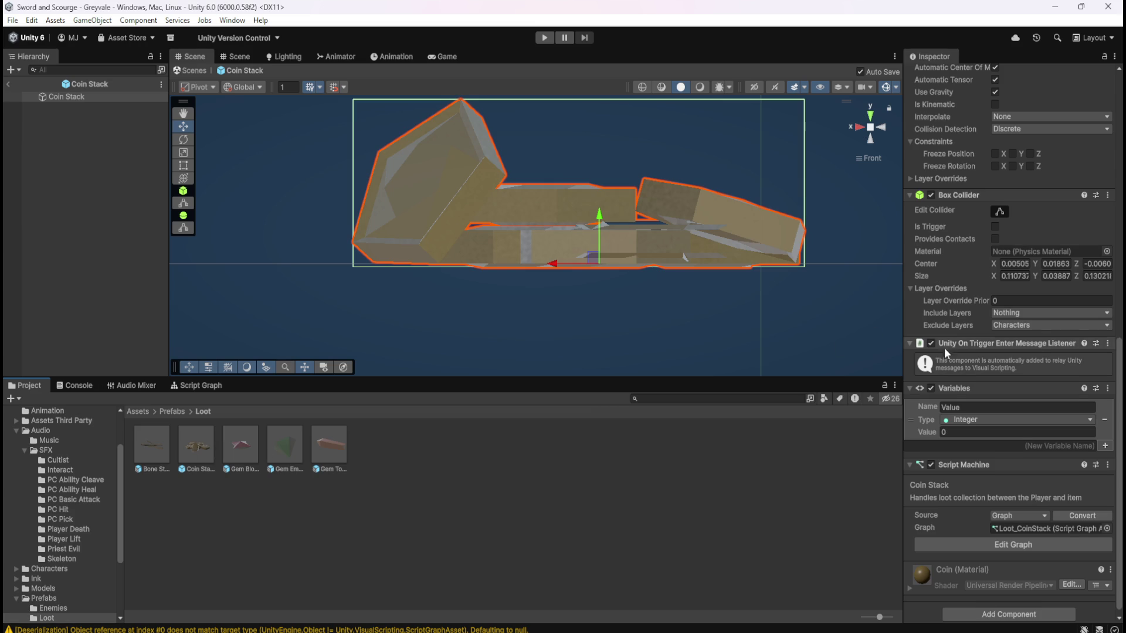
scroll(943, 363, down, 1)
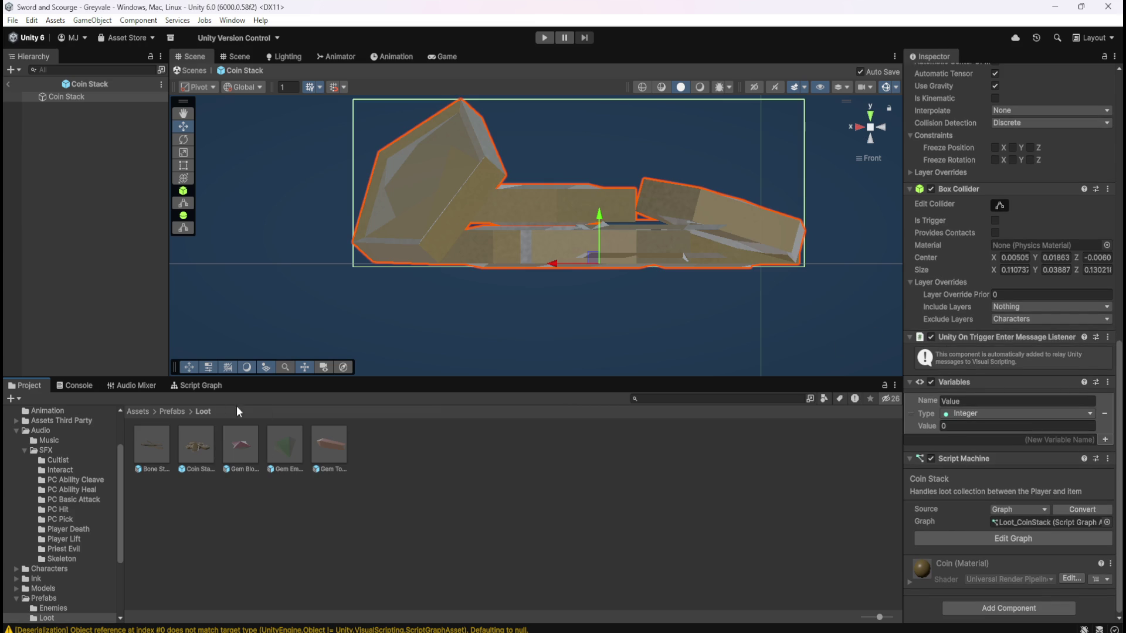
double_click(236, 443)
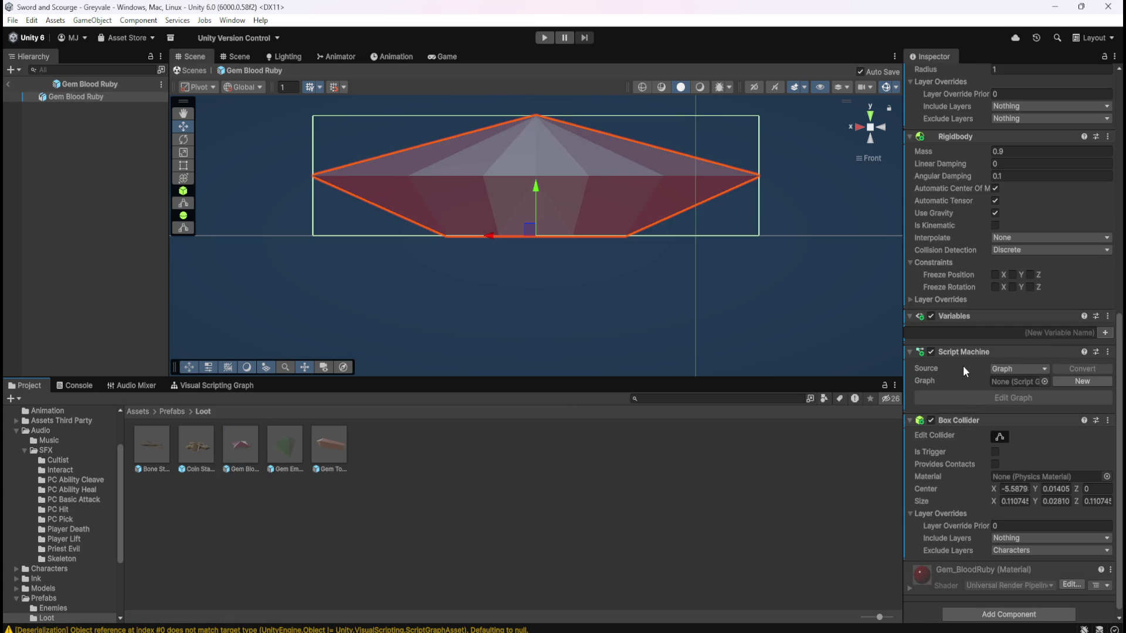
right_click(974, 353)
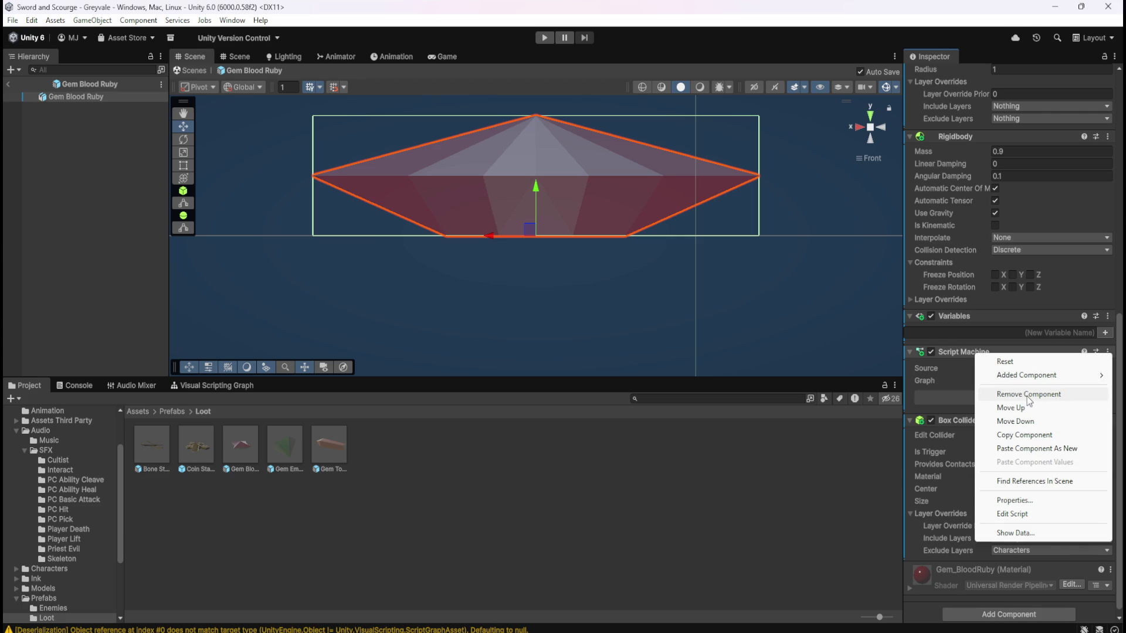
click(1028, 401)
right_click(959, 376)
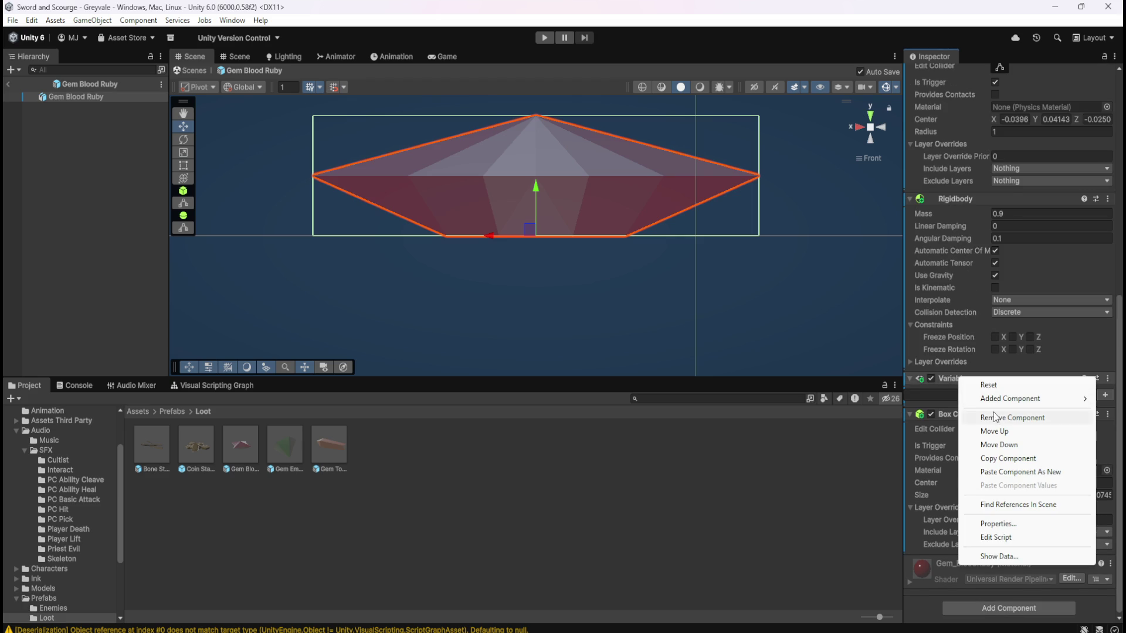
click(995, 416)
- Remove the Script Machine and Variables components from Gem Emerald
double_click(287, 434)
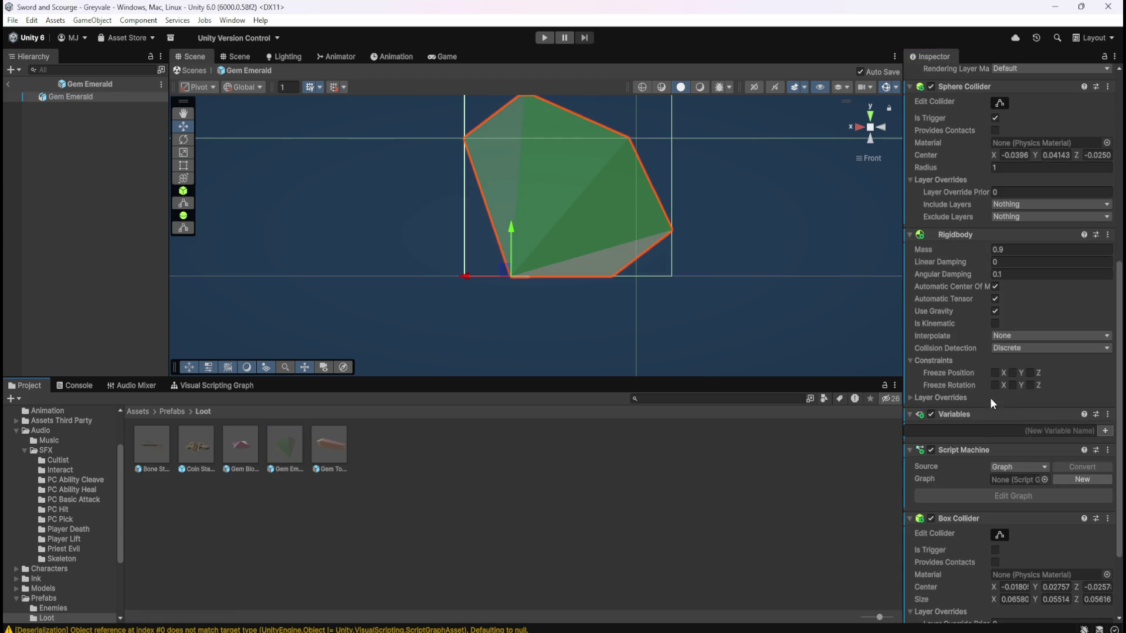
right_click(972, 447)
click(1016, 486)
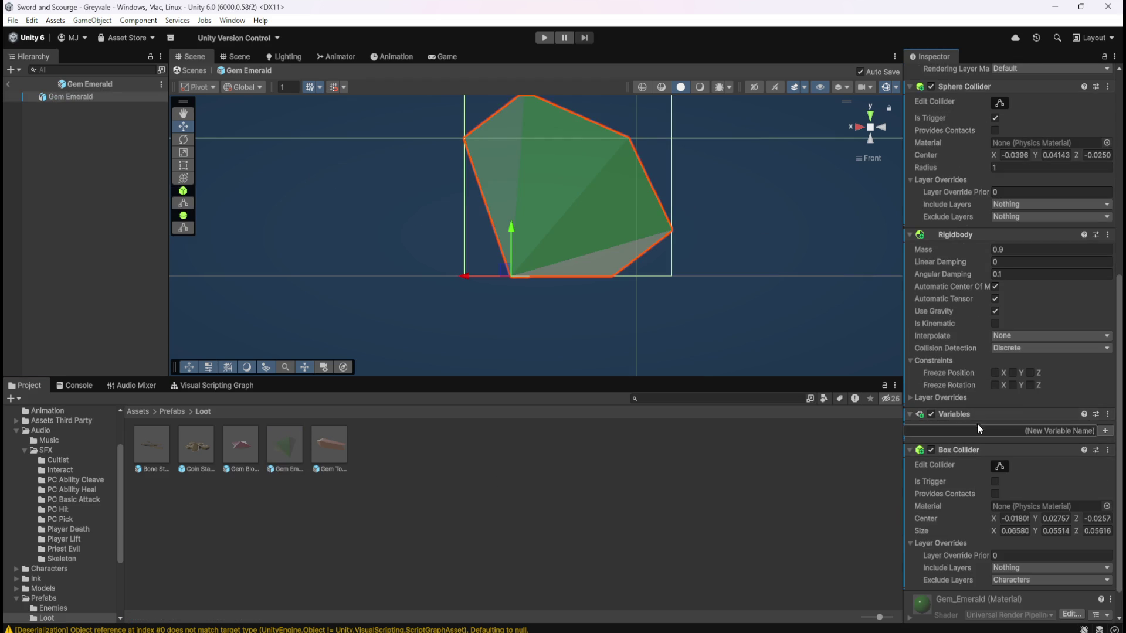
right_click(973, 417)
click(1011, 445)
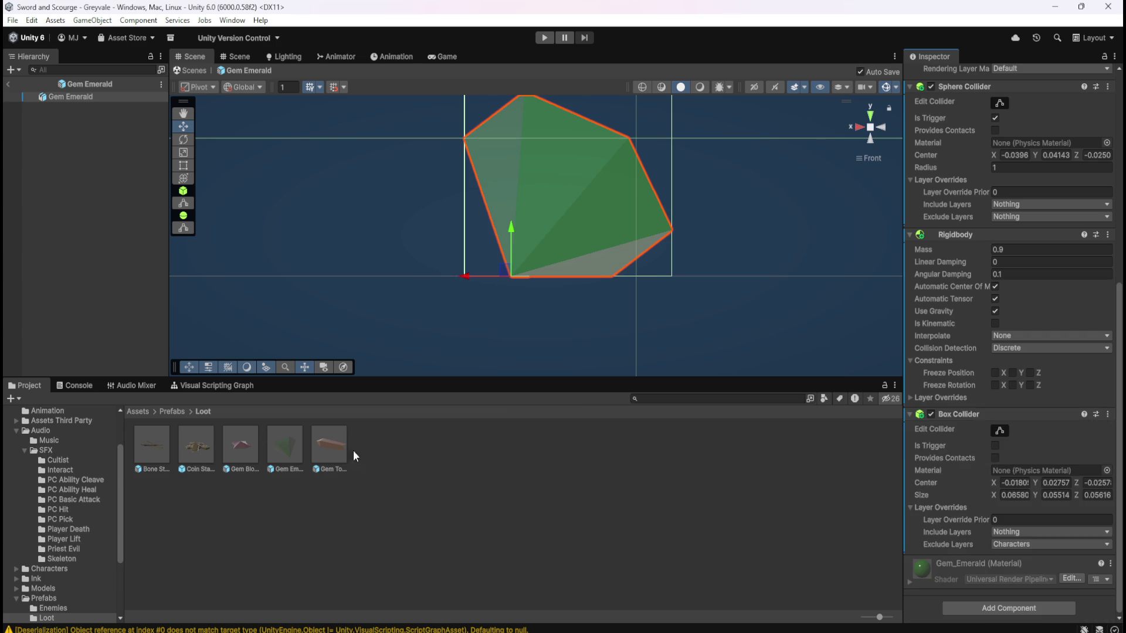
- Strip Gem Topaz's Script Machine and Variables, then exit Prefab Mode to the scene
double_click(319, 442)
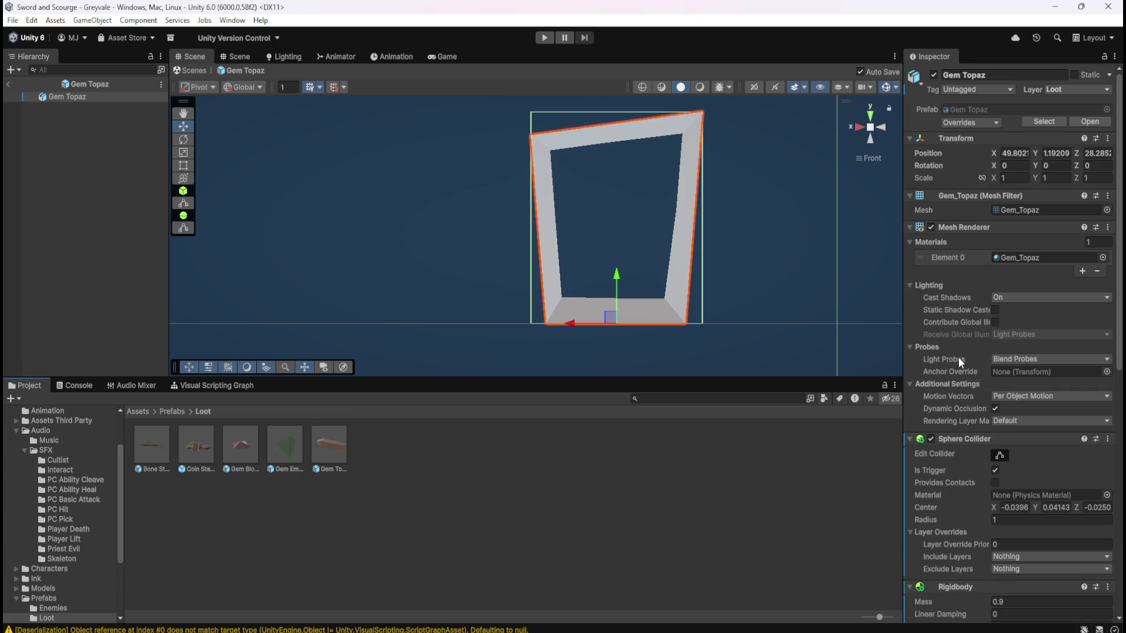
scroll(953, 419, down, 8)
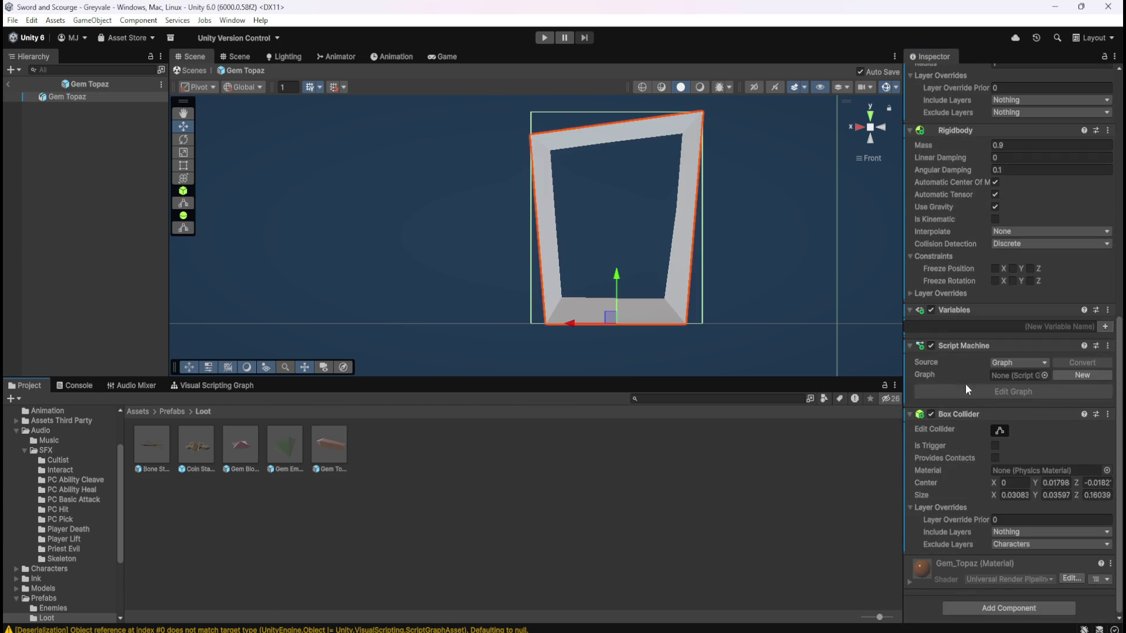
right_click(979, 347)
click(991, 387)
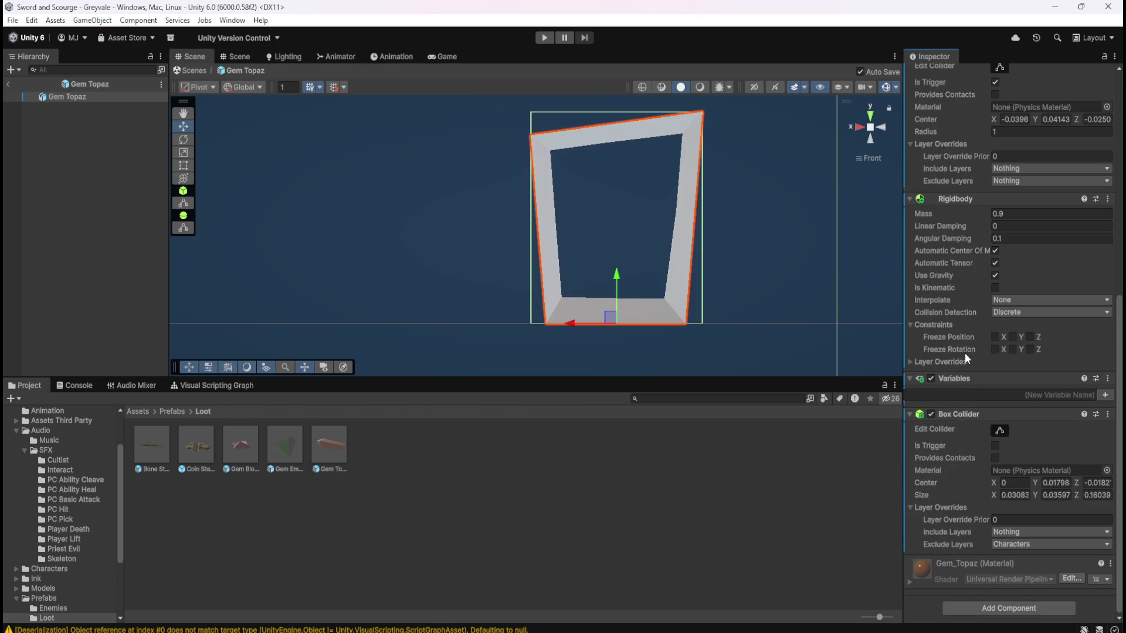
right_click(953, 379)
click(997, 417)
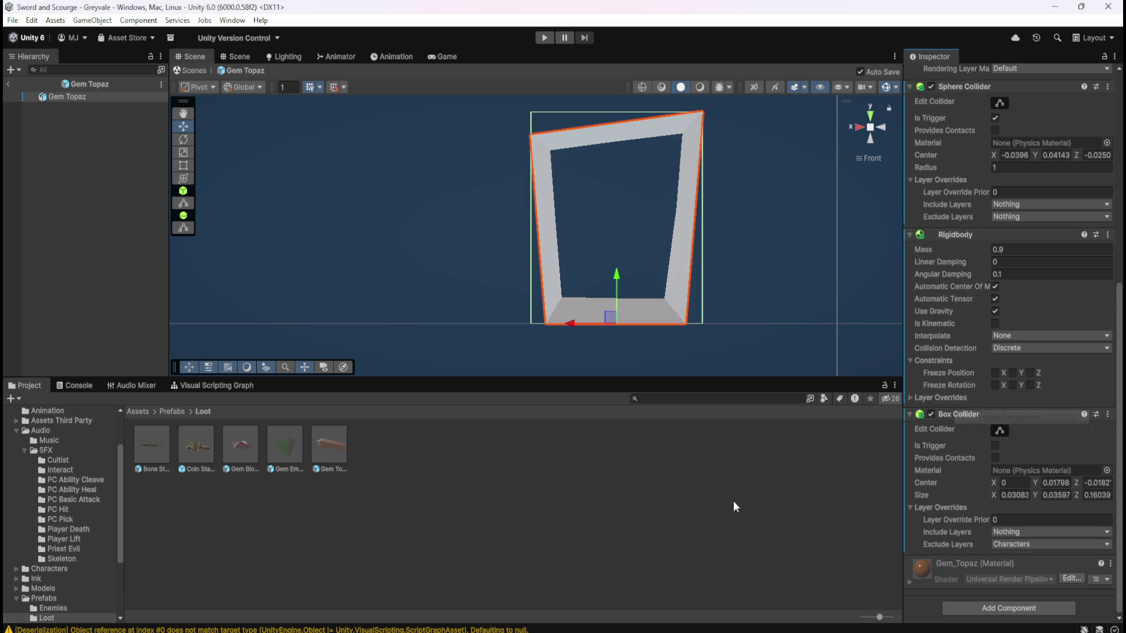
click(451, 517)
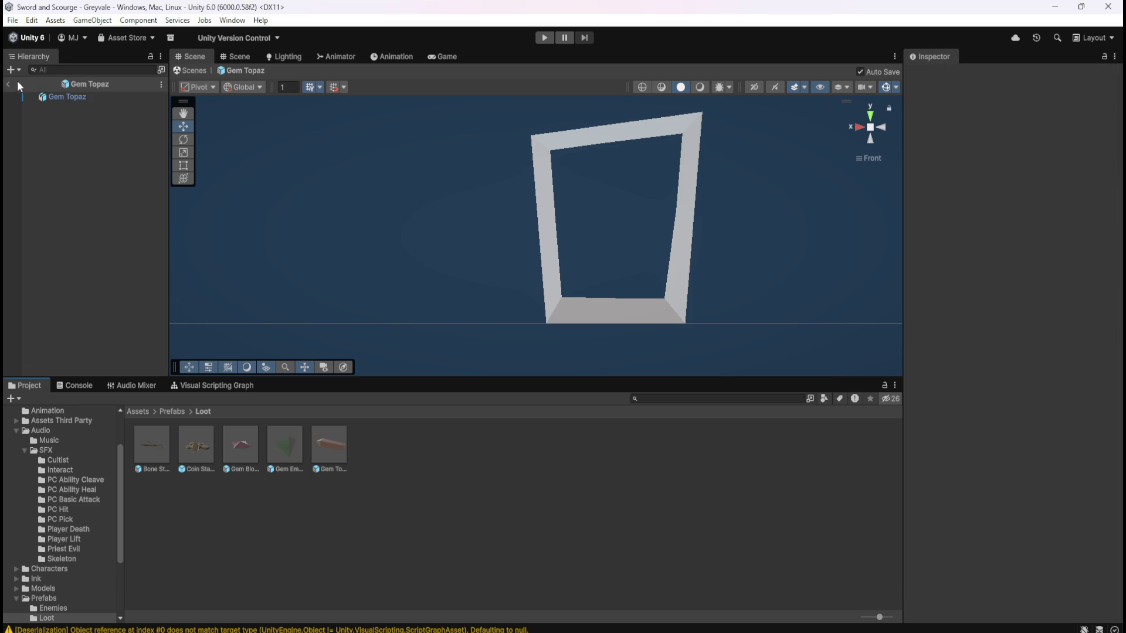
click(20, 85)
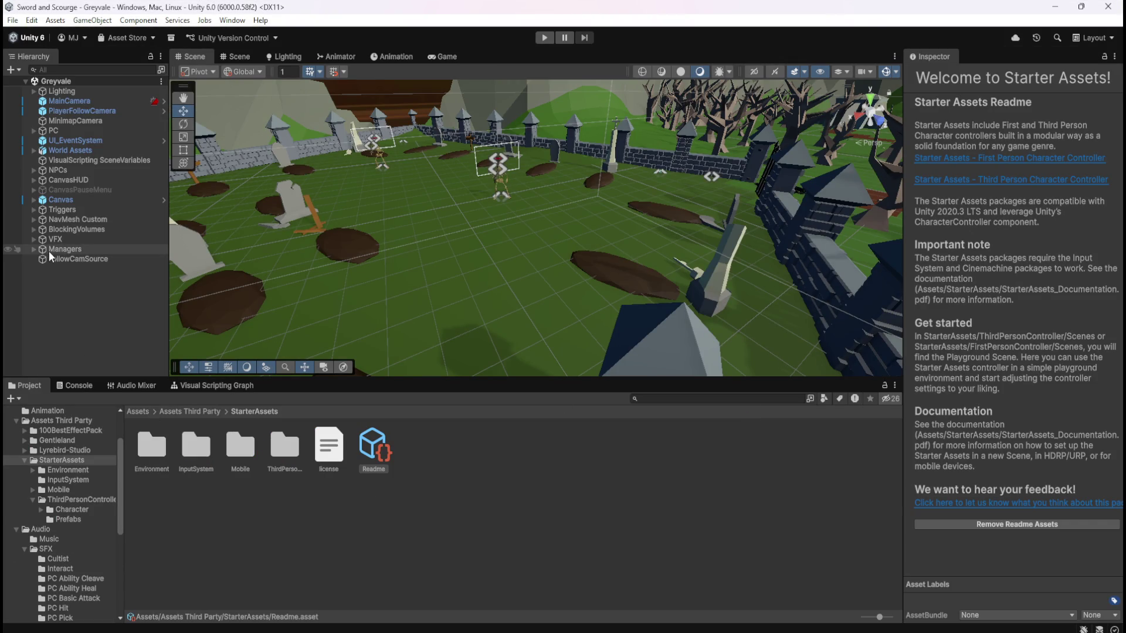
- Navigate to Assets/Prefabs/Loot and inspect the Bone Stack and Coin Stack prefabs
click(65, 277)
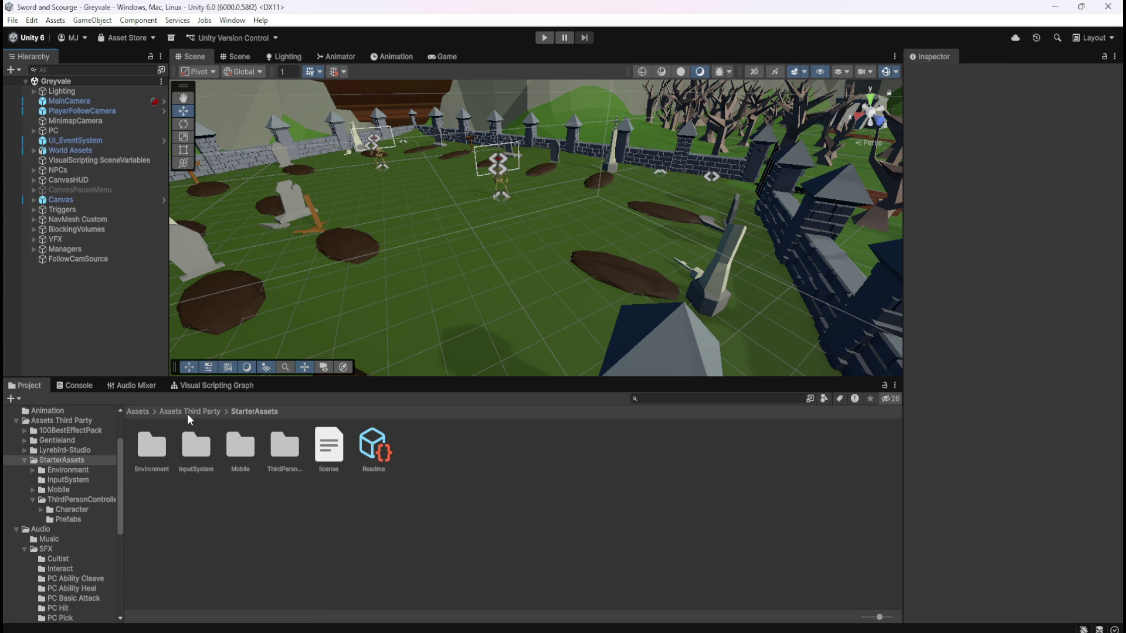
click(138, 413)
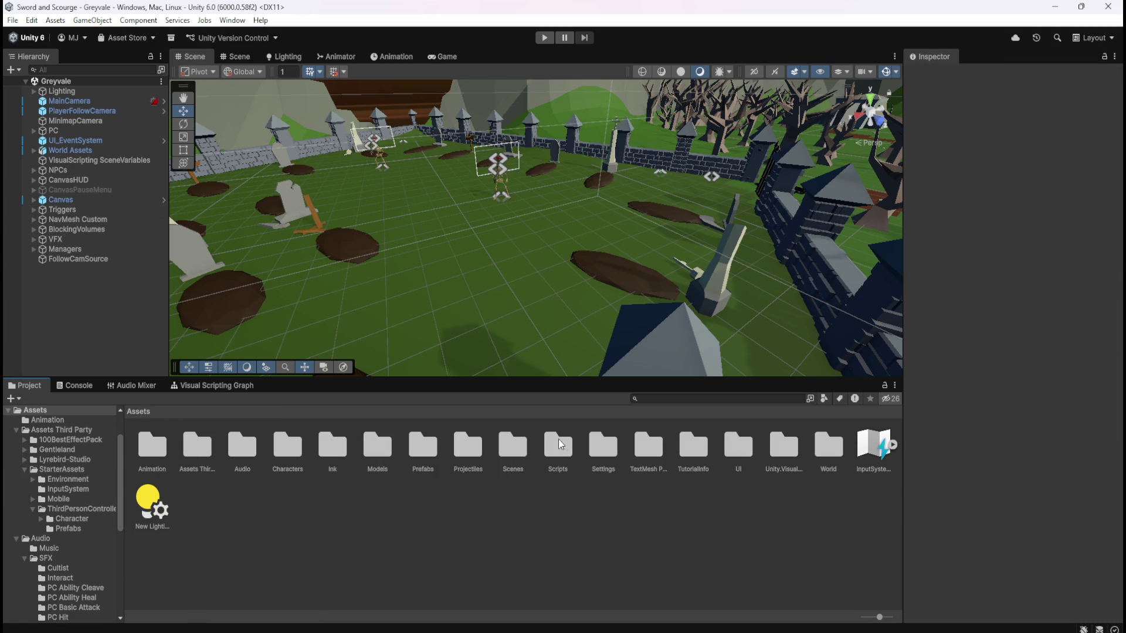
double_click(419, 453)
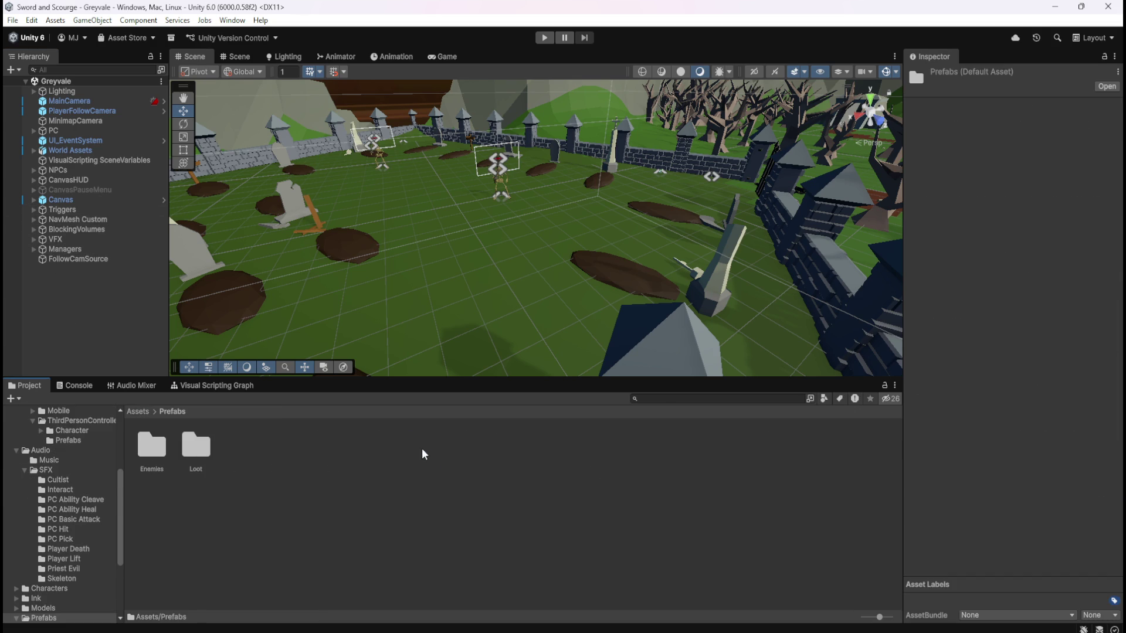
double_click(194, 453)
click(156, 446)
scroll(1034, 360, down, 3)
scroll(1035, 358, down, 10)
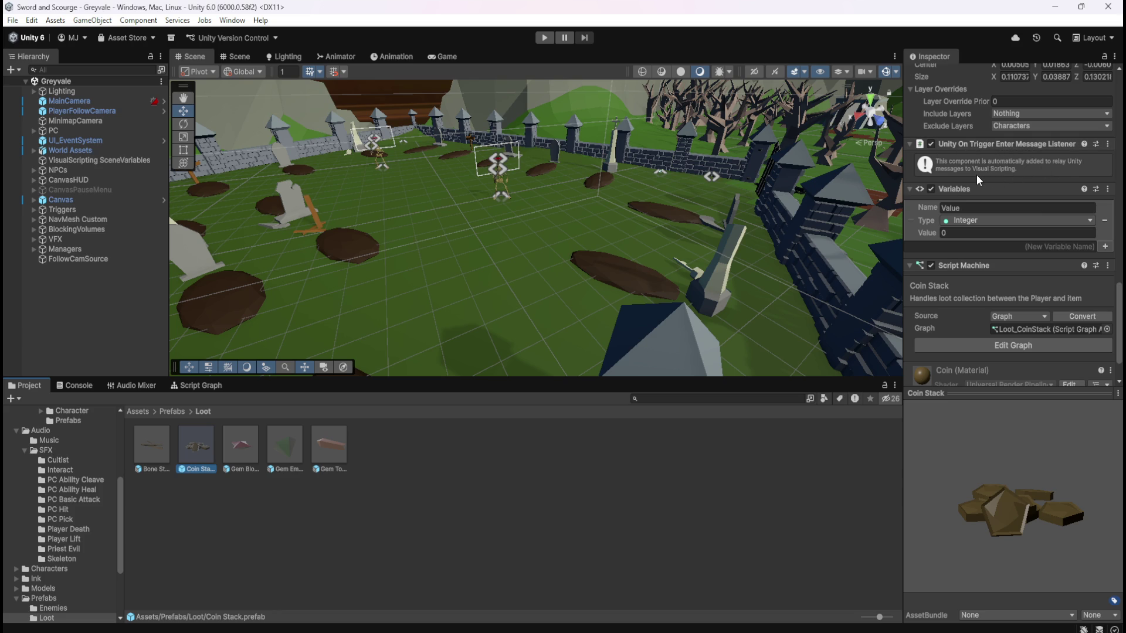
scroll(937, 212, down, 2)
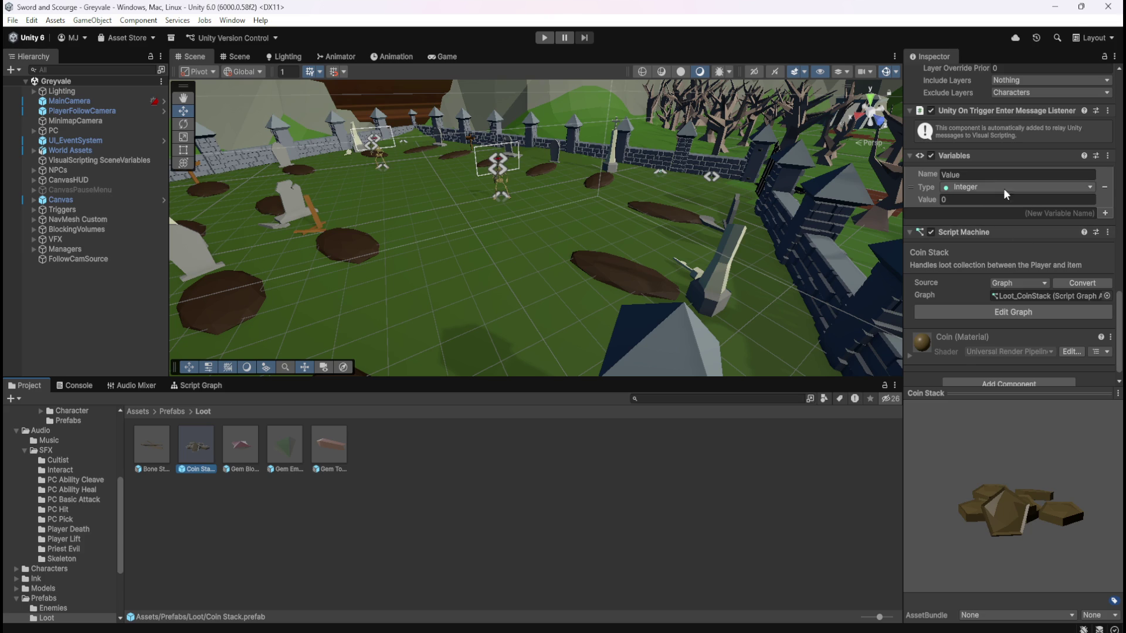
click(270, 523)
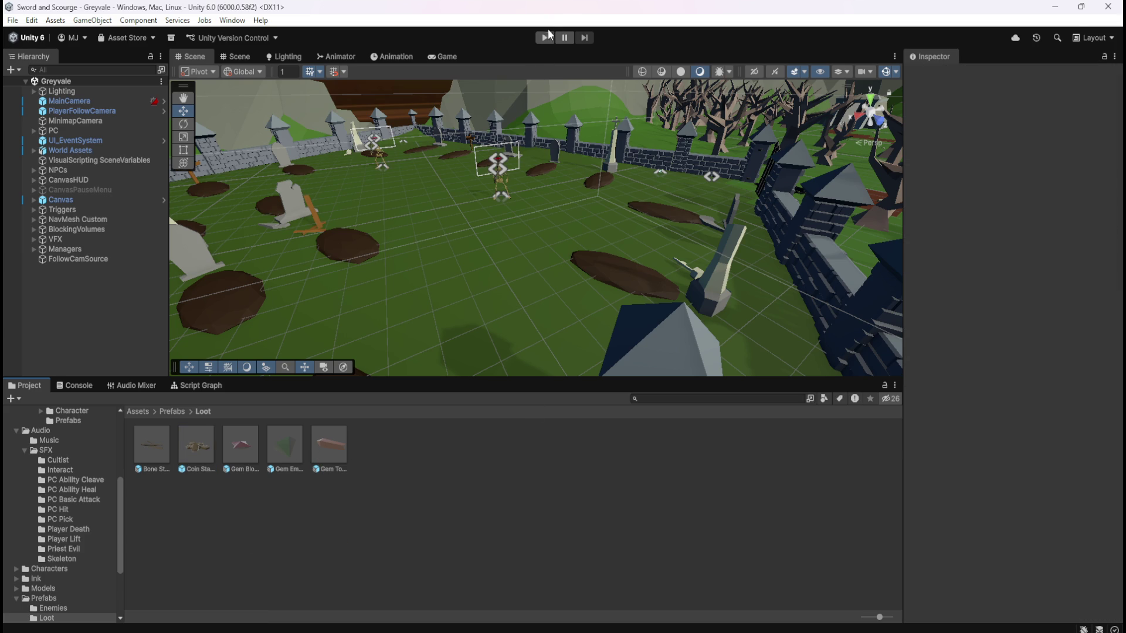
- Switch to the Game view, set Play Maximized, and start play mode
click(436, 58)
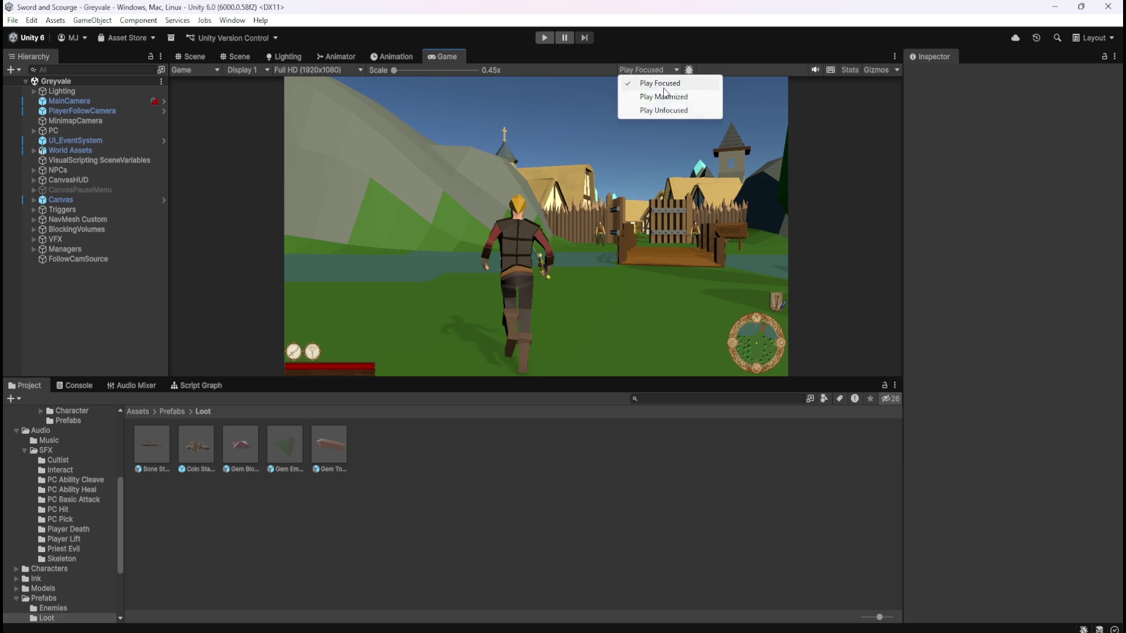
click(205, 55)
click(543, 37)
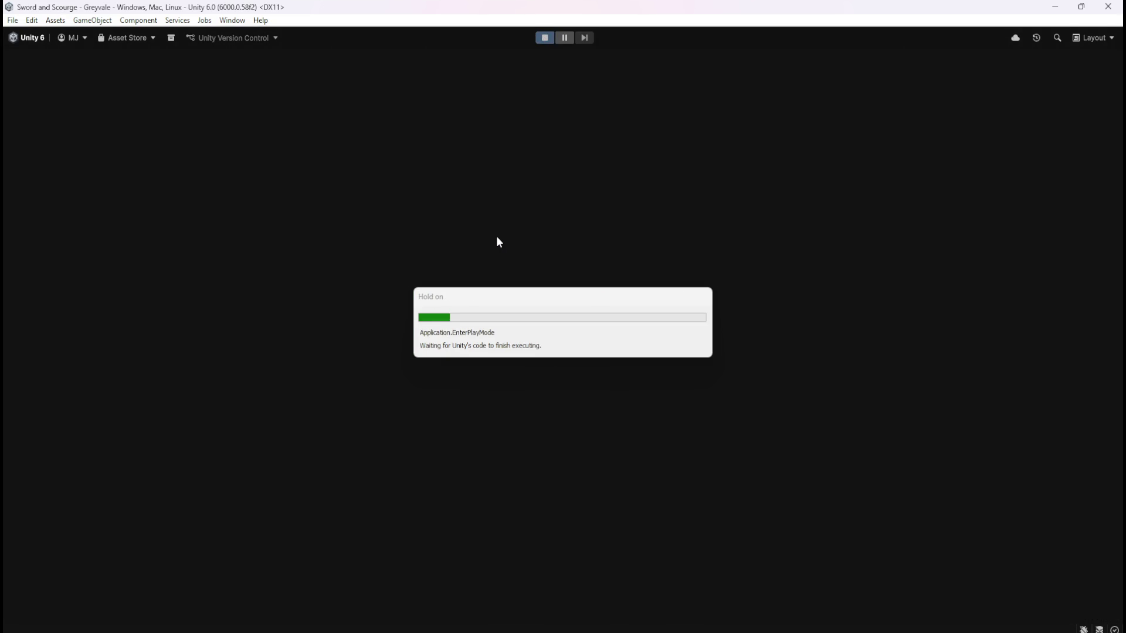
- Run the hero across the bridge, through the village and dead forest into the graveyard
key(w)
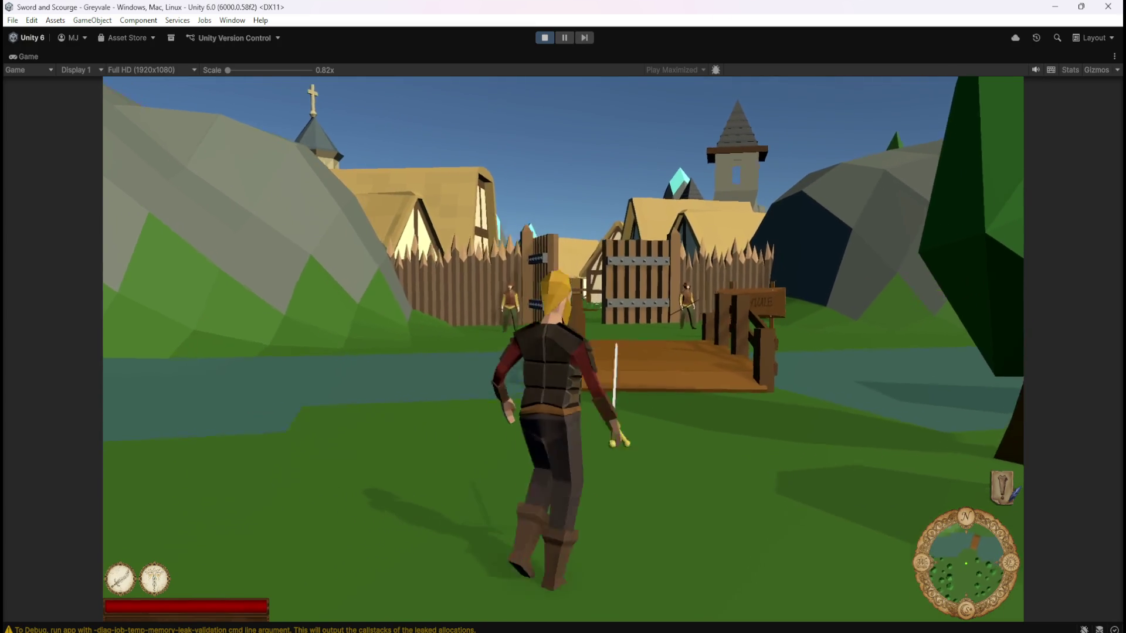
key(w)
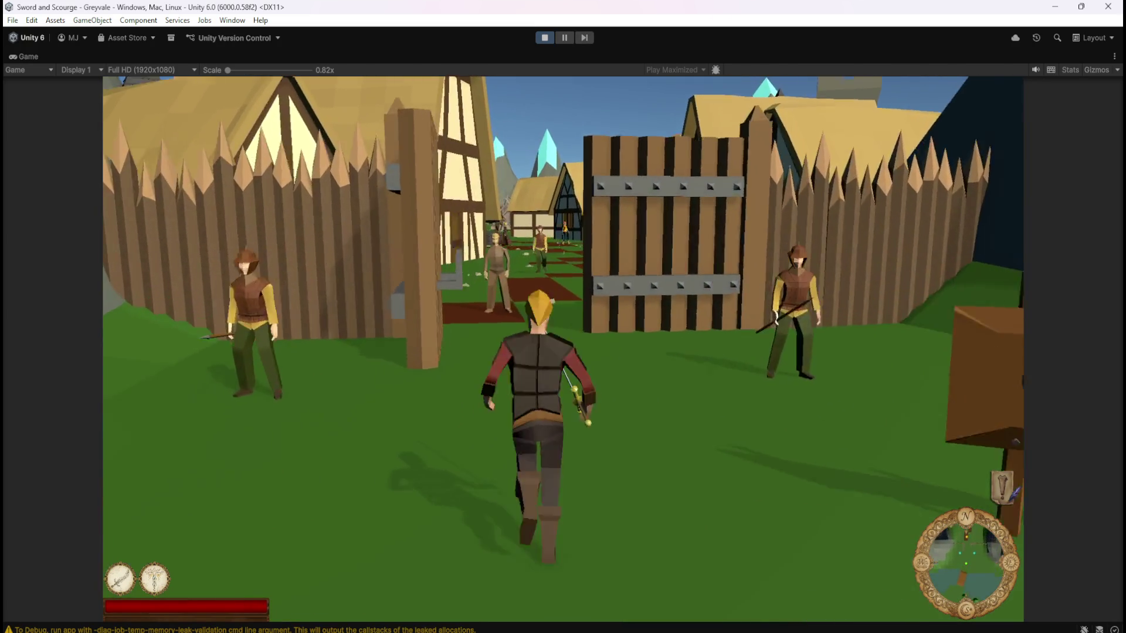
key(w)
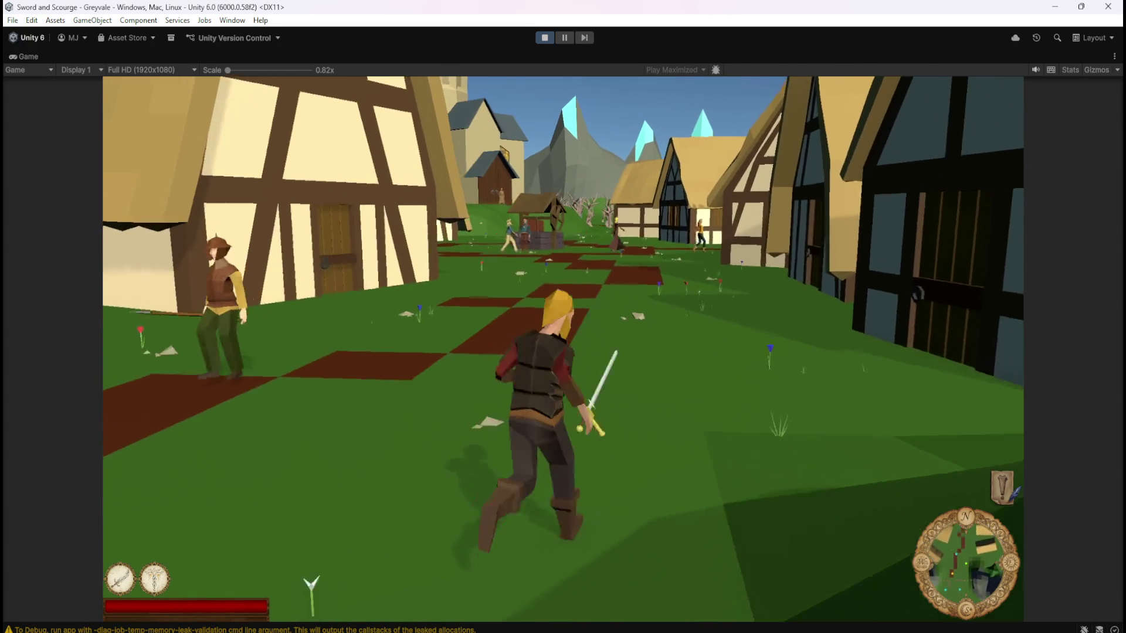
key(w)
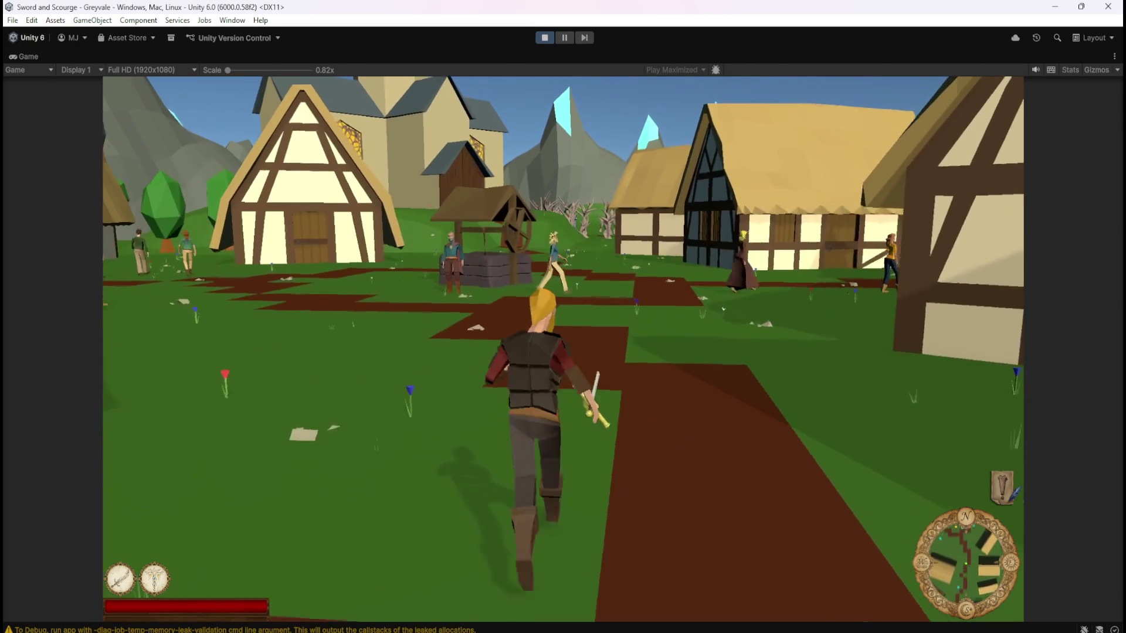
key(w)
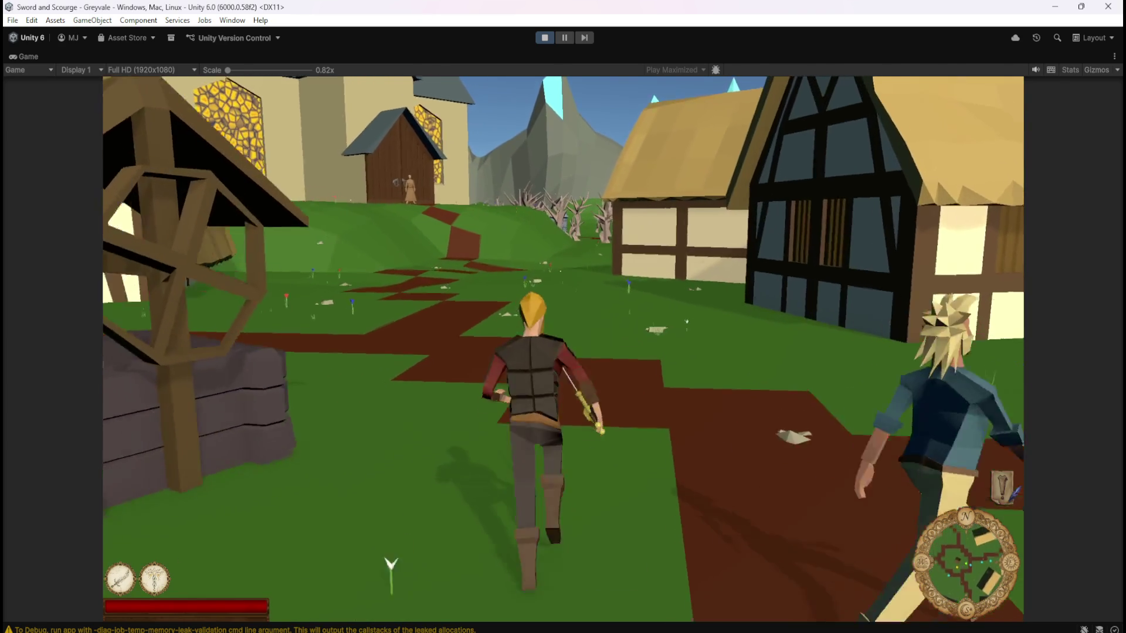
key(w)
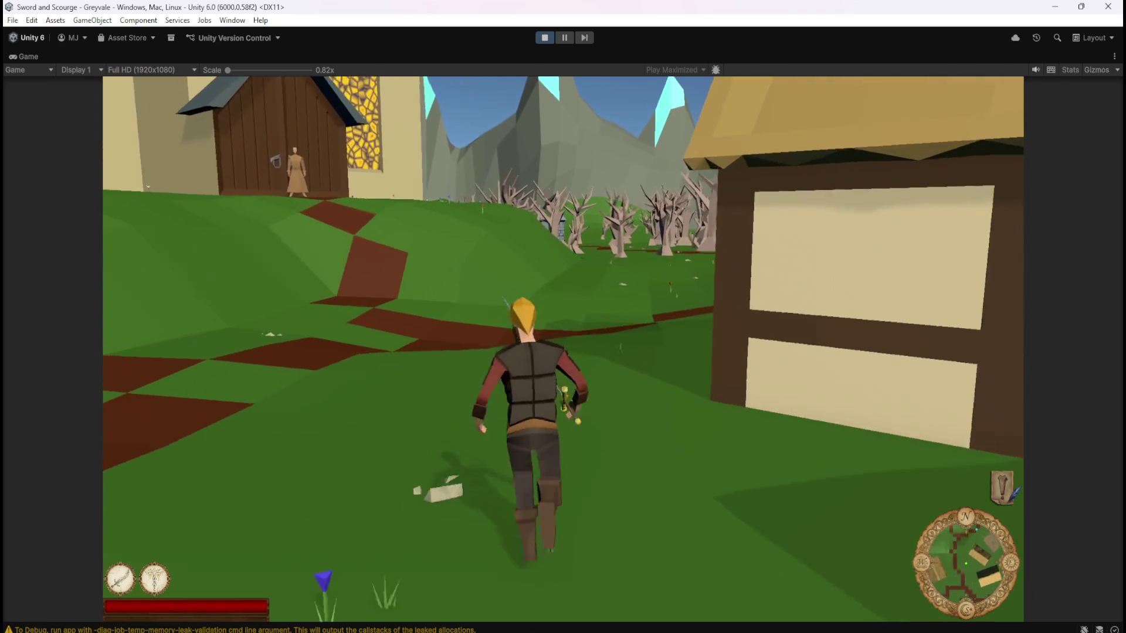
key(w)
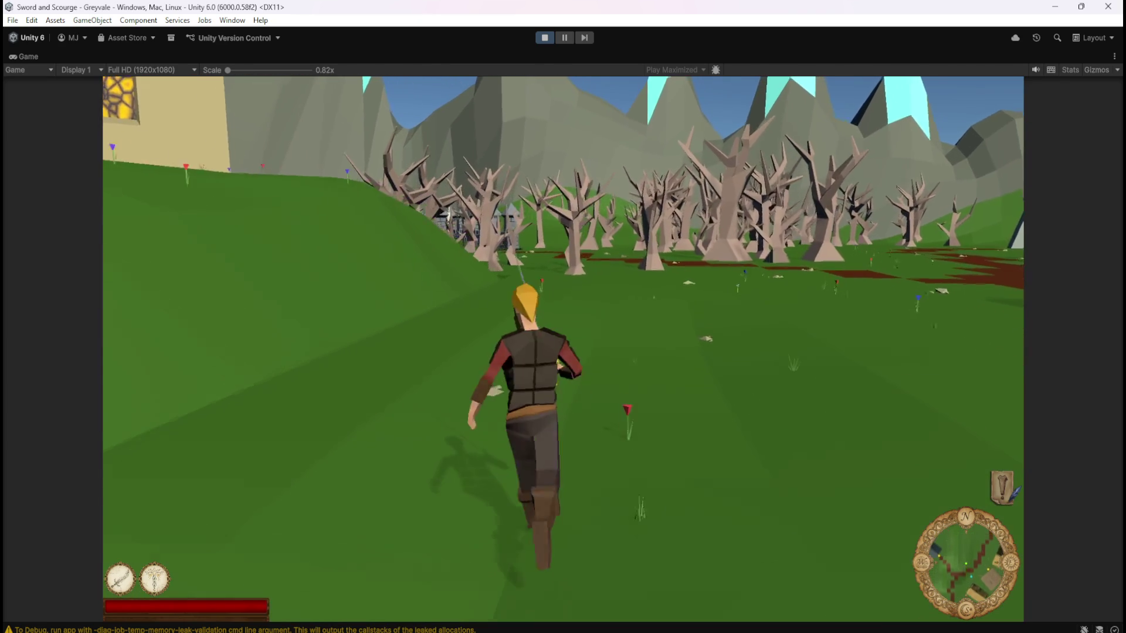
key(w)
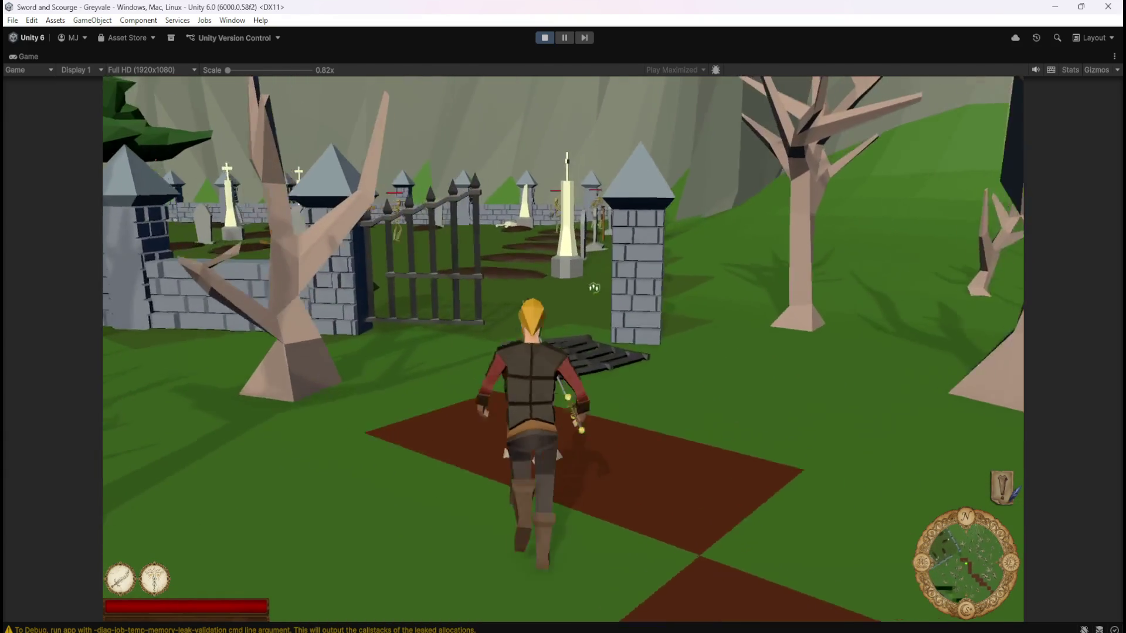
key(w)
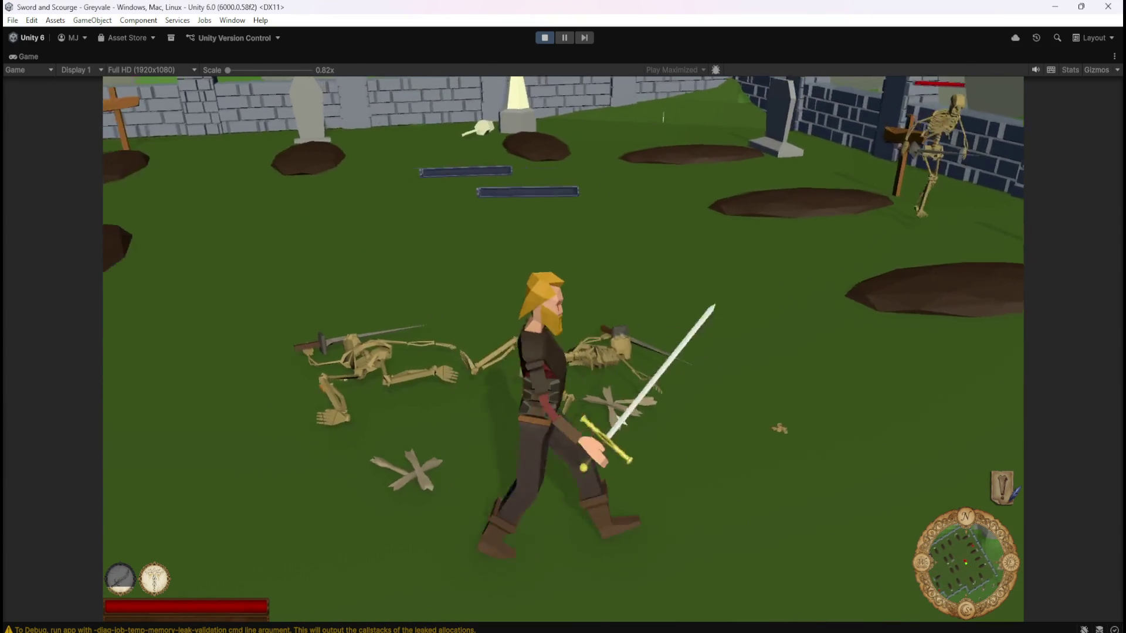
- Cut down the nearby skeleton and the skeleton by the wall with the sword
key(w)
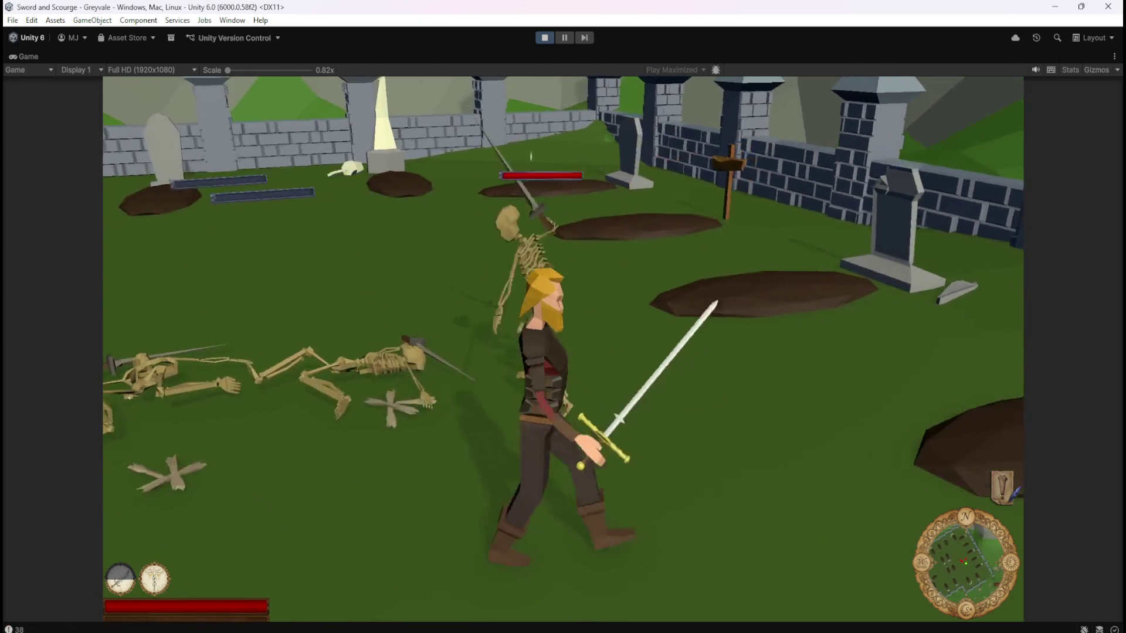
key(w)
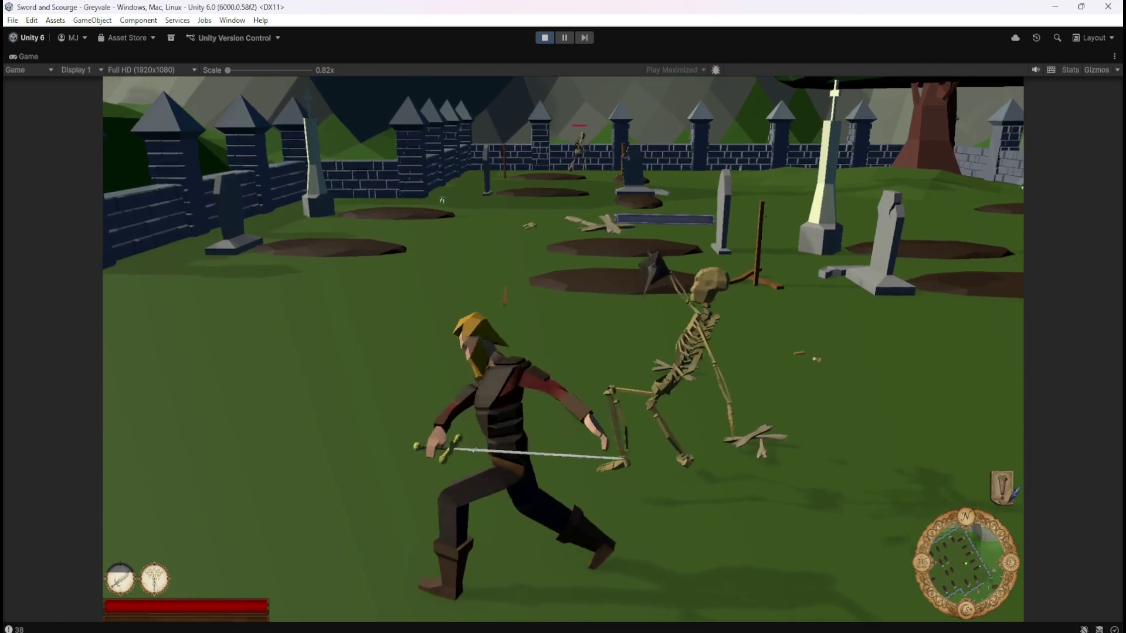
click(442, 200)
key(w)
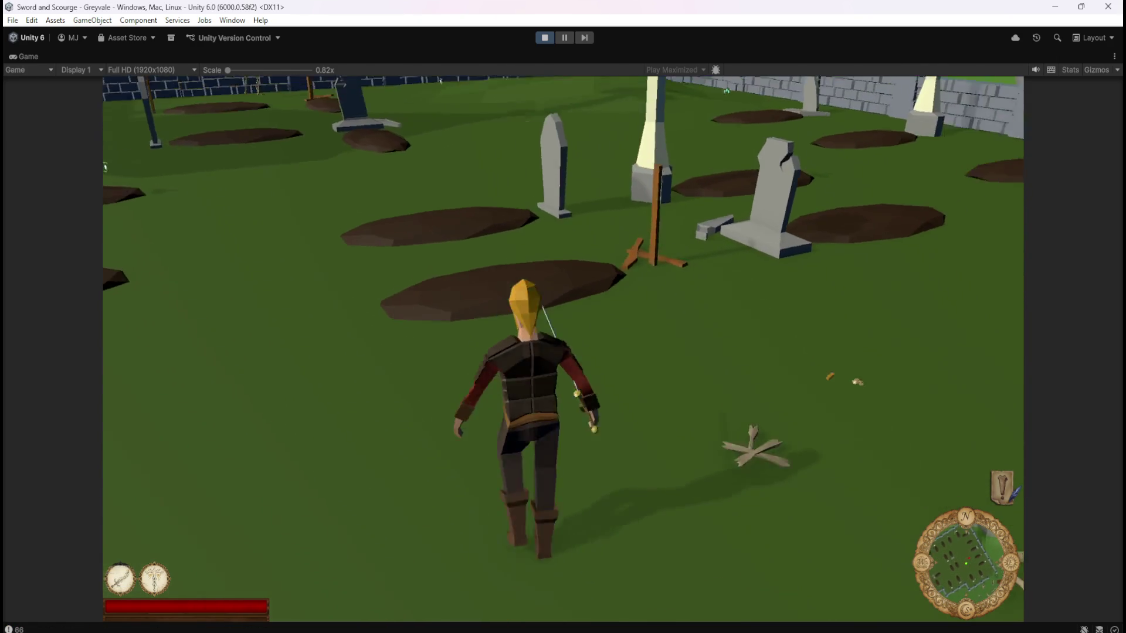
key(w)
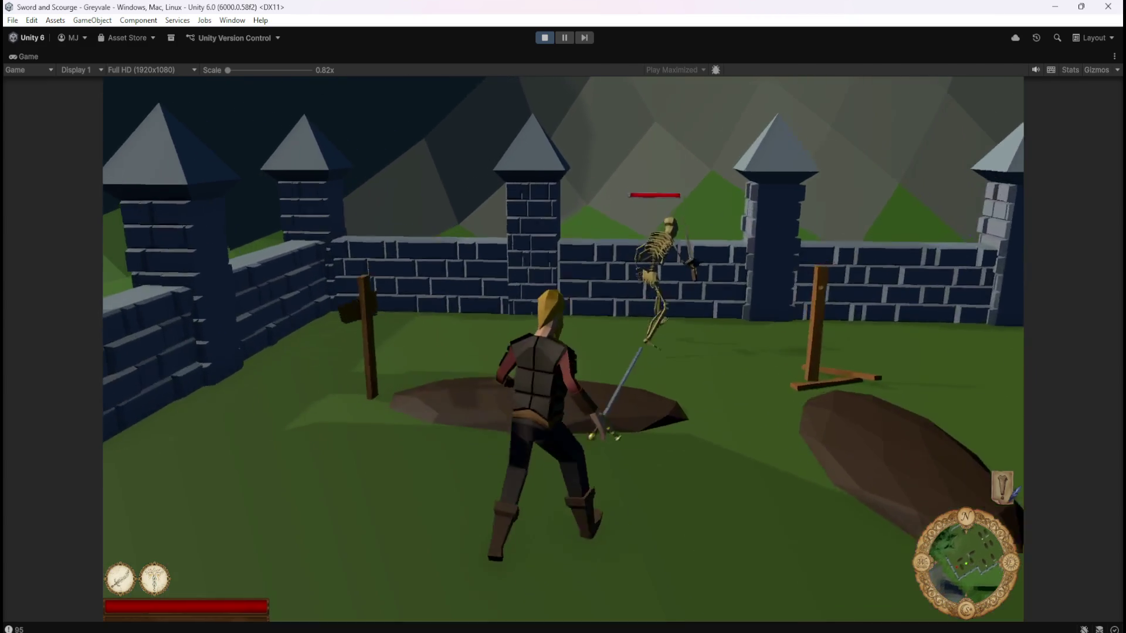
click(826, 285)
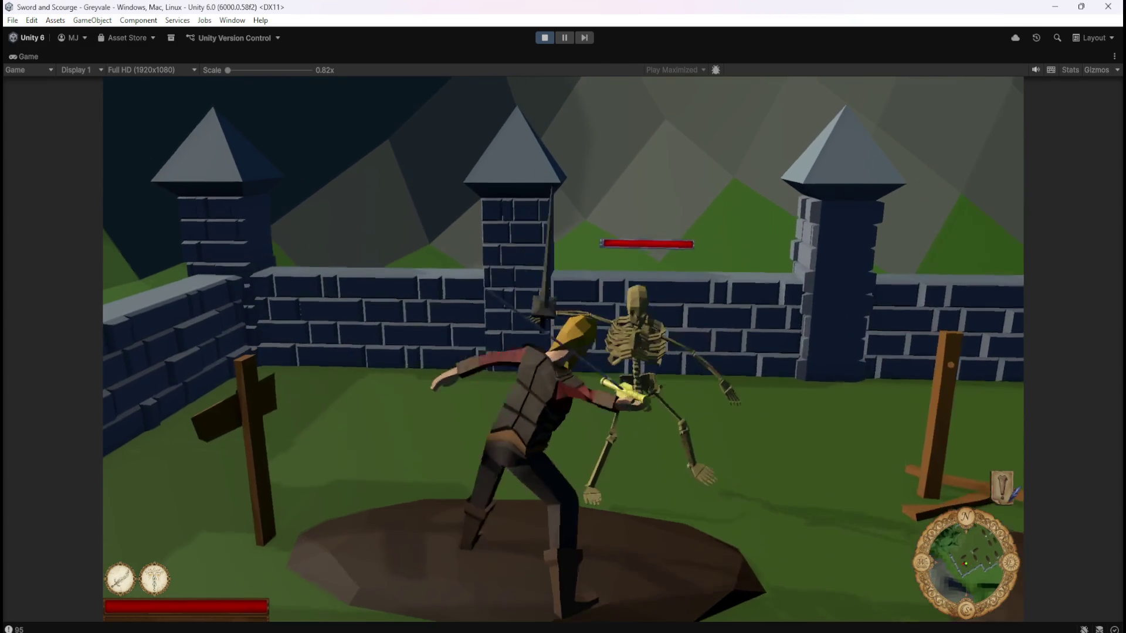
- Run across the graveyard among the tombstones toward the iron gate and tree
key(w)
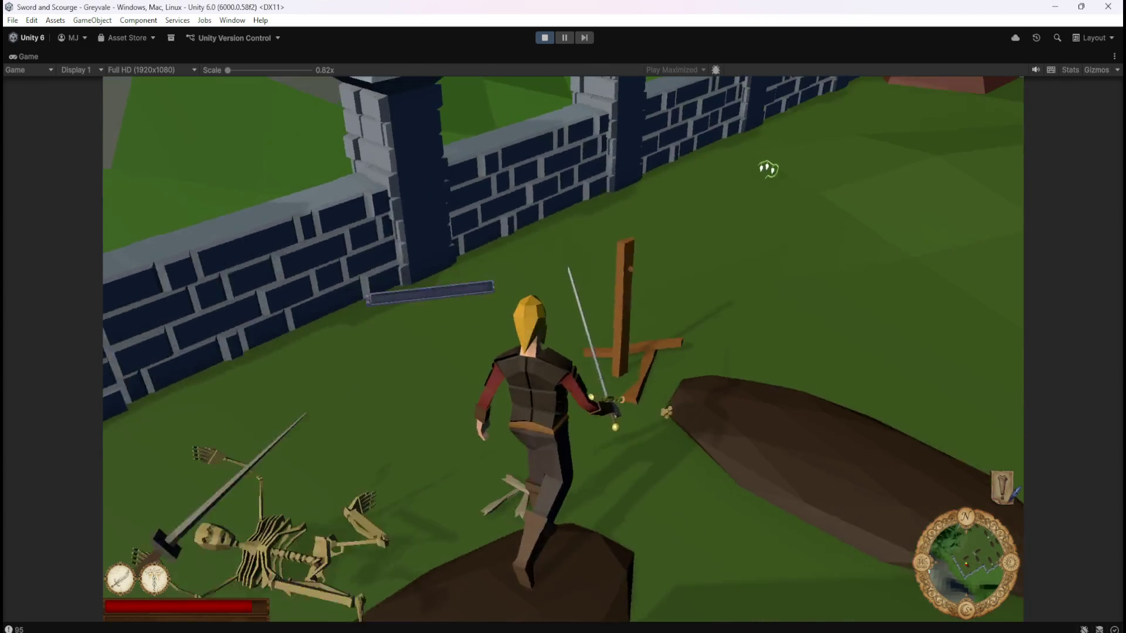
key(w)
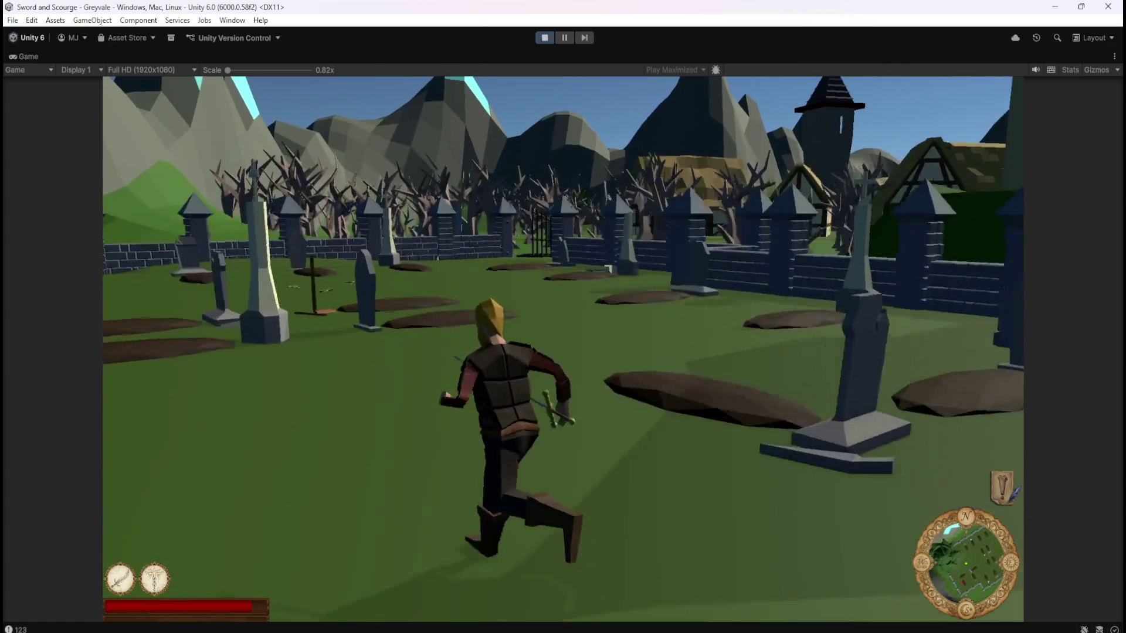
key(w)
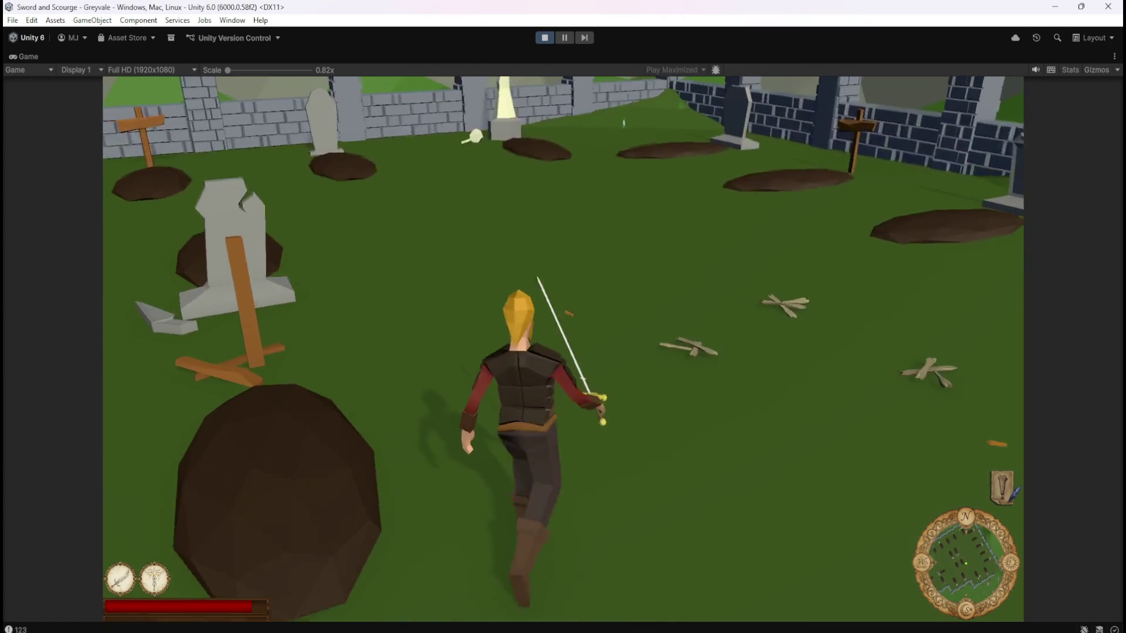
key(w)
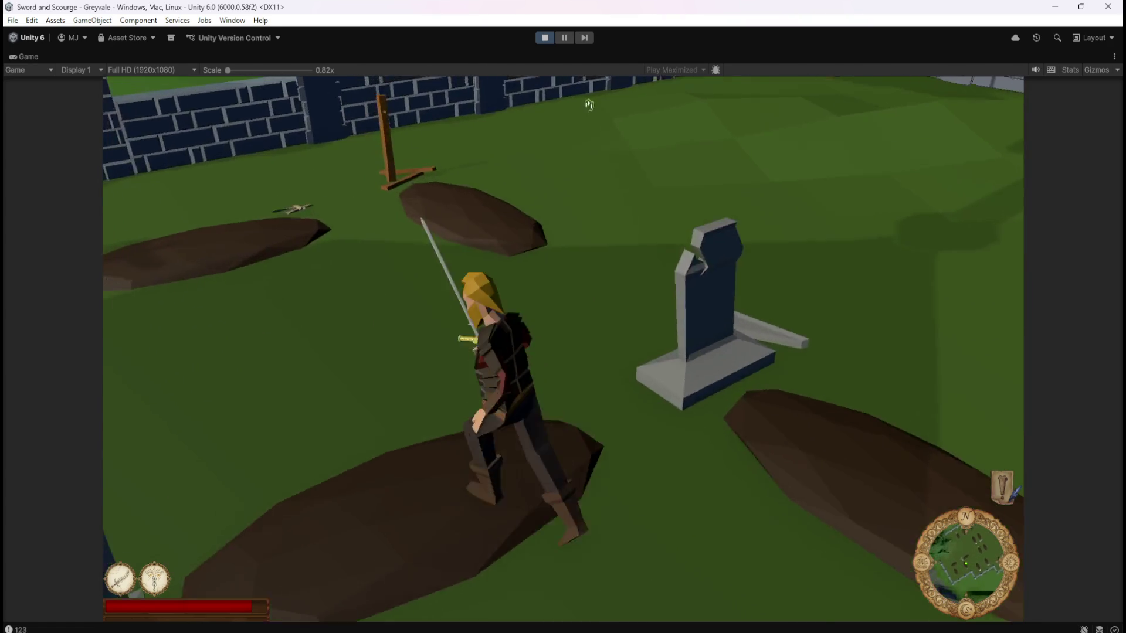
key(w)
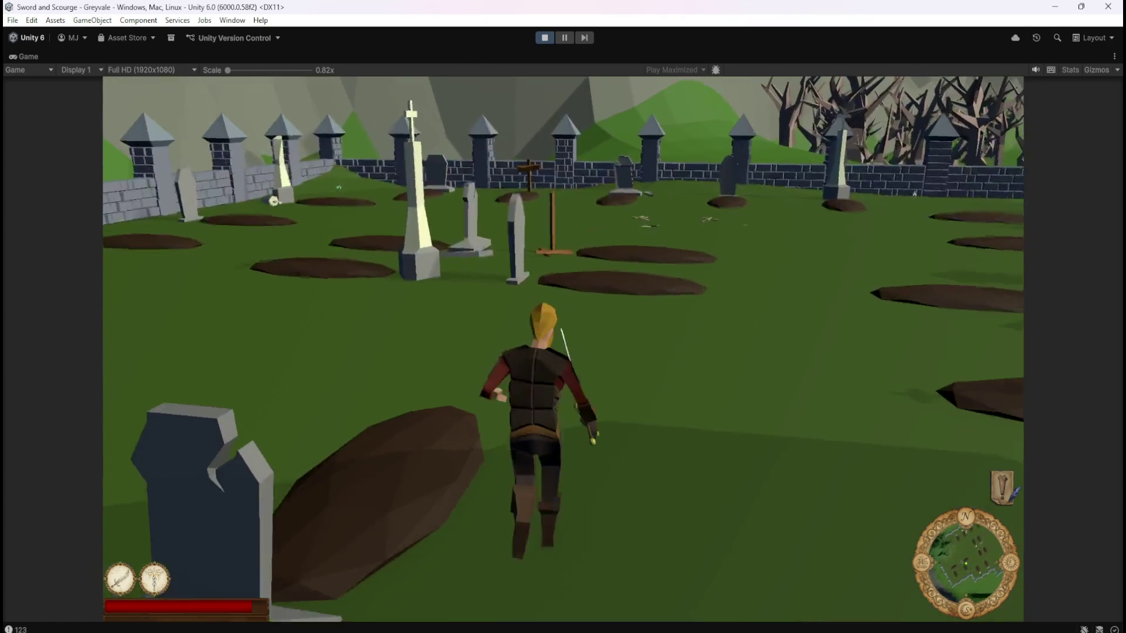
key(w)
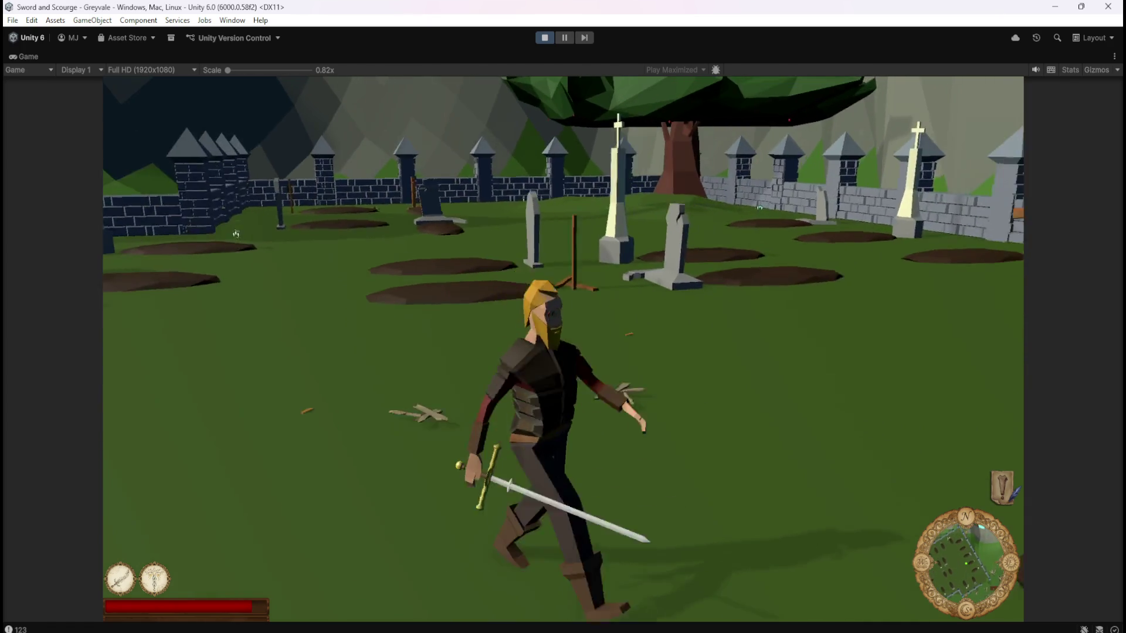
key(w)
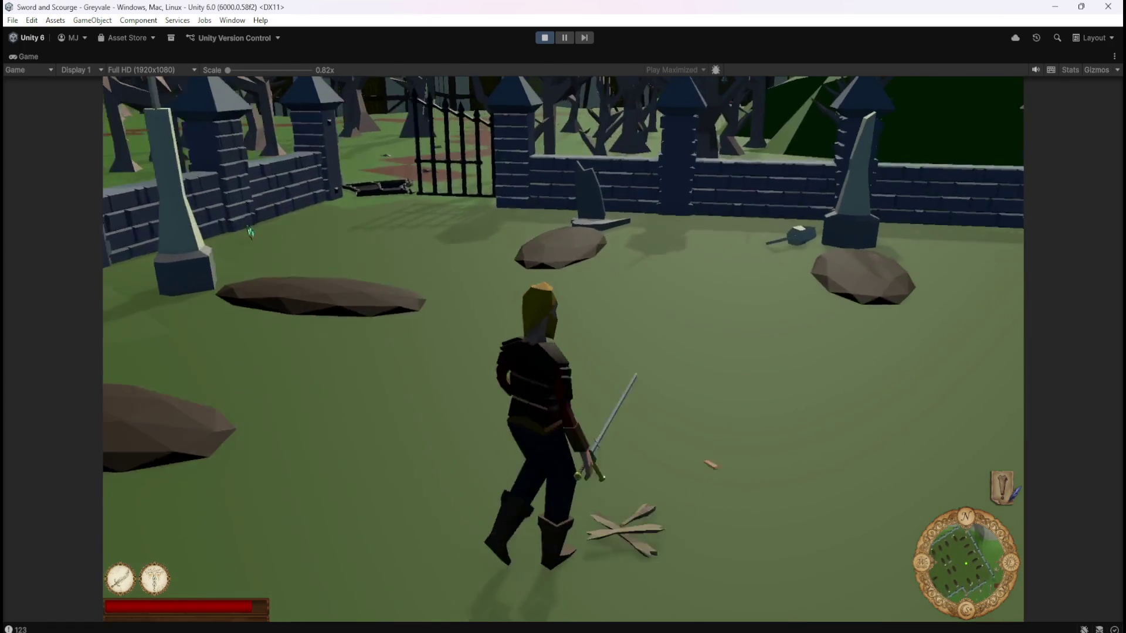
key(w)
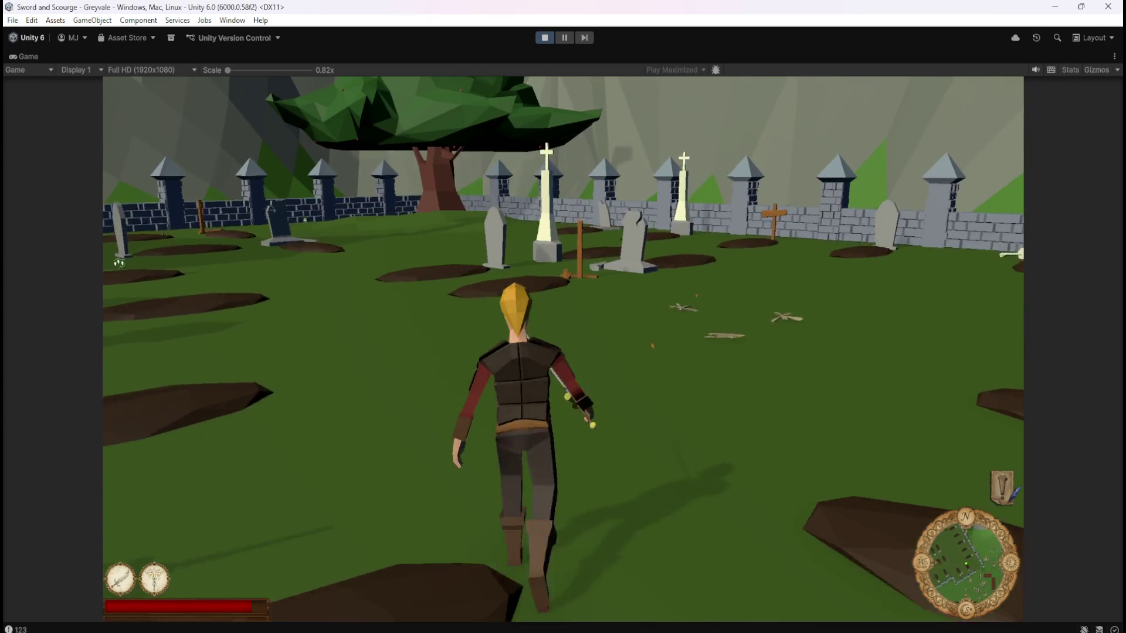
key(w)
key(w)
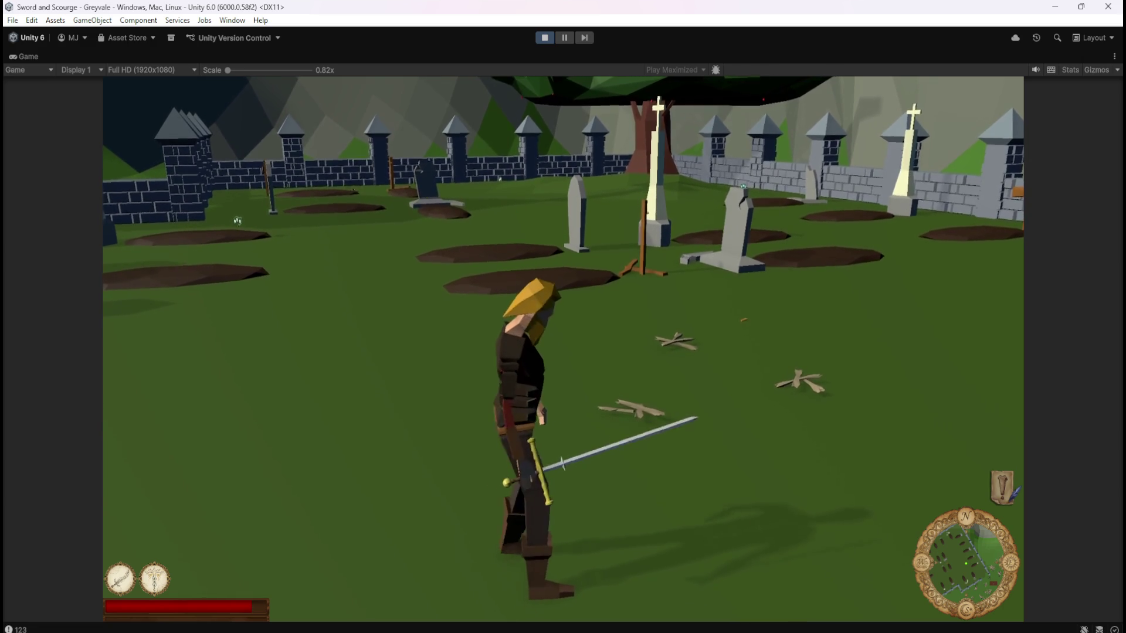
- Charge the skeletons, slashing them down with the sword and the ability 1 key
key(w)
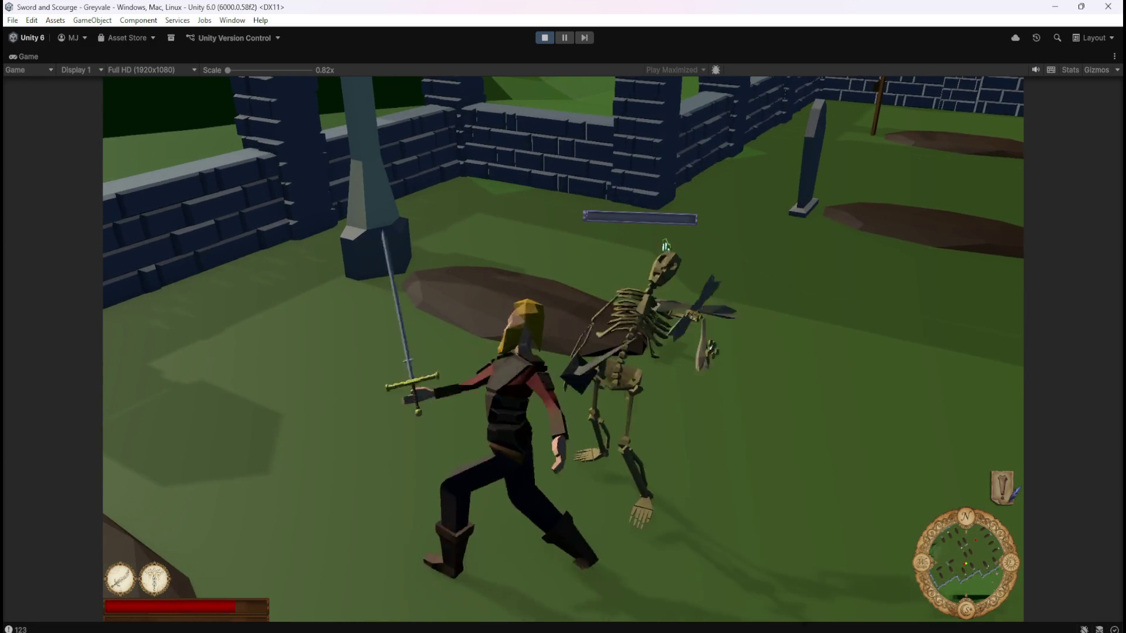
key(w)
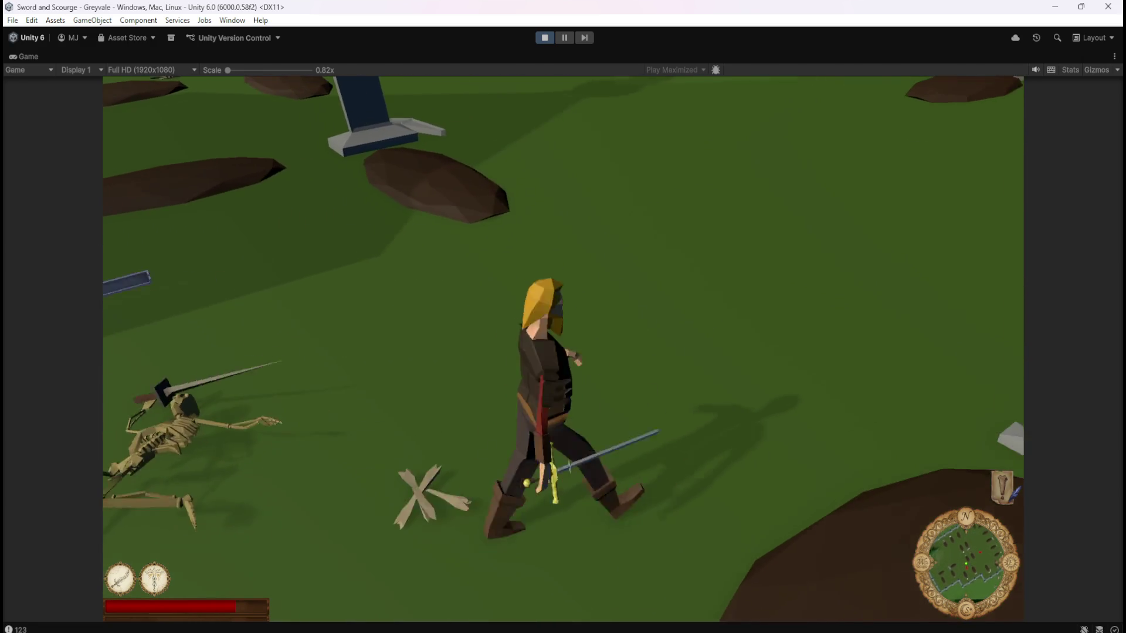
key(w)
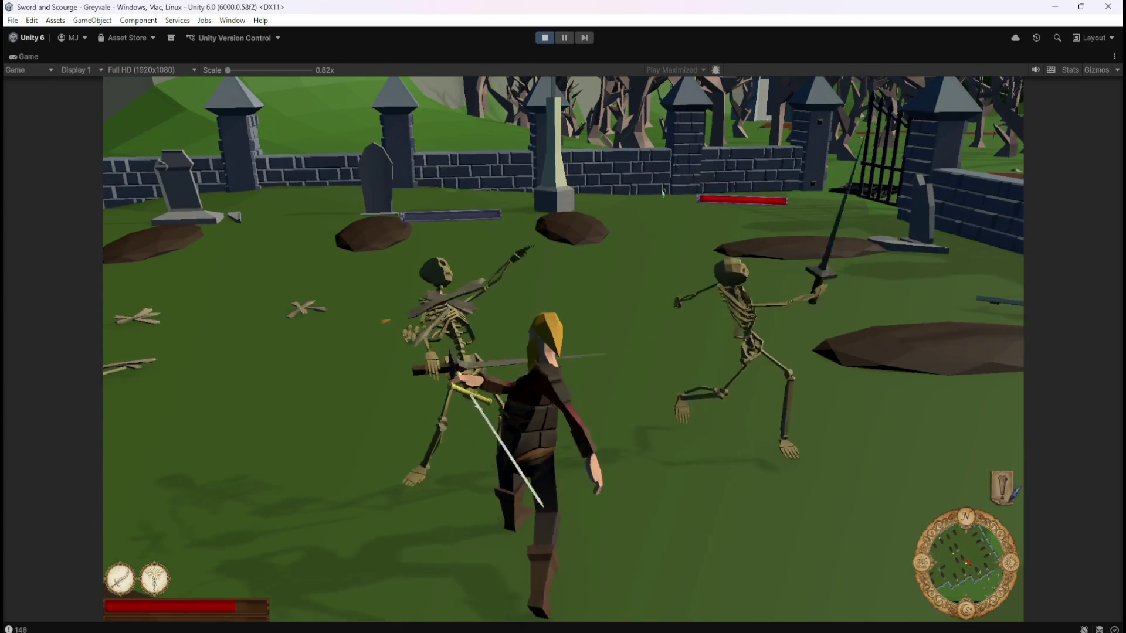
click(662, 192)
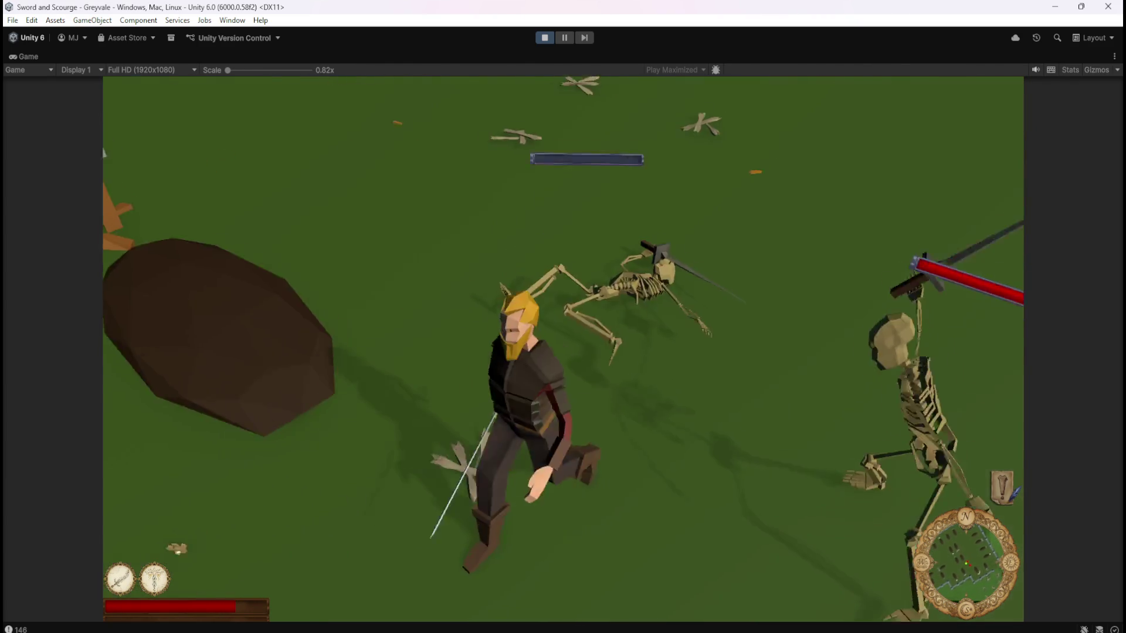
key(w)
key(1)
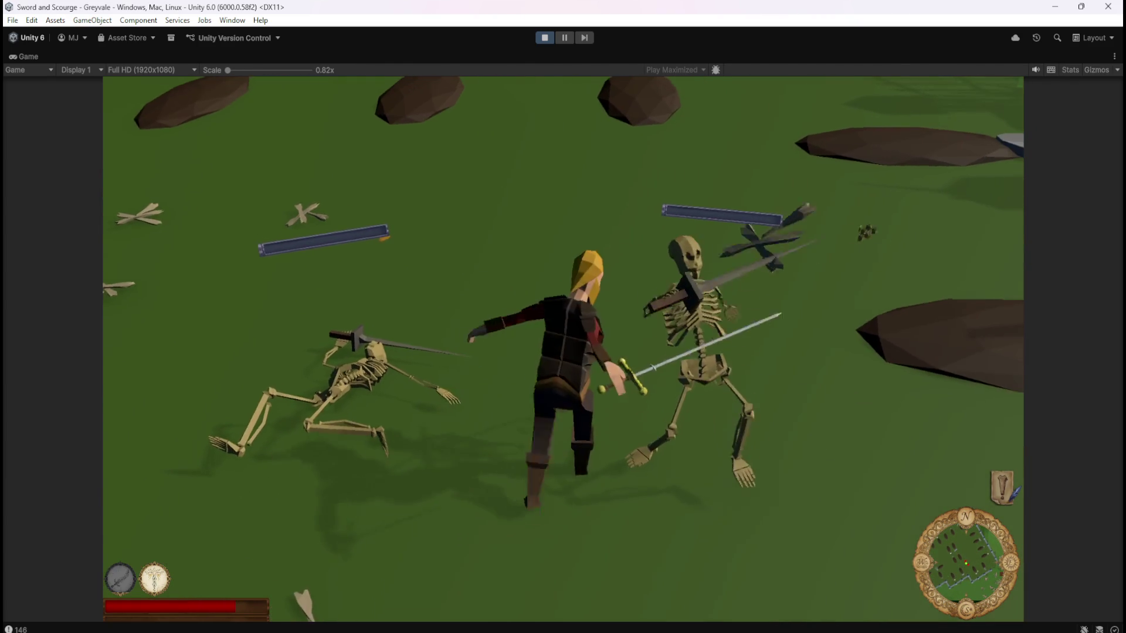
key(w)
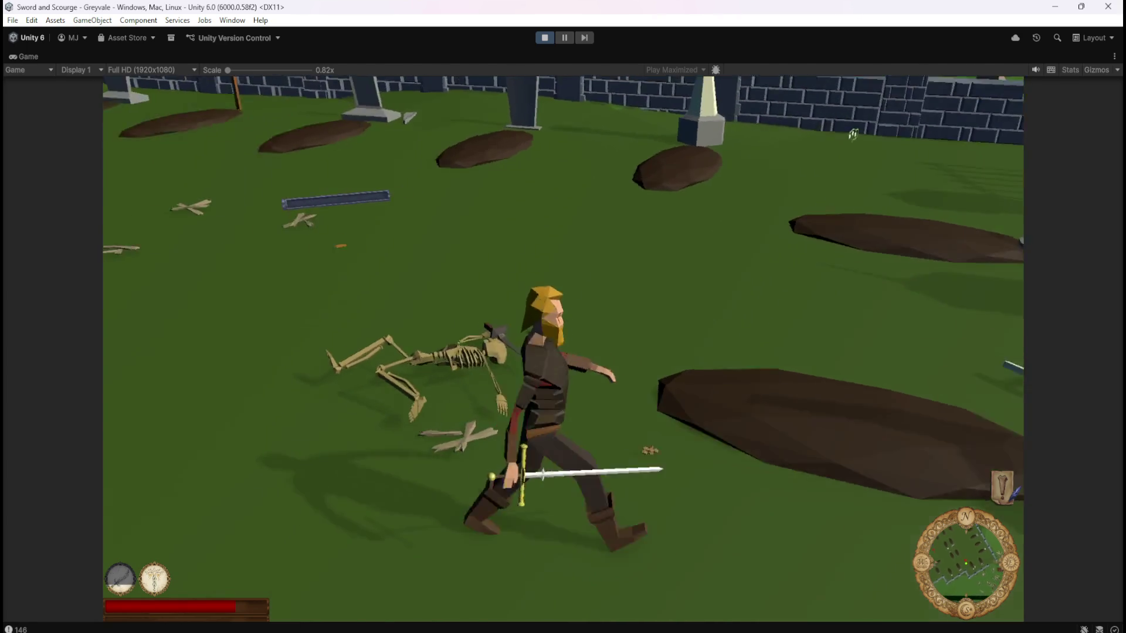
- Circle and cut down the skeleton by the far wall, then head back toward the graves
key(w)
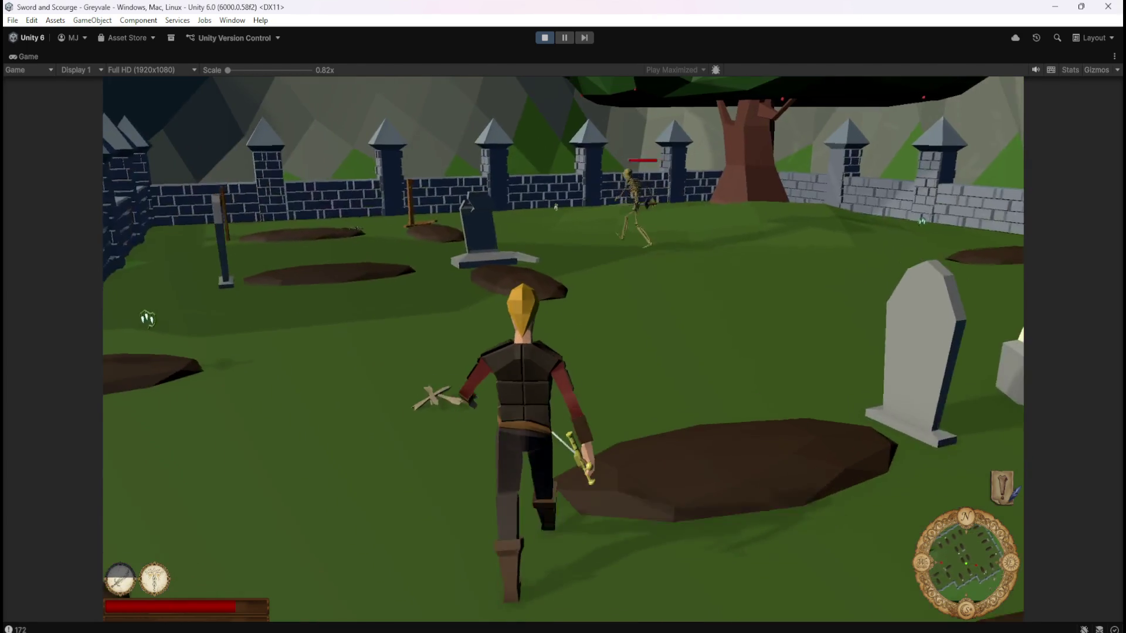
key(w)
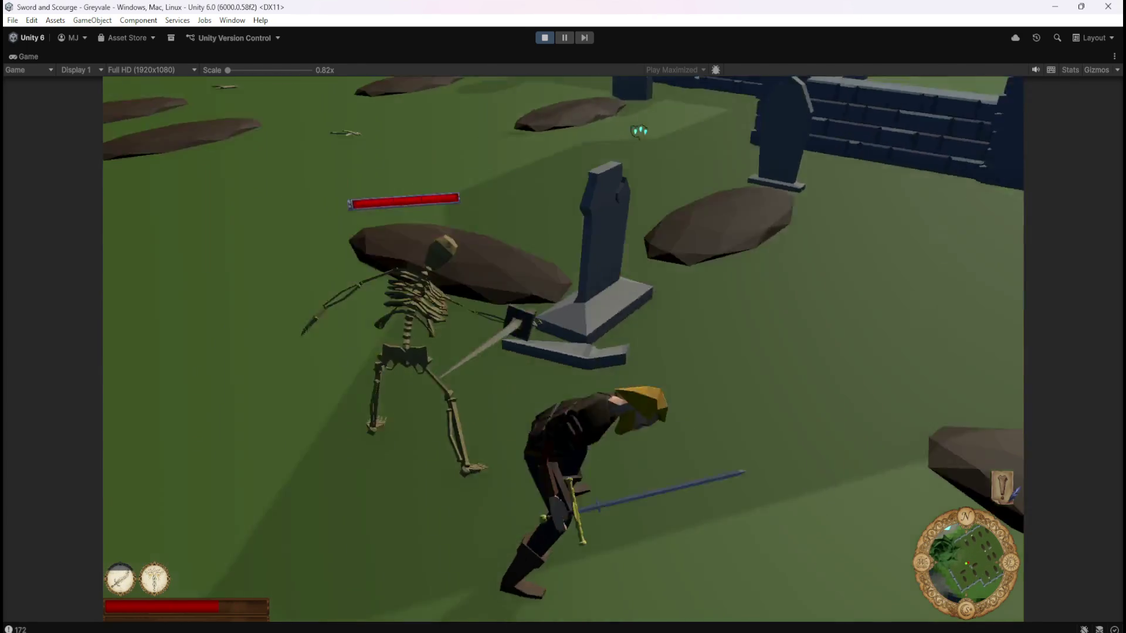
key(a)
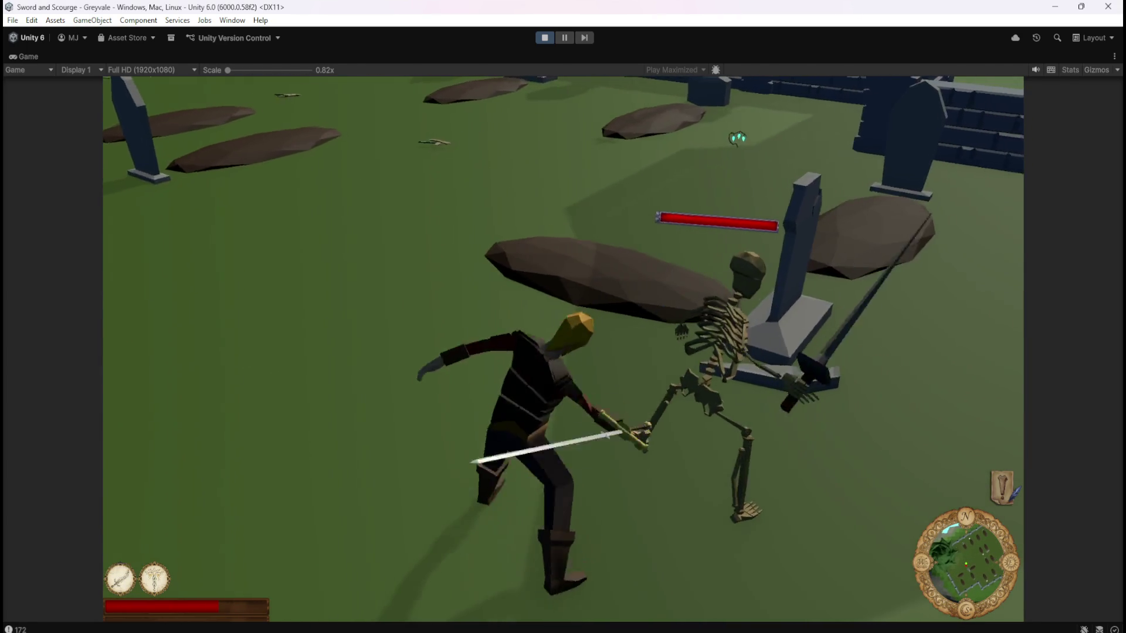
key(w)
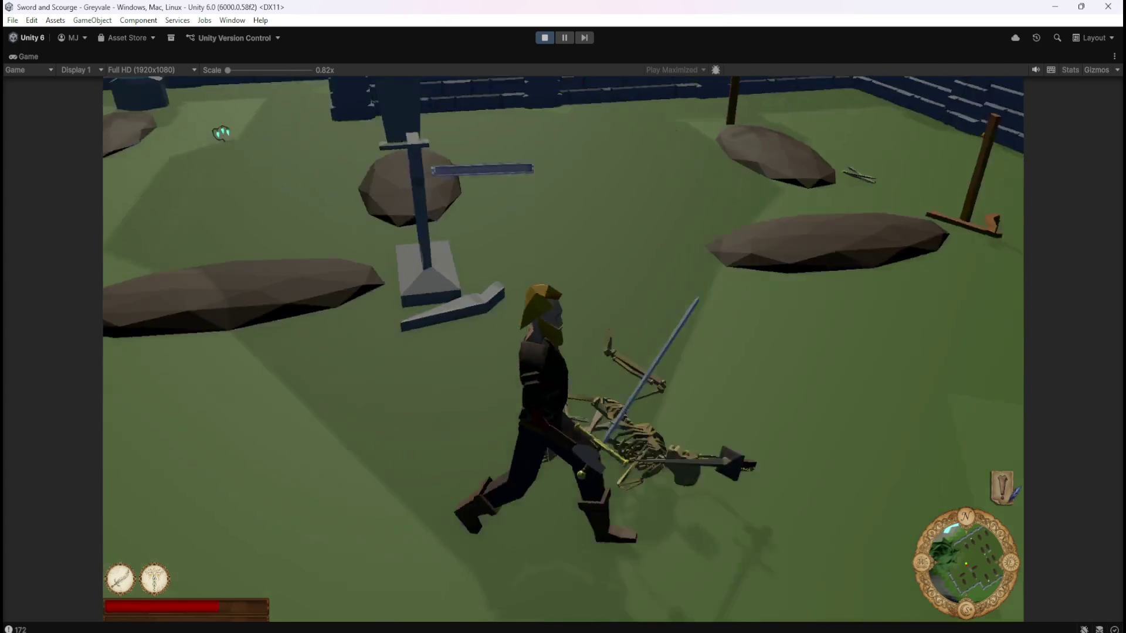
key(a)
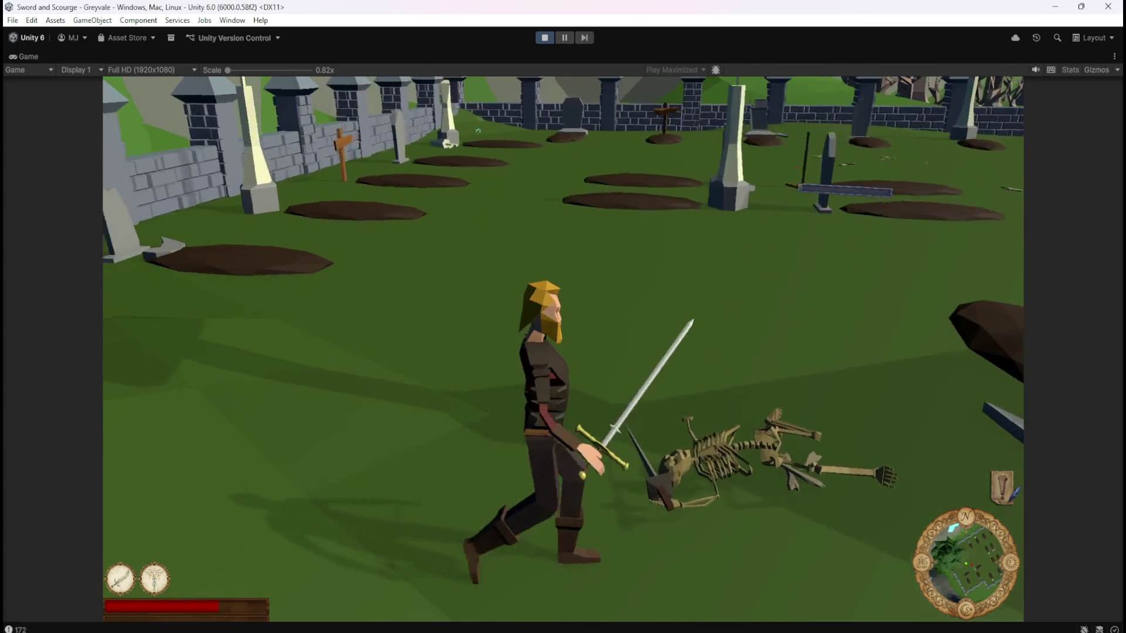
key(w)
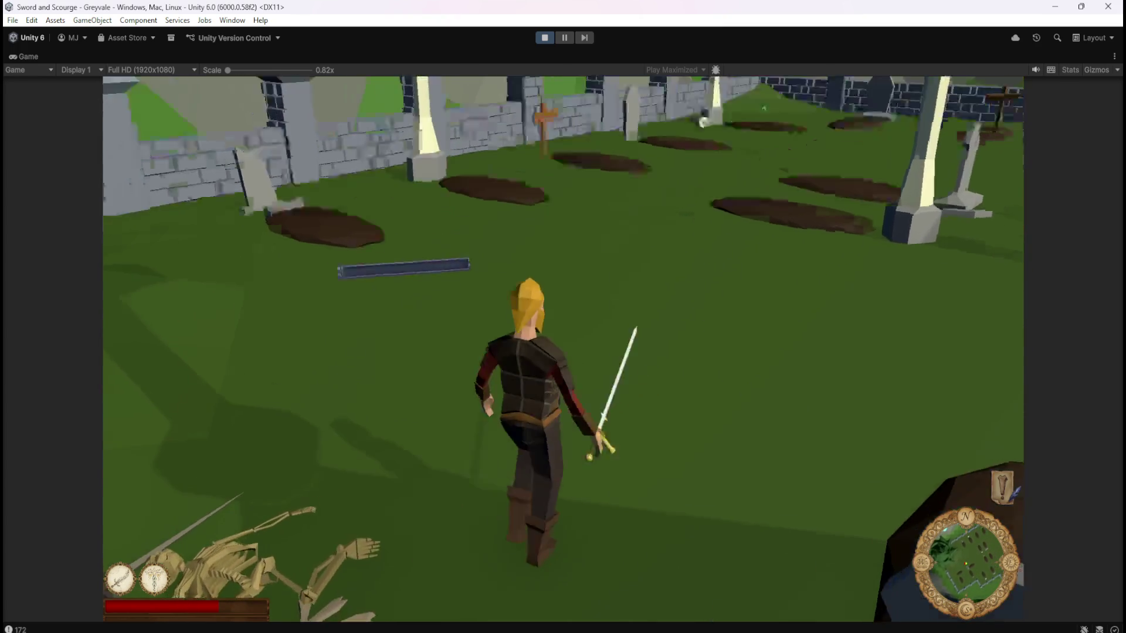
key(s)
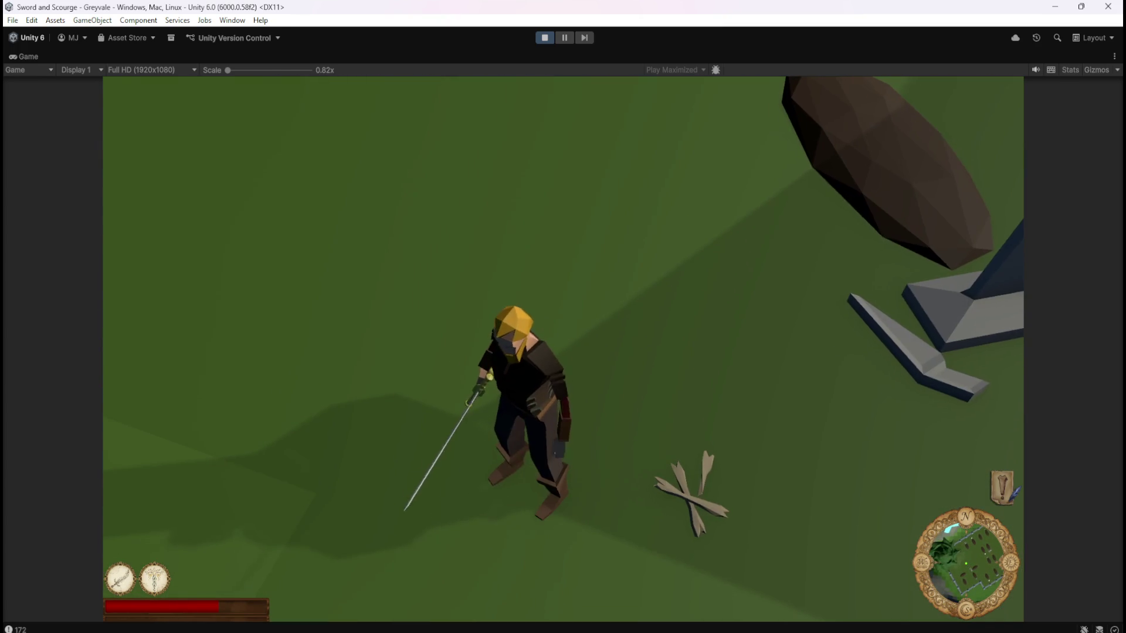
key(w)
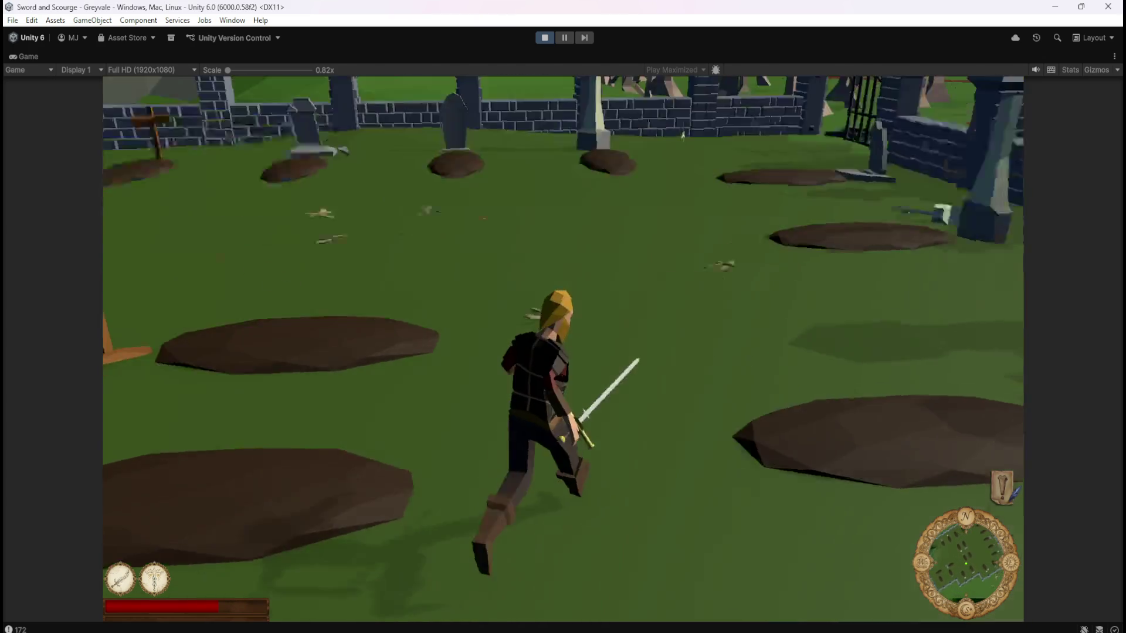
- Strike down two more skeletons near the gravestones and run on toward another
key(w)
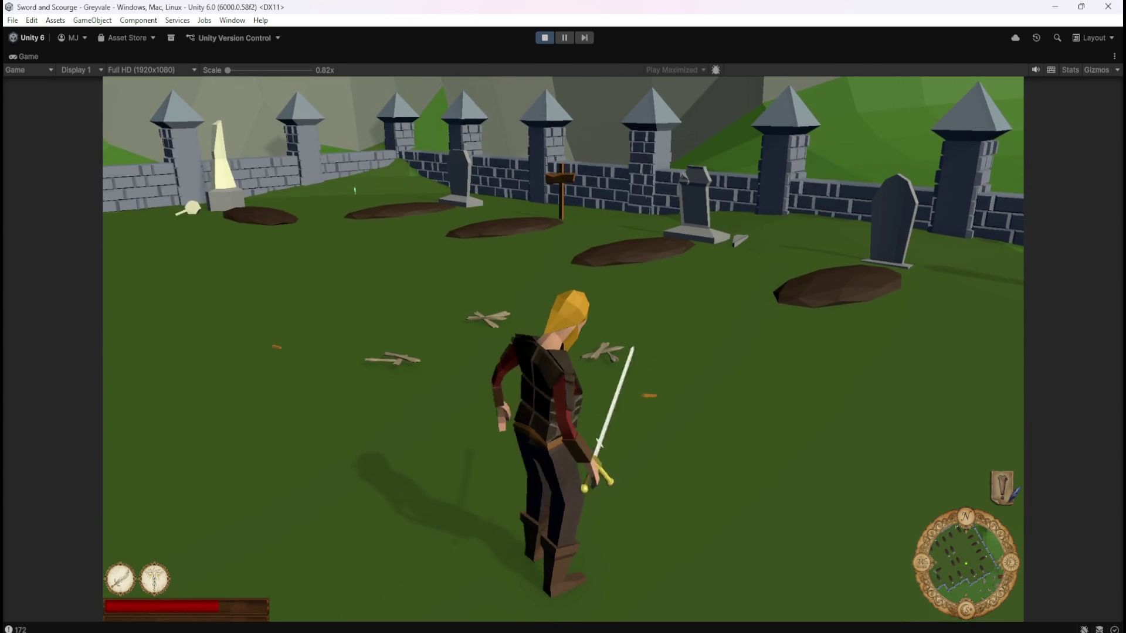
key(w)
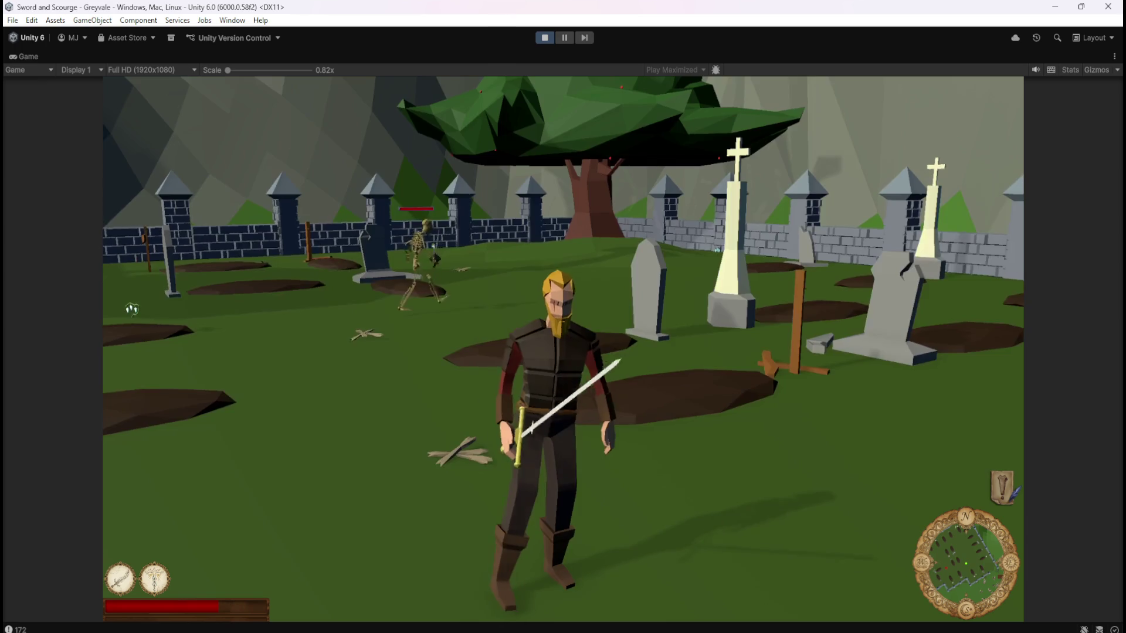
key(space)
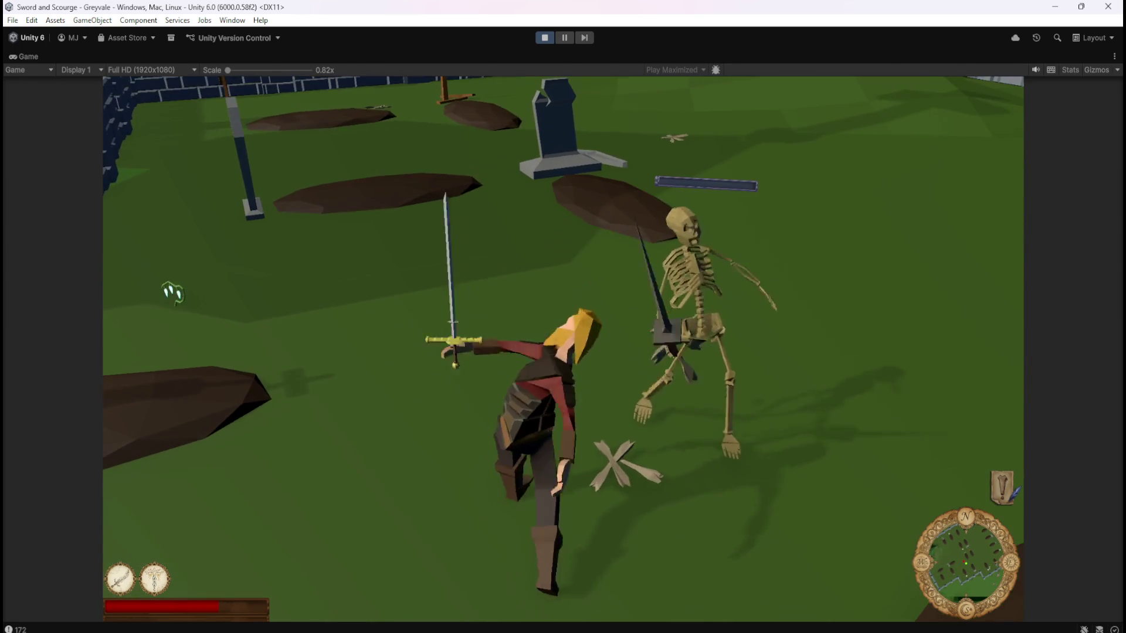
key(w)
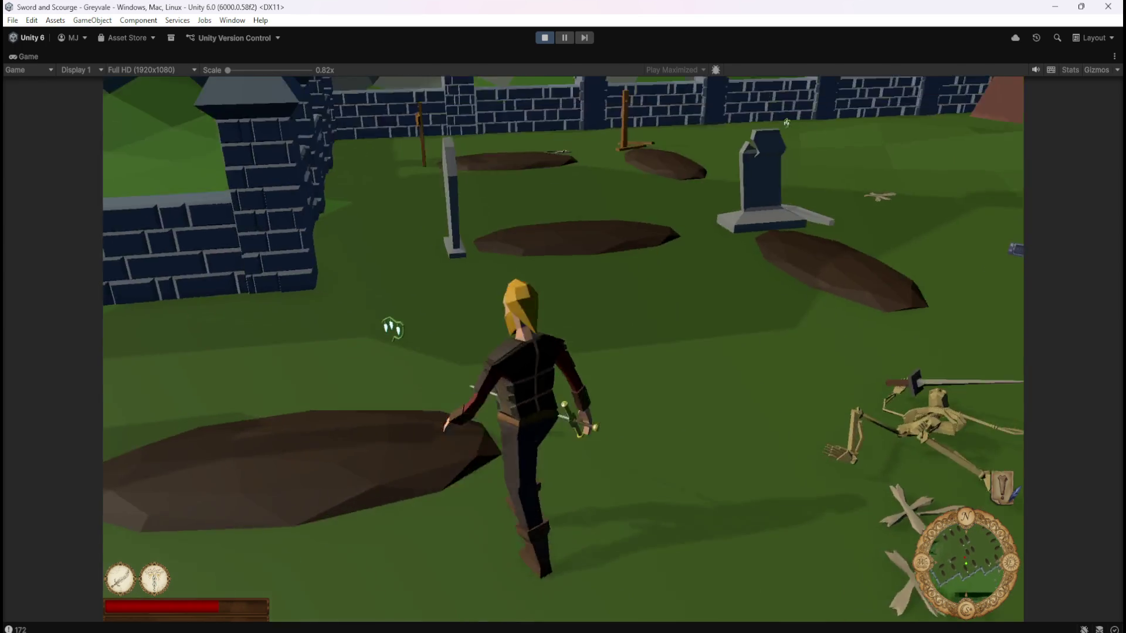
key(w)
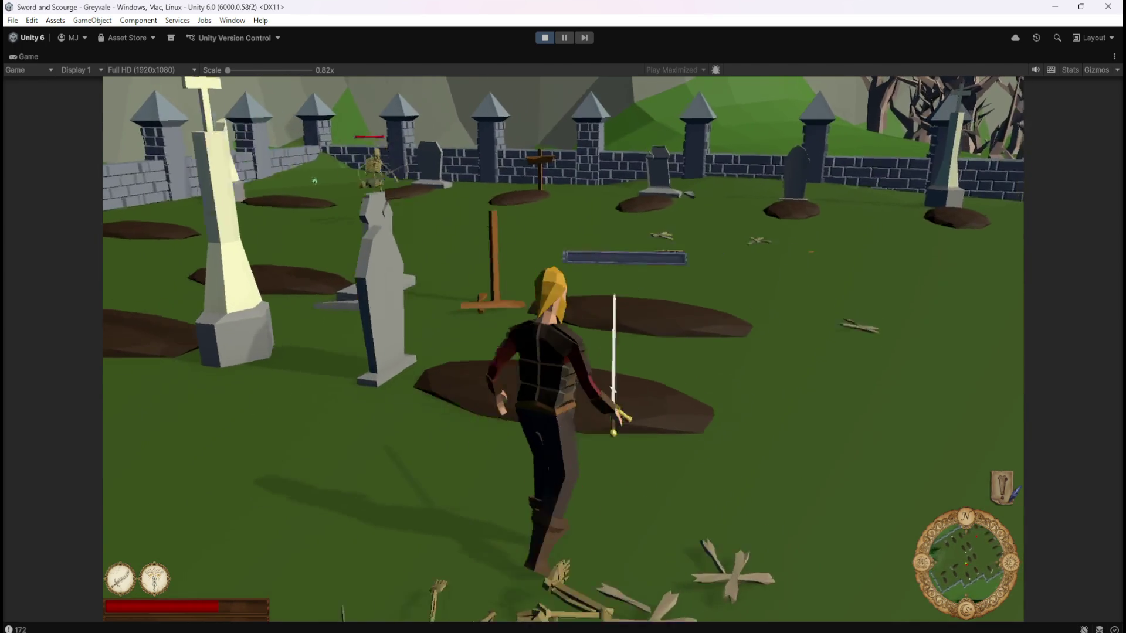
key(w)
key(space)
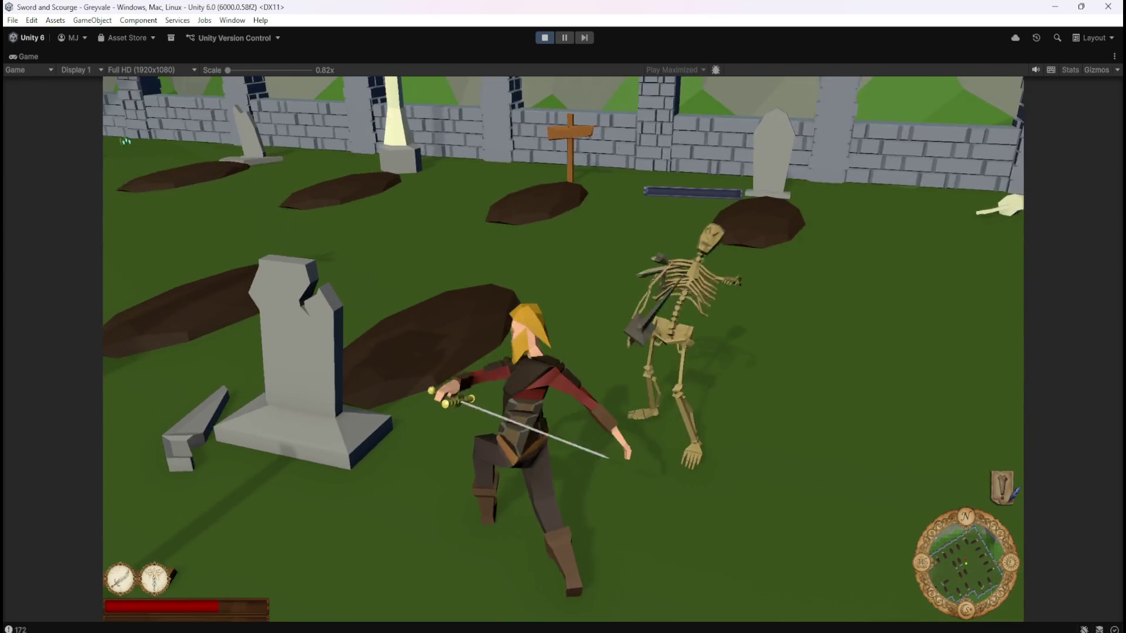
key(w)
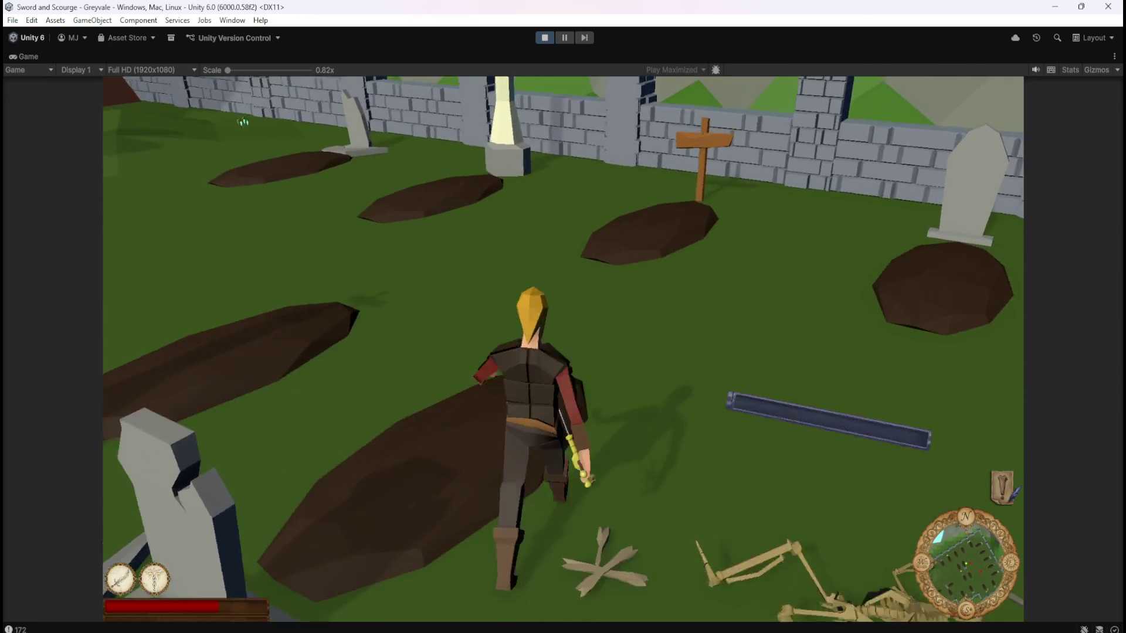
key(w)
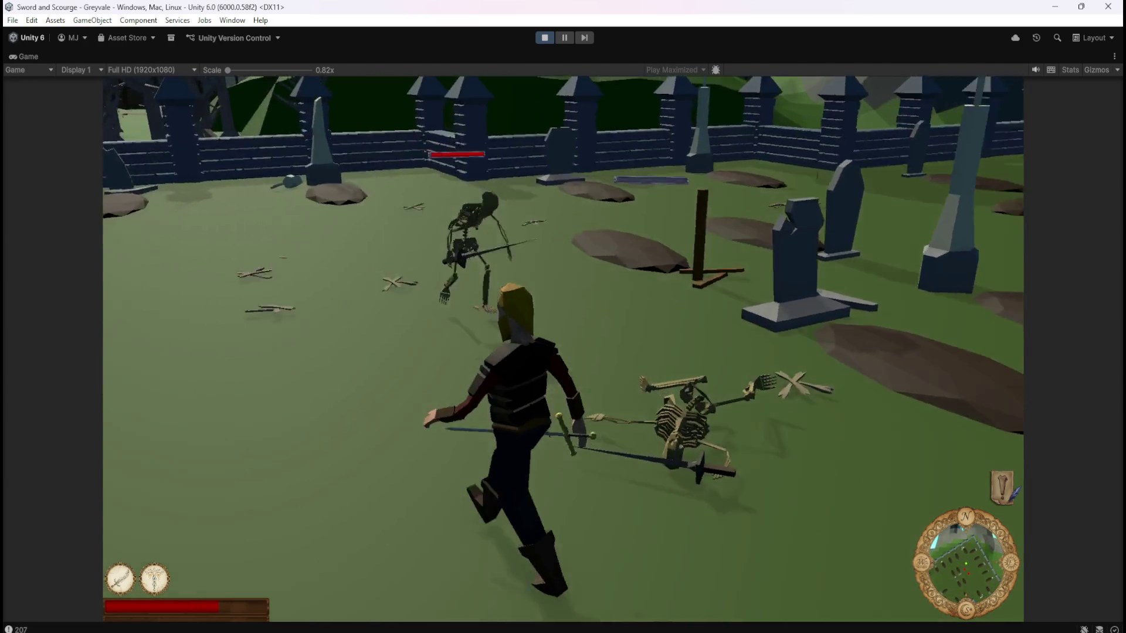
- Finish the standing skeleton and attack the next one with the sword
key(w)
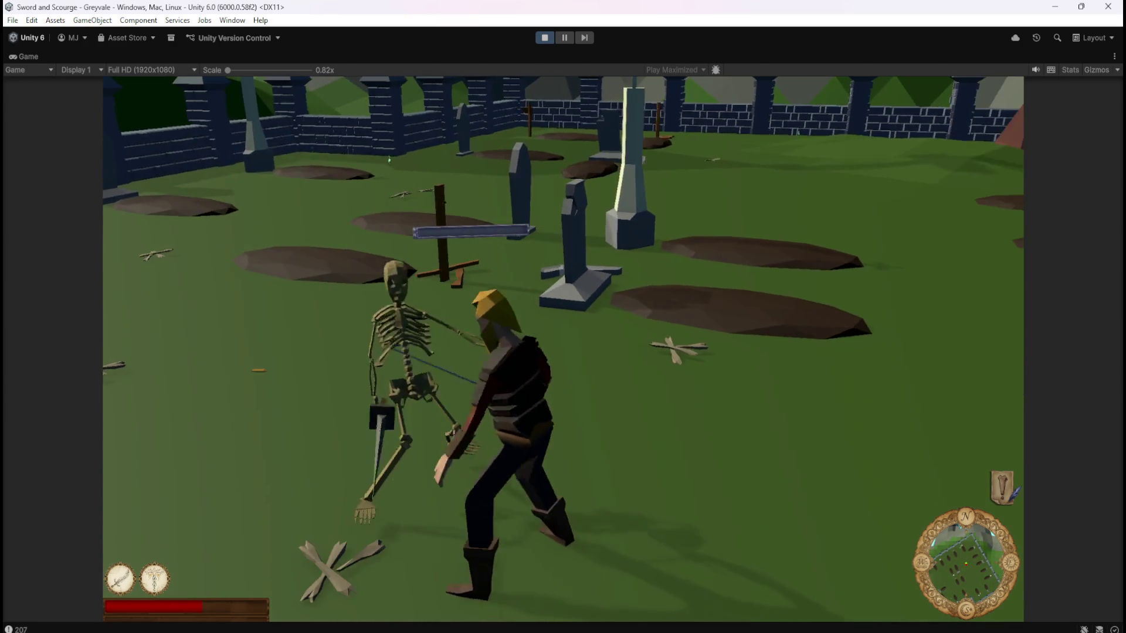
key(w)
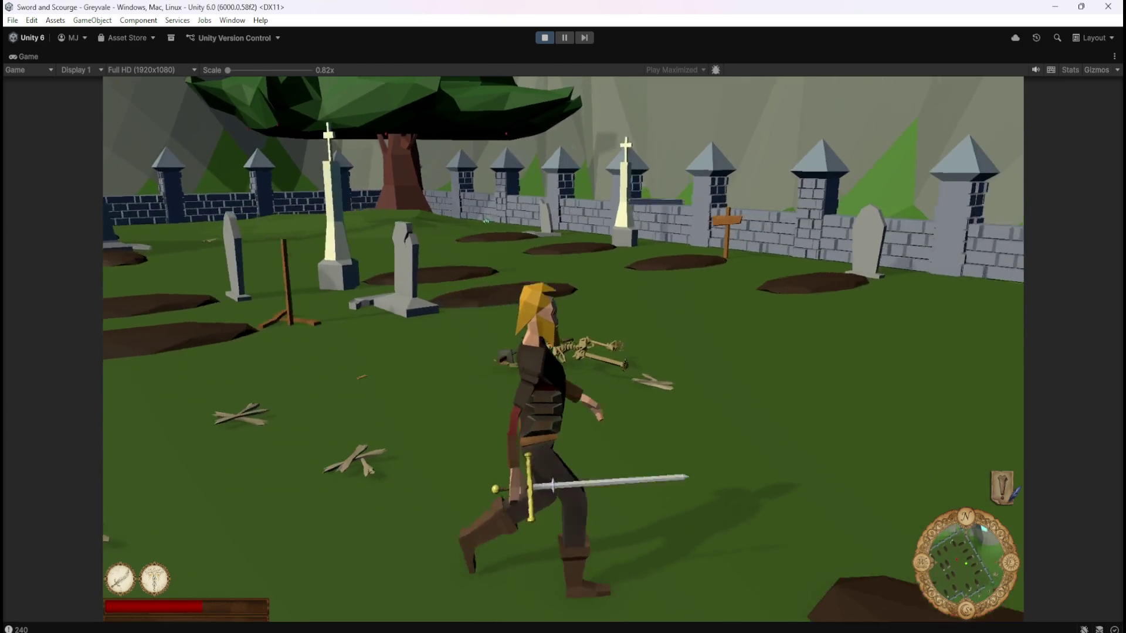
key(w)
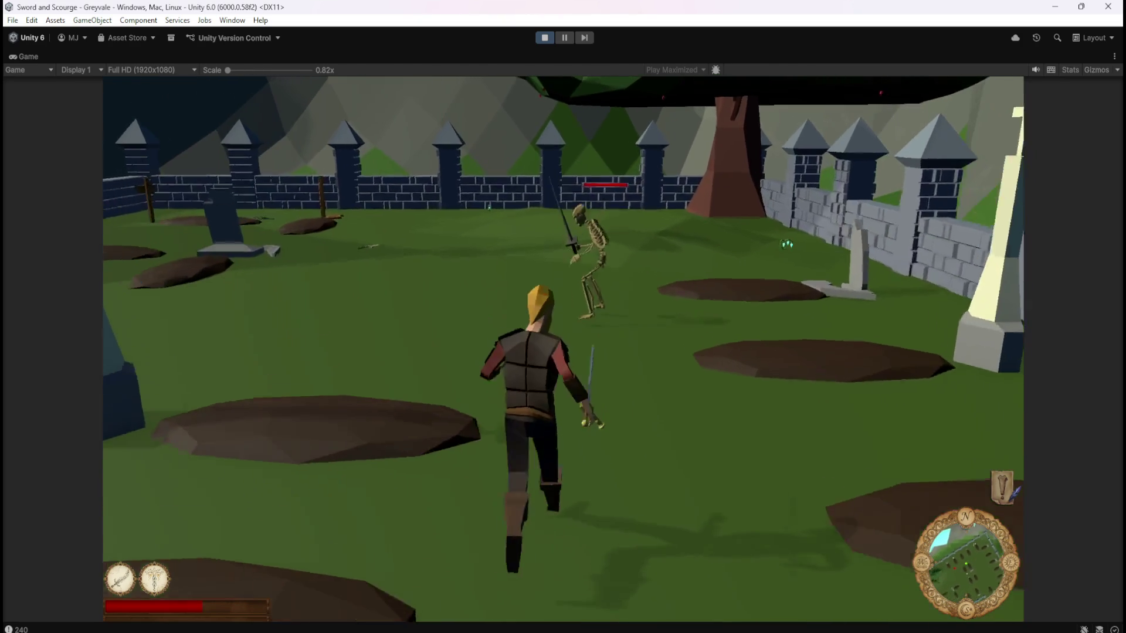
key(w)
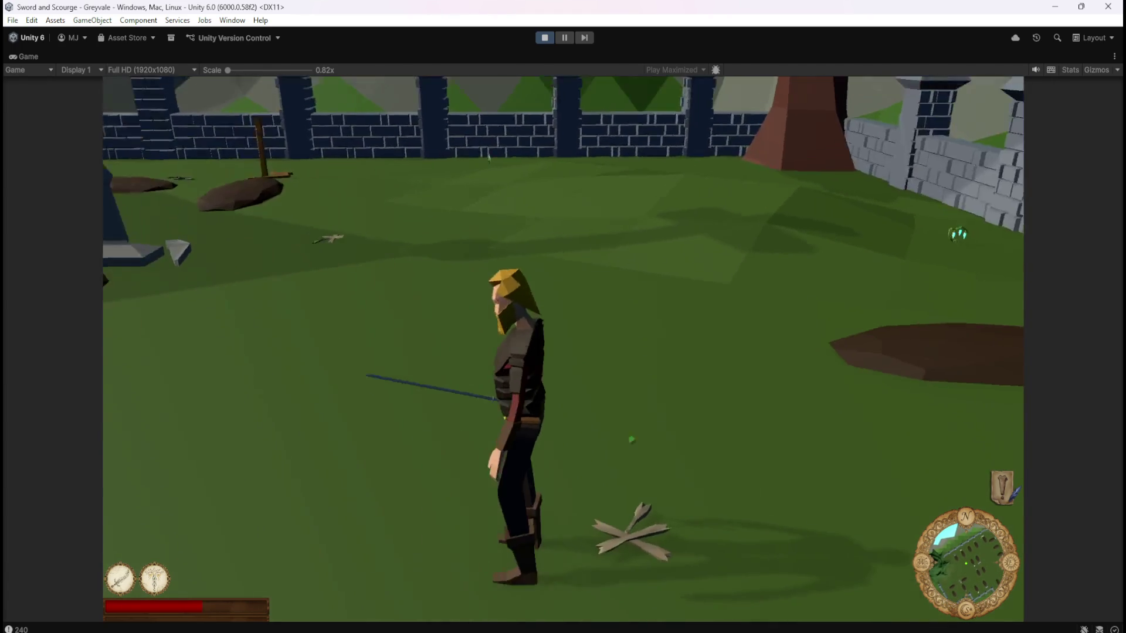
key(w)
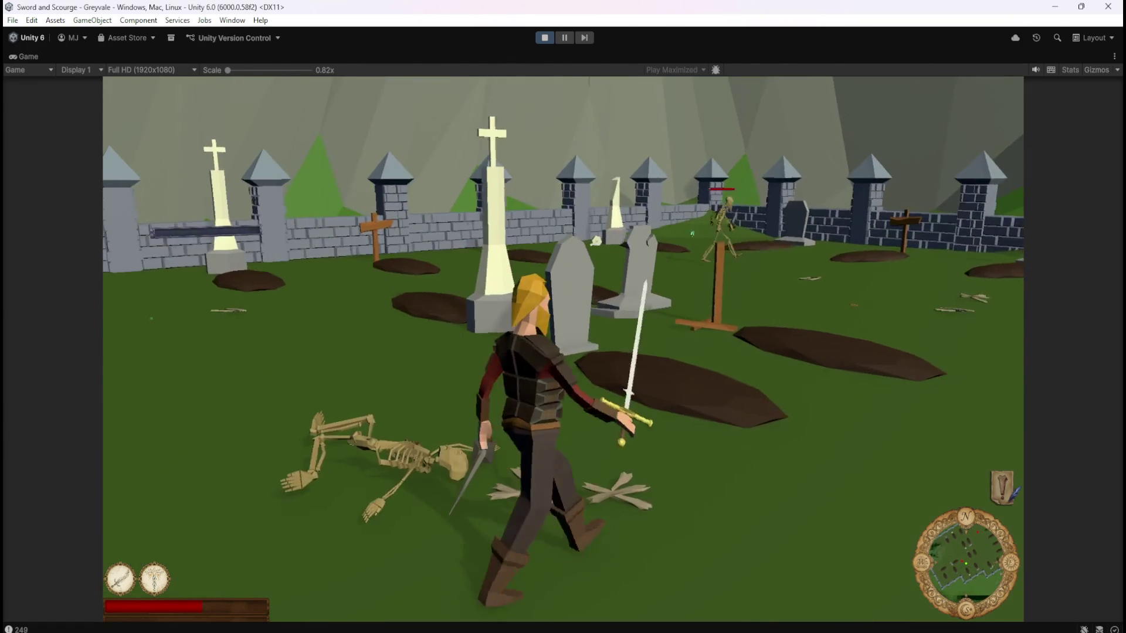
- Charge the skeletons, look around the graveyard, and attack the one by the wall
key(w)
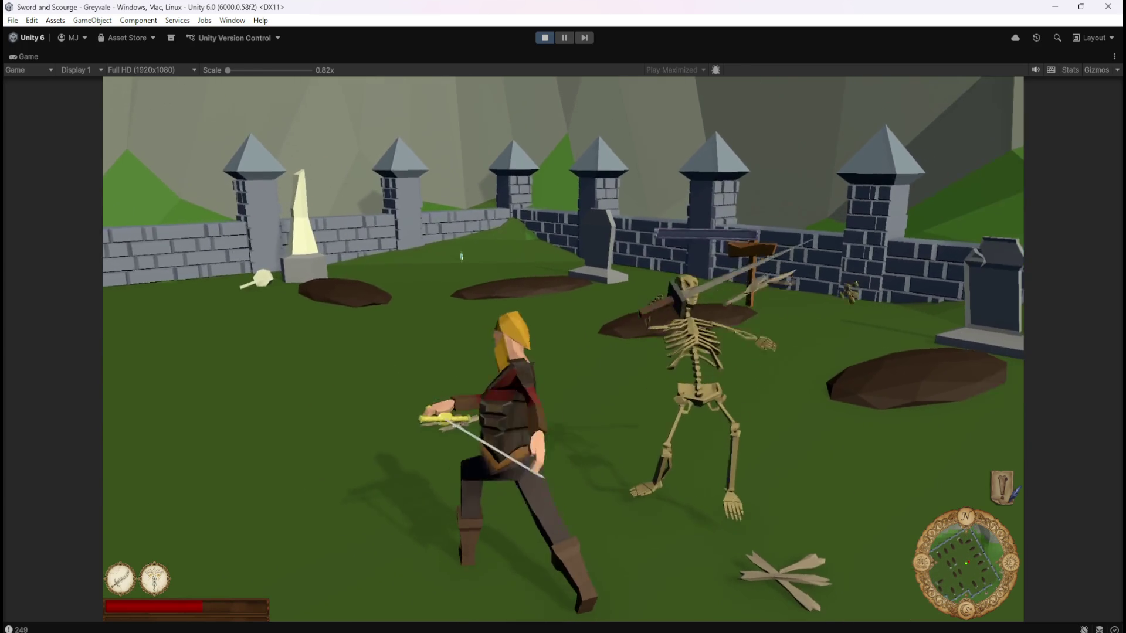
key(w)
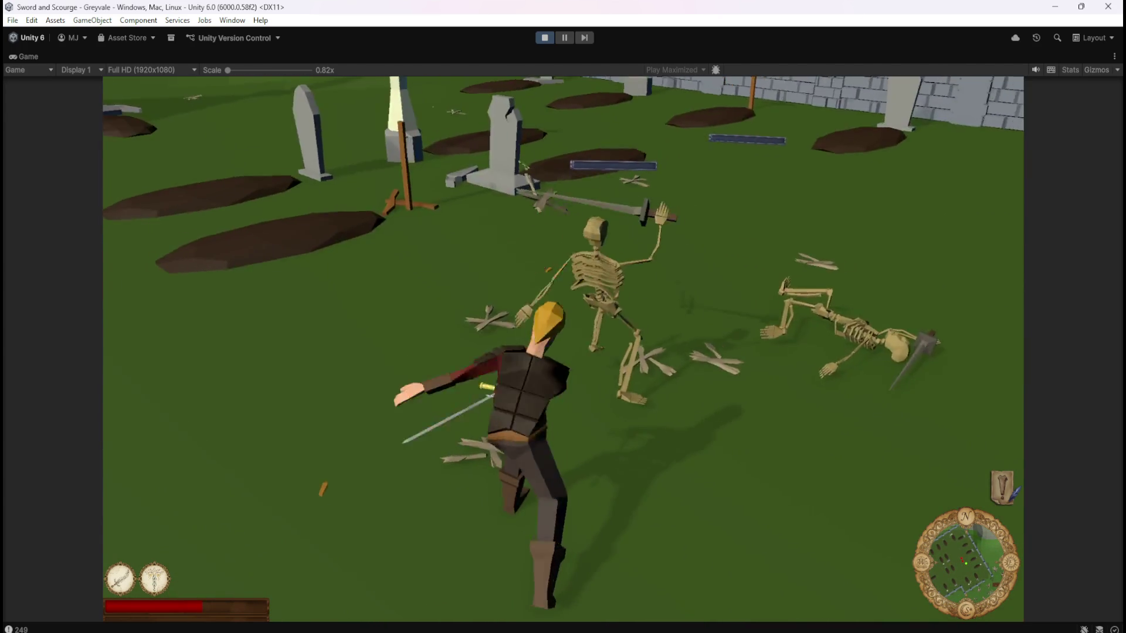
key(s)
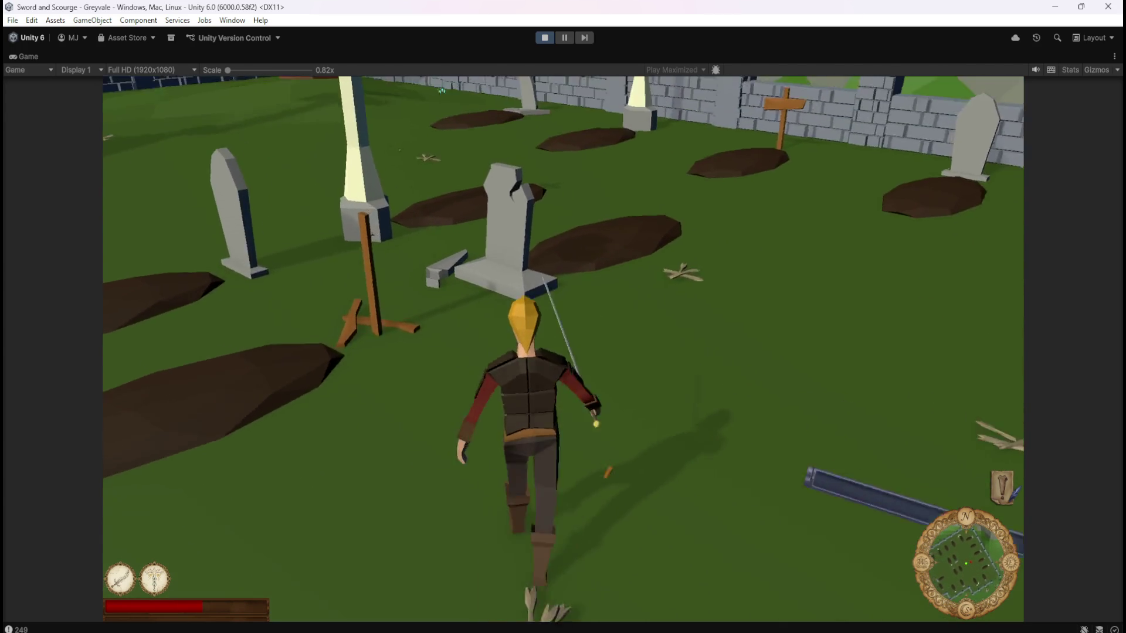
key(d)
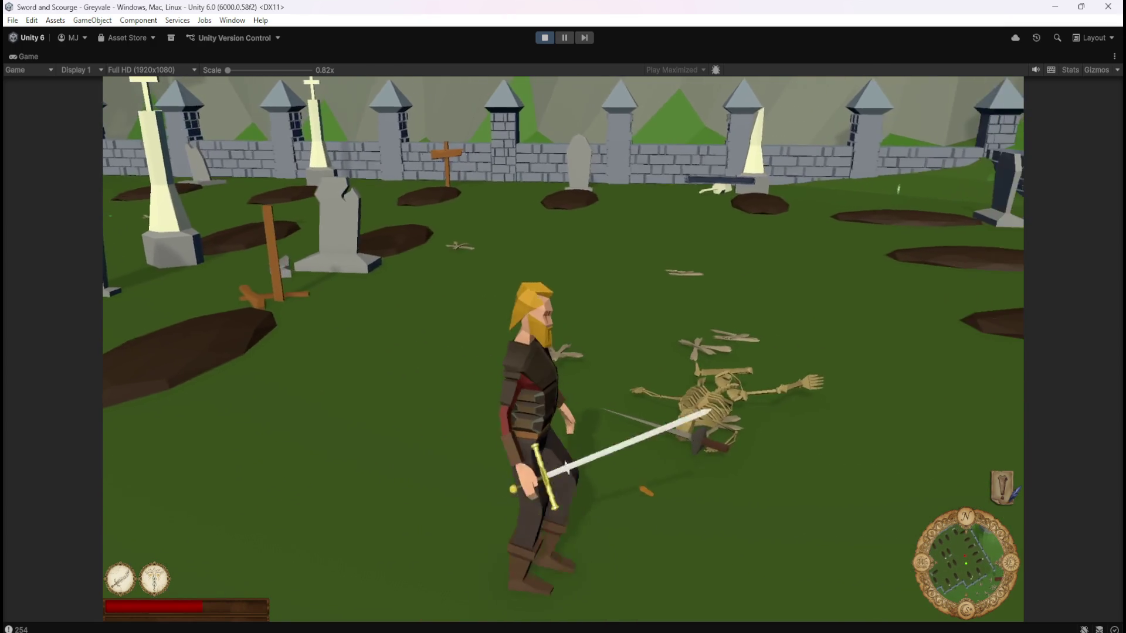
key(a)
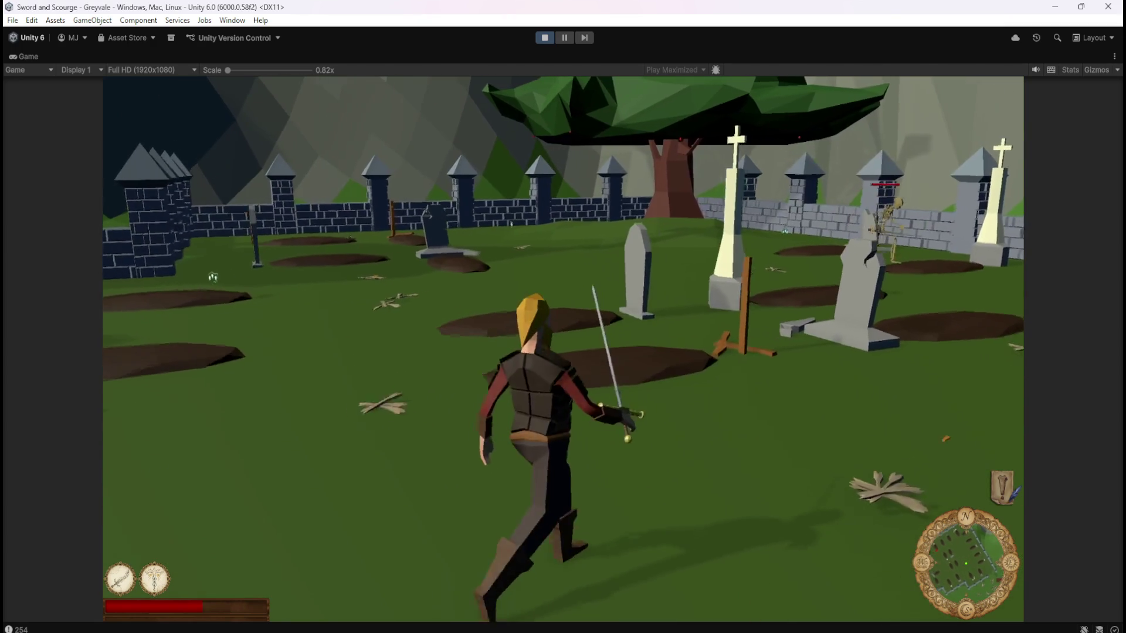
key(w)
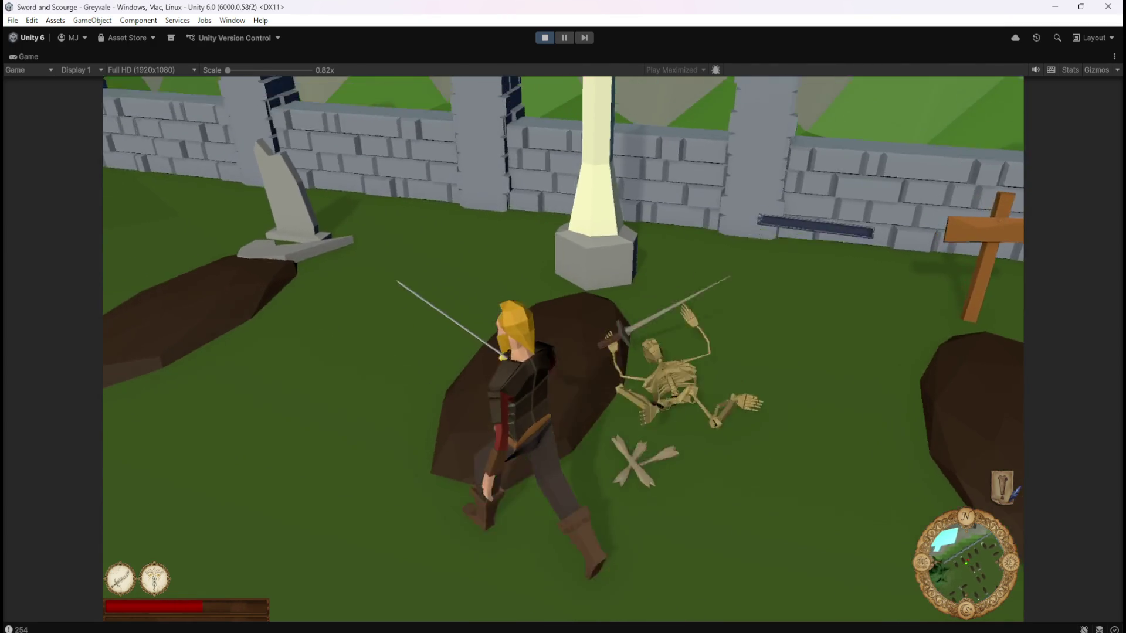
key(w)
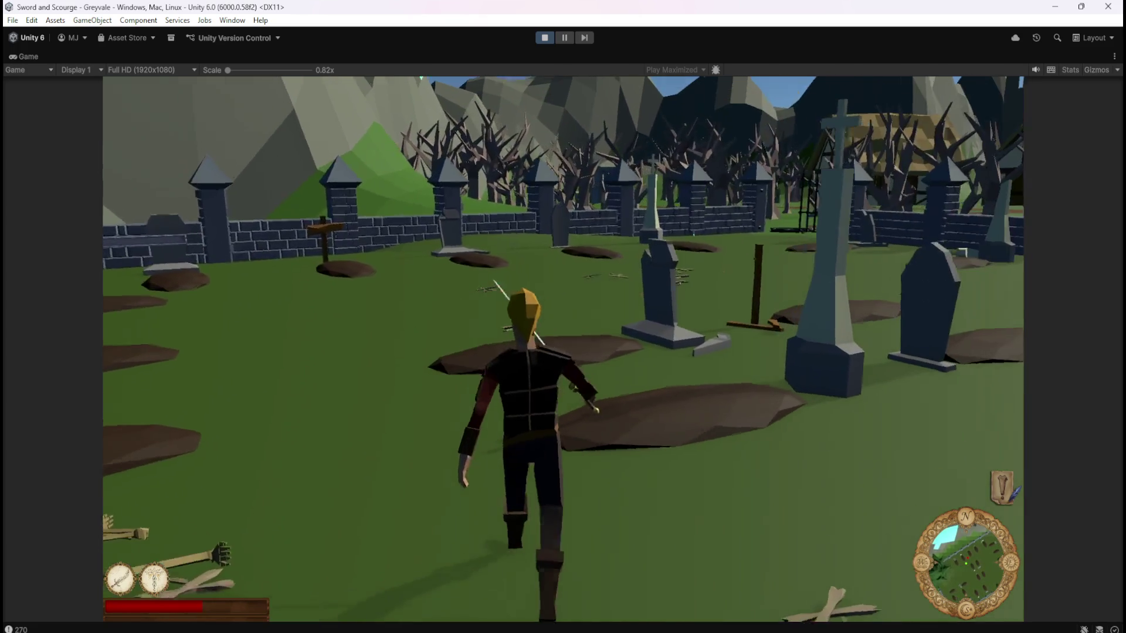
- Roam the graveyard with WASD, walking past the skeleton, toward the back wall and back
key(s)
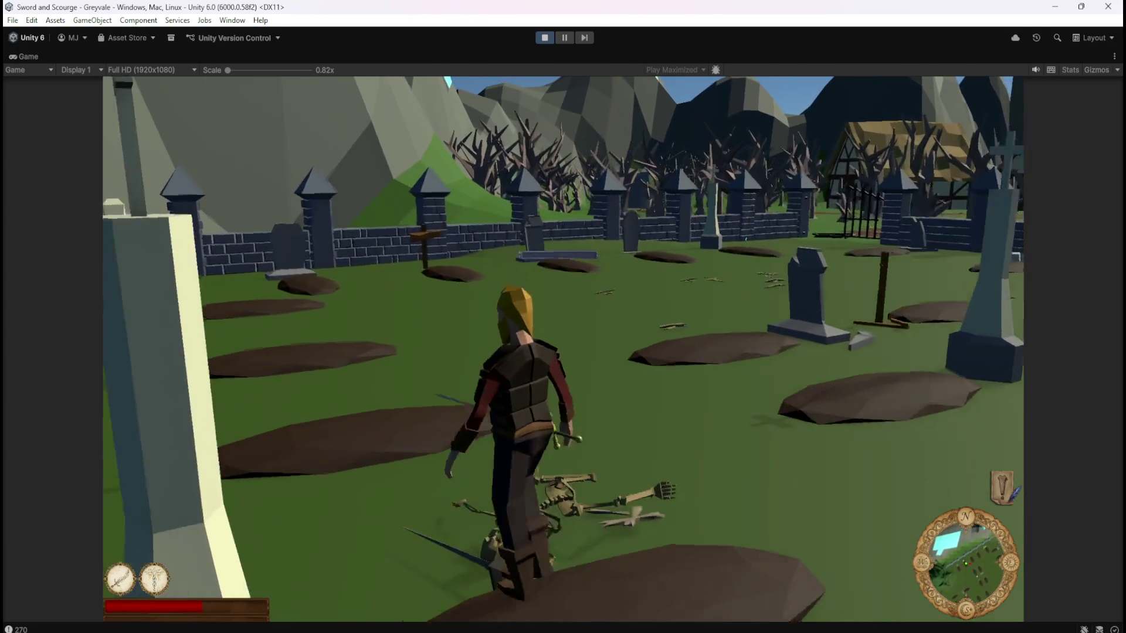
key(w)
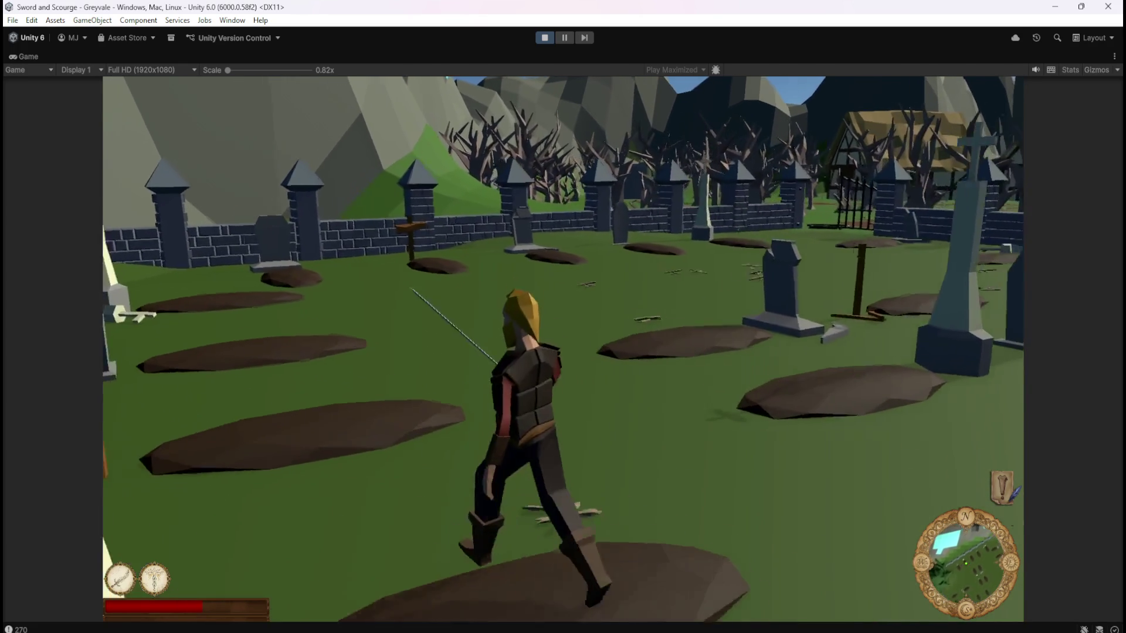
key(s)
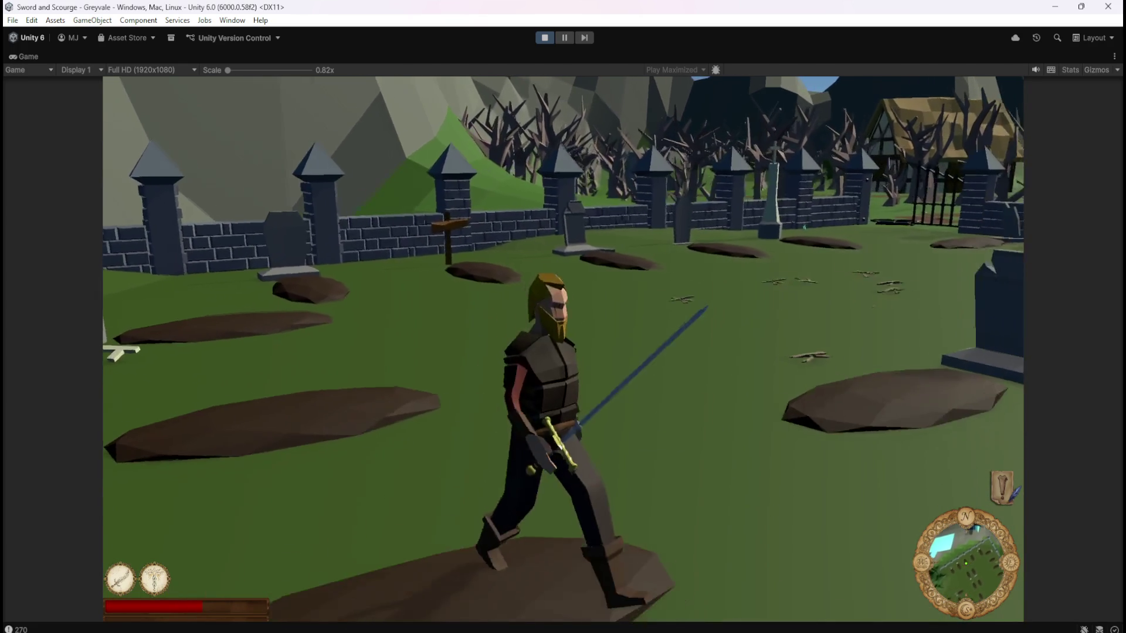
key(s)
key(w)
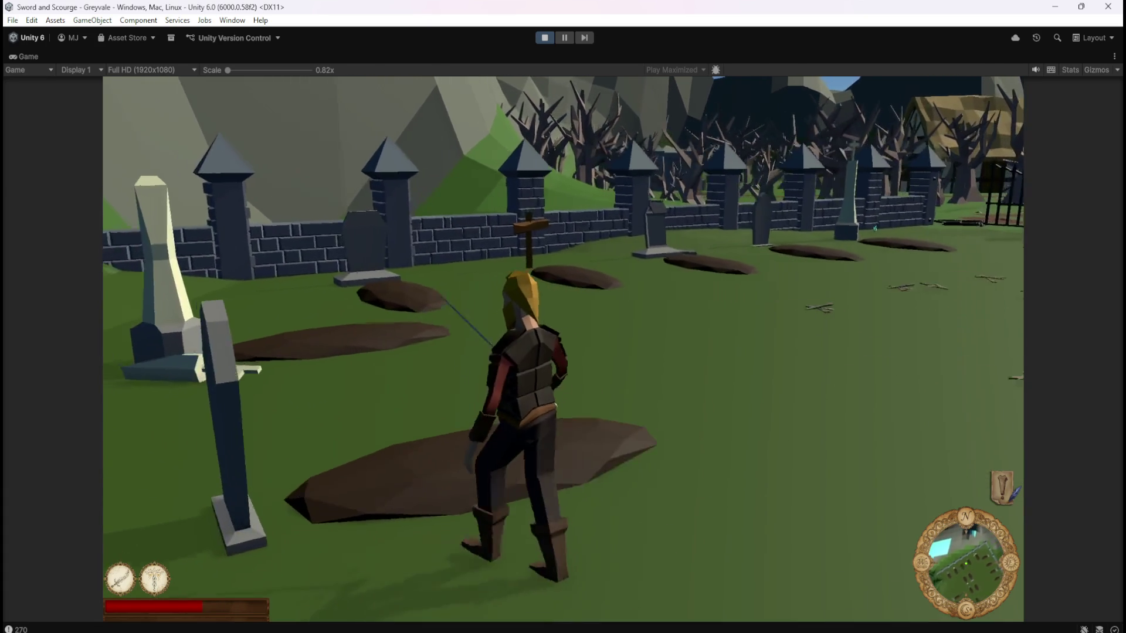
key(s)
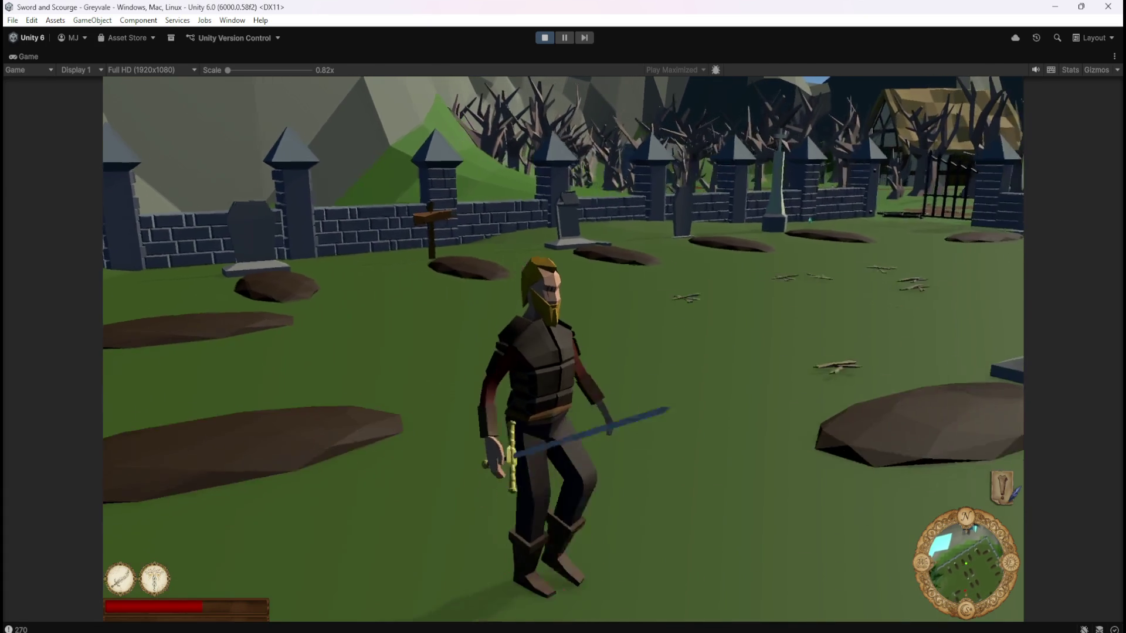
key(a)
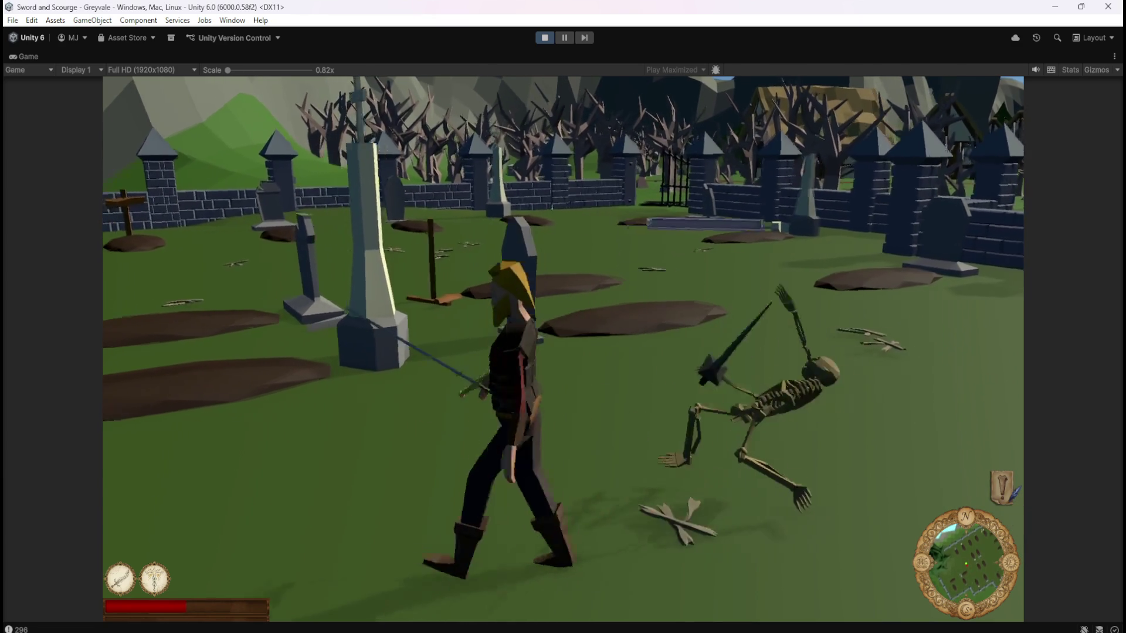
key(s)
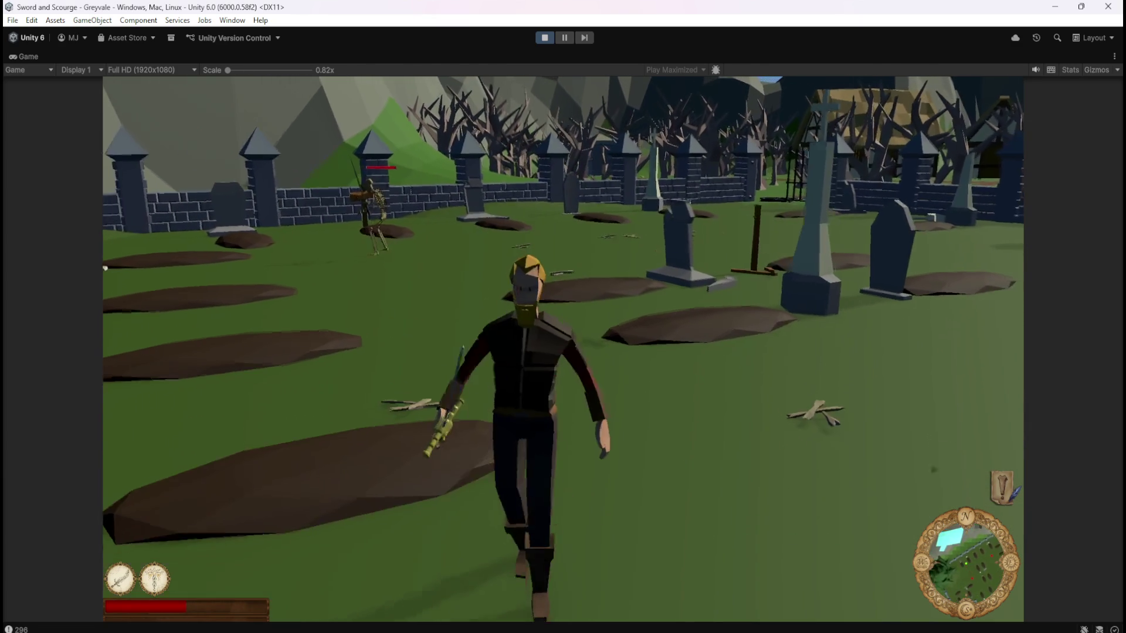
- Return to strike down the skeleton, then turn right and hit the next one until its health empties
key(w)
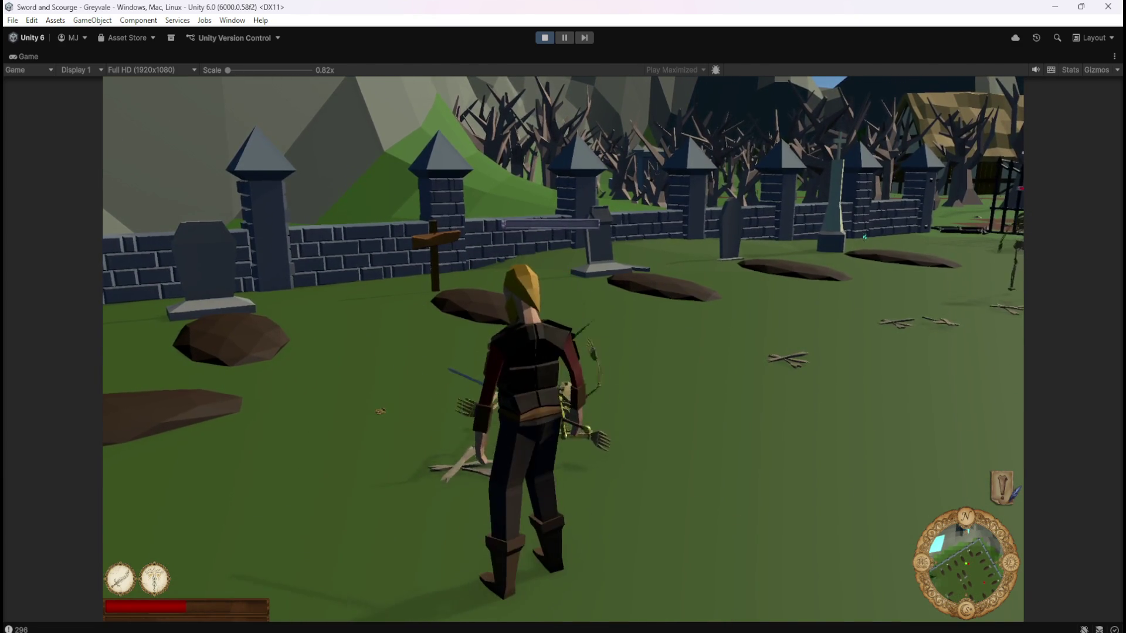
key(w)
key(d)
key(w)
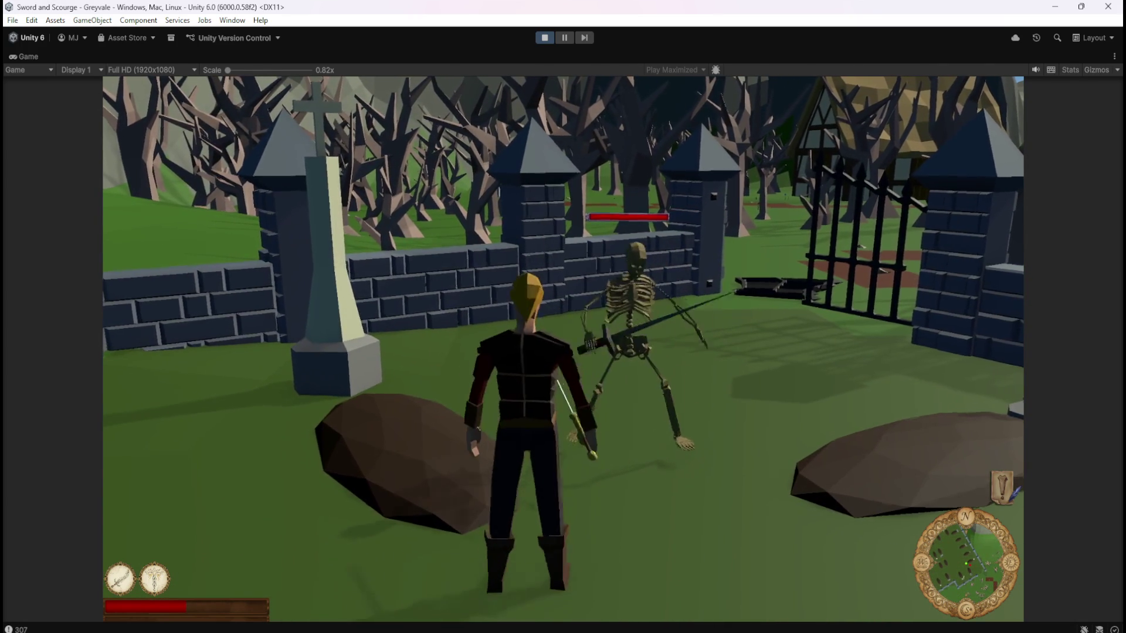
key(w)
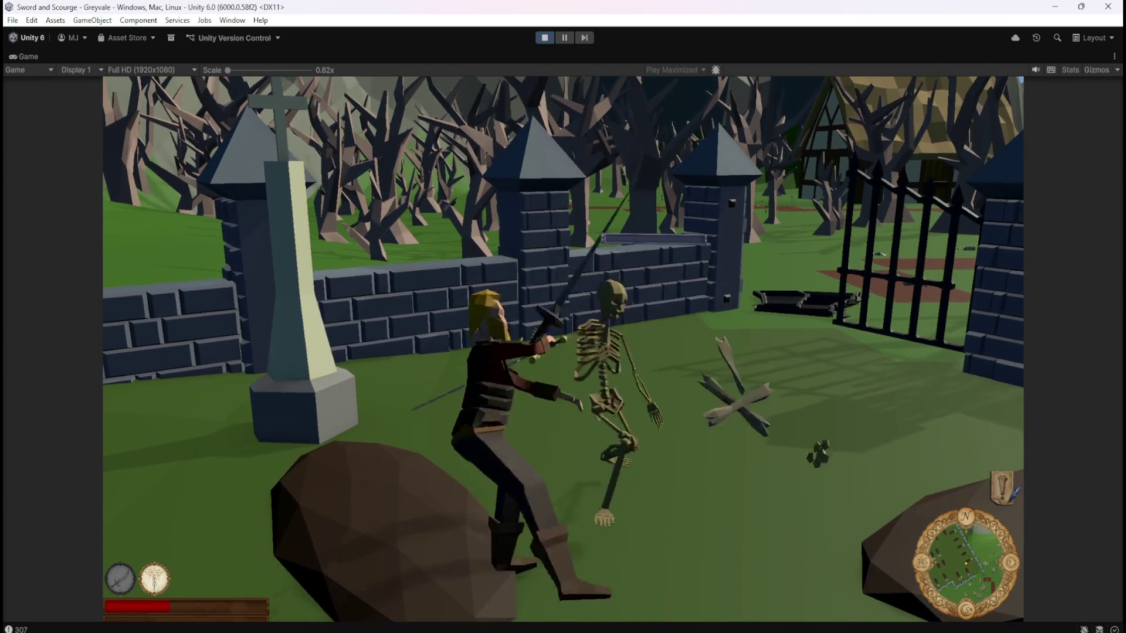
- Cast the light-pillar spell with key 2, then charge the next skeleton with sword drawn
key(2)
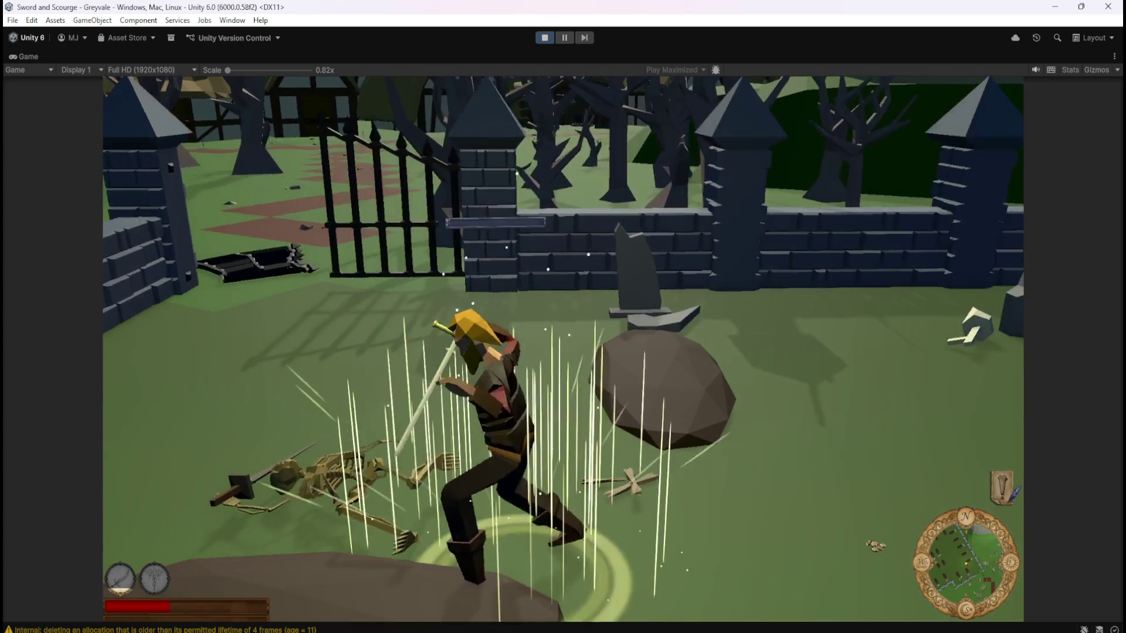
key(w)
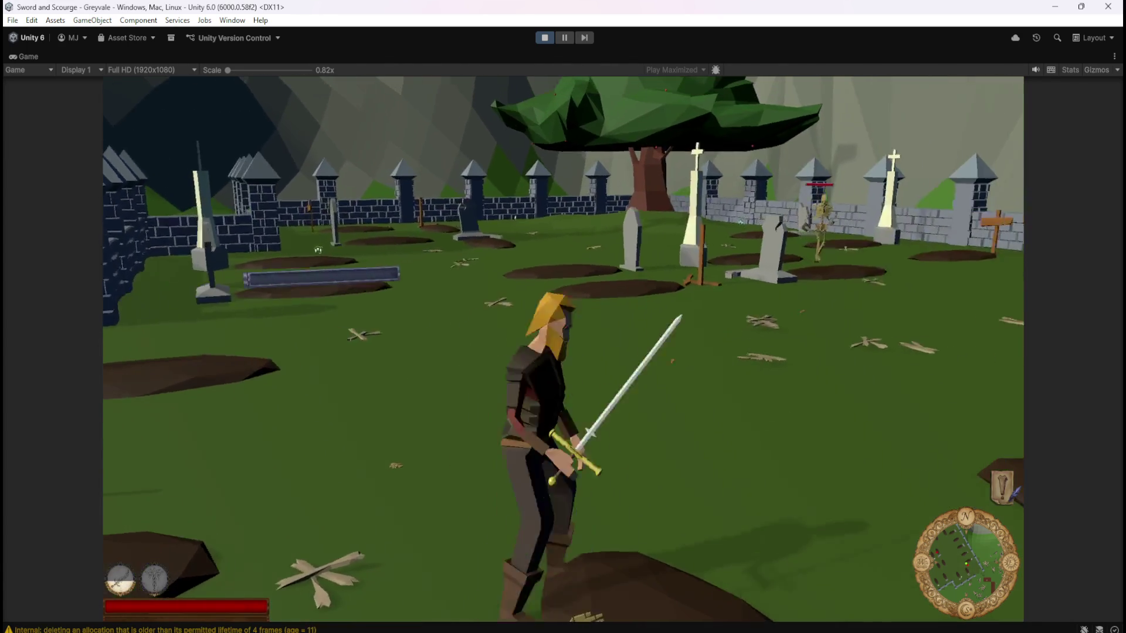
key(w)
key(w)
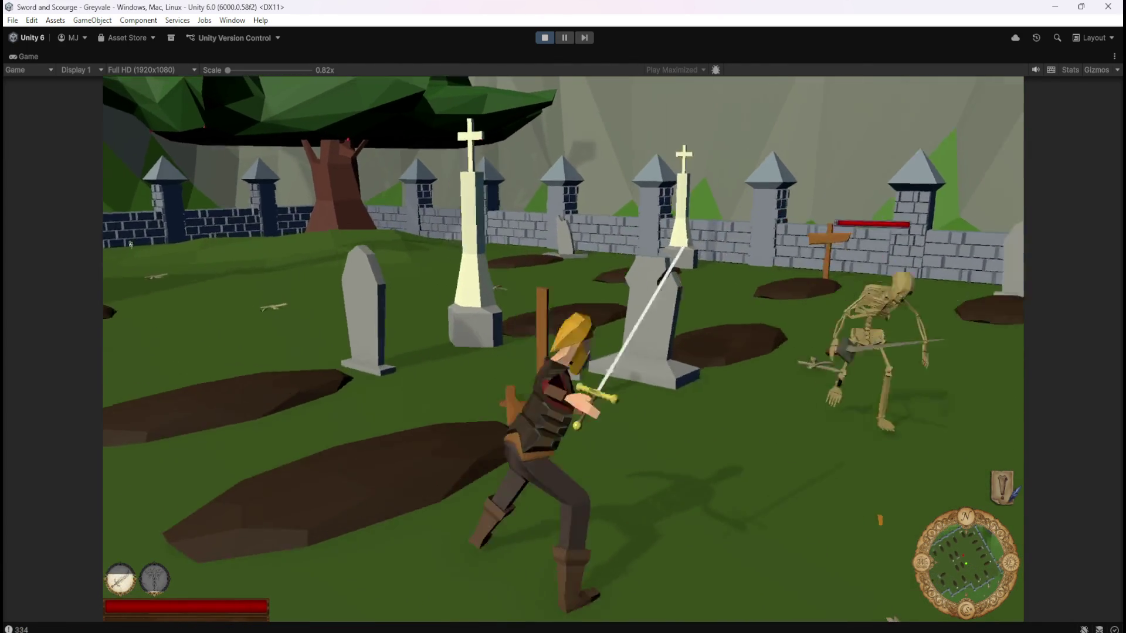